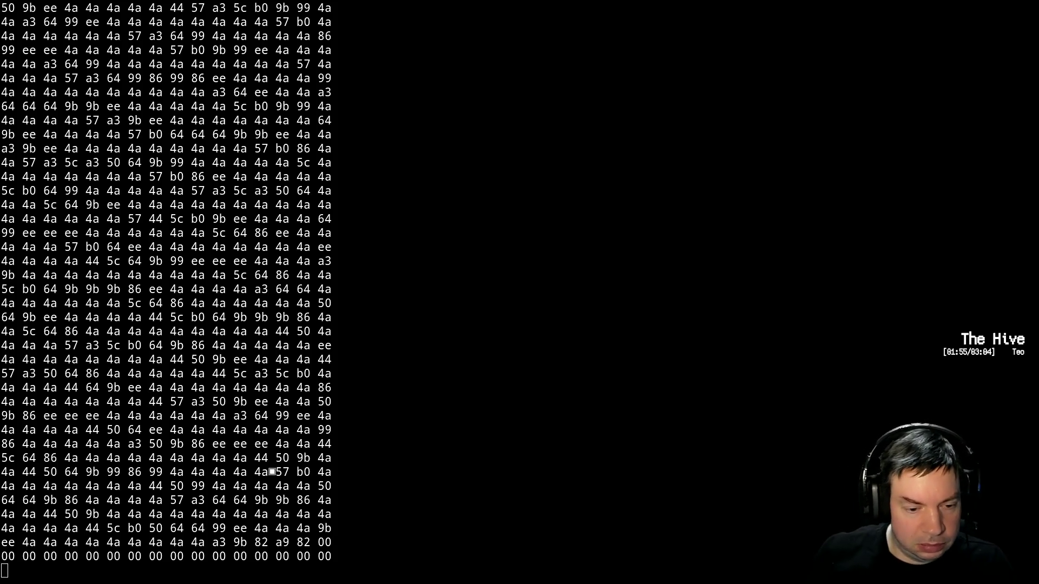
# Leave the build output and reopen pcie.vhdl in Vim from the shell
pyautogui.press('Return')
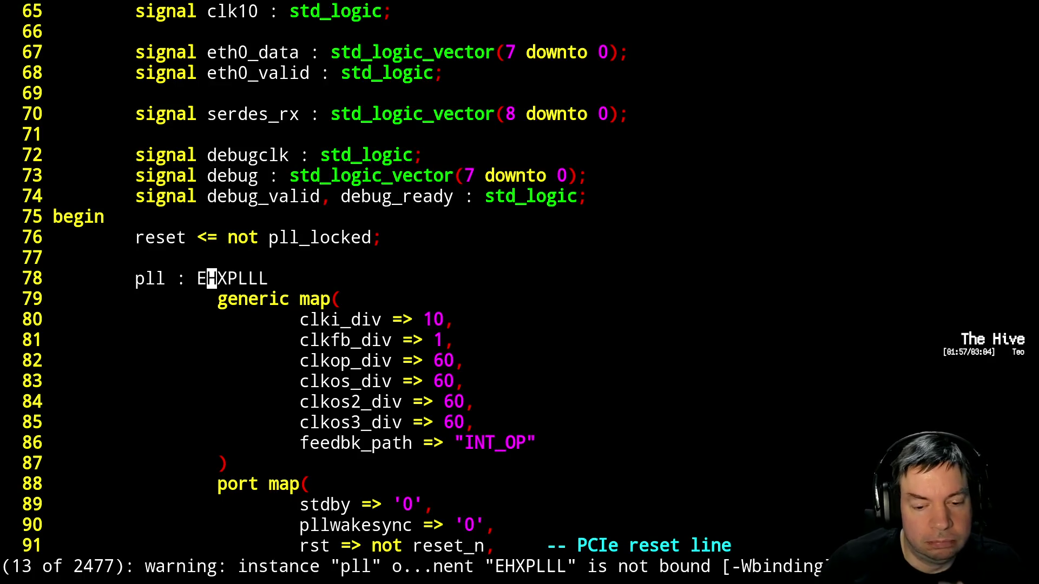
pyautogui.hotkey('ctrl', 'z')
pyautogui.write('make')
pyautogui.press('Return')
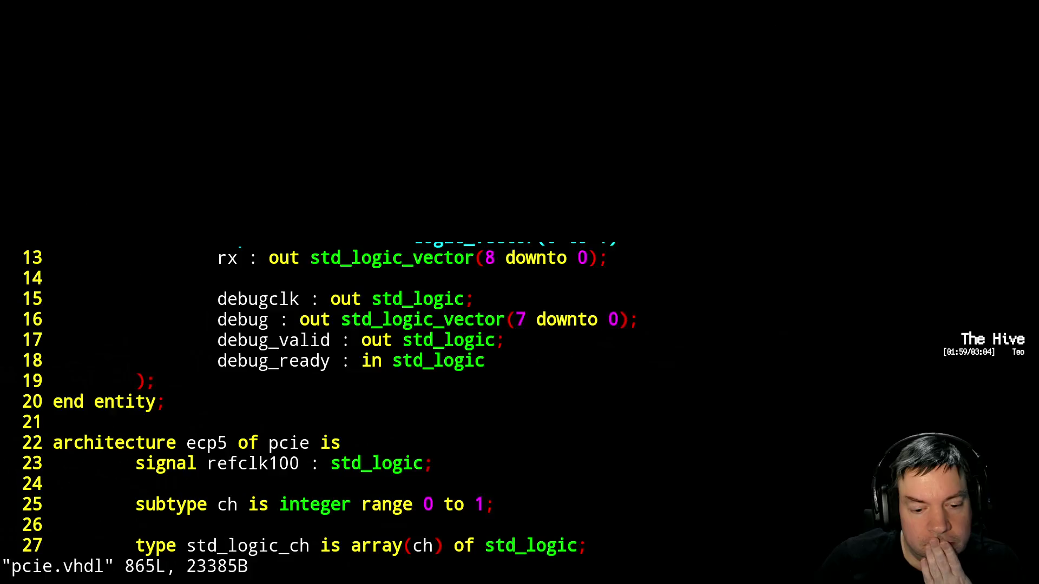
# Scroll to the tx_pcs_reset assignment on line 80 and jump to its matching parenthesis
pyautogui.hotkey('ctrl', 'f')
pyautogui.hotkey('ctrl', 'f')
pyautogui.hotkey('ctrl', 'b')
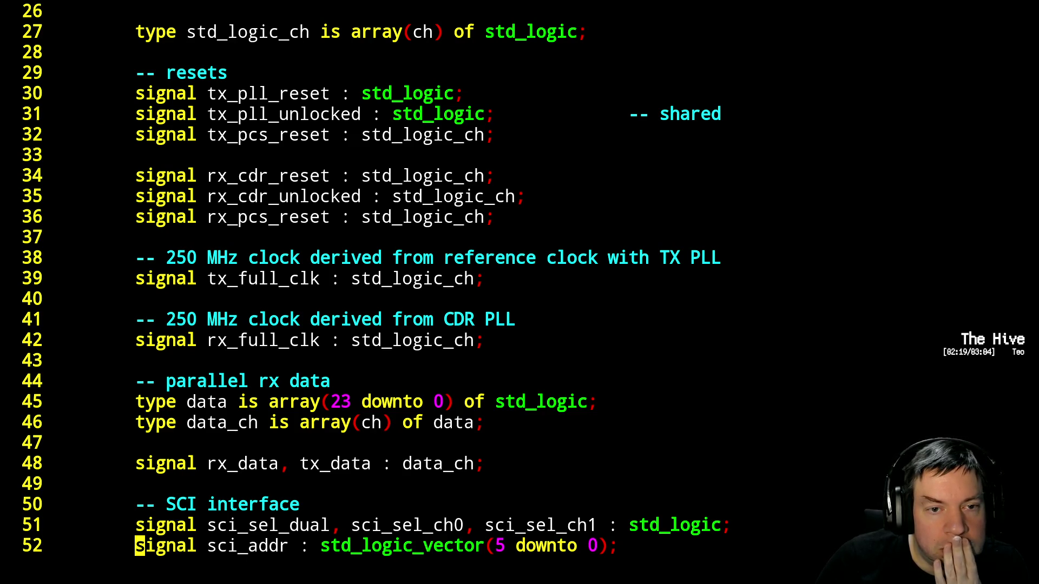
pyautogui.hotkey('ctrl', 'f')
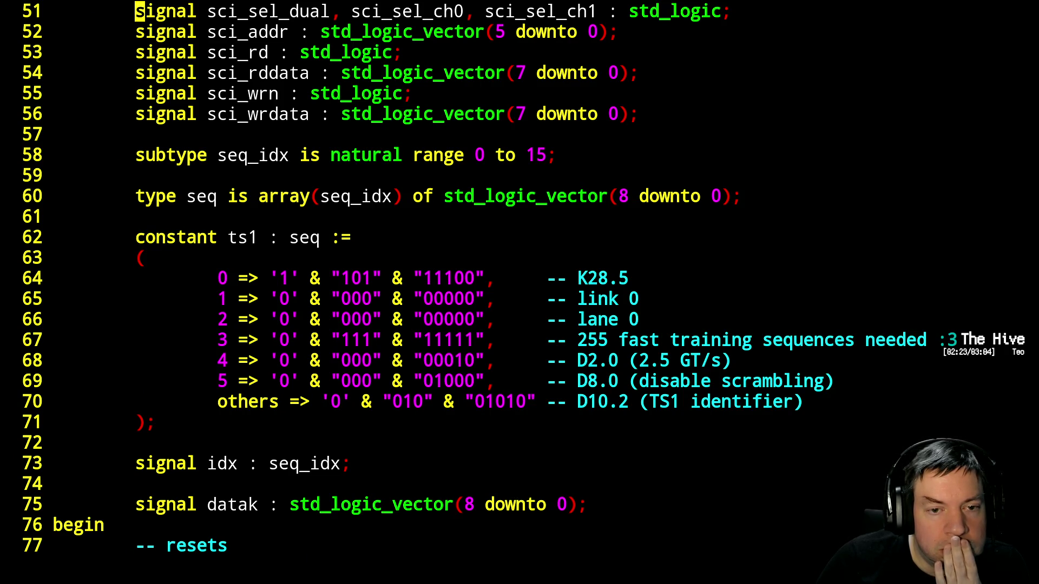
pyautogui.hotkey('ctrl', 'f')
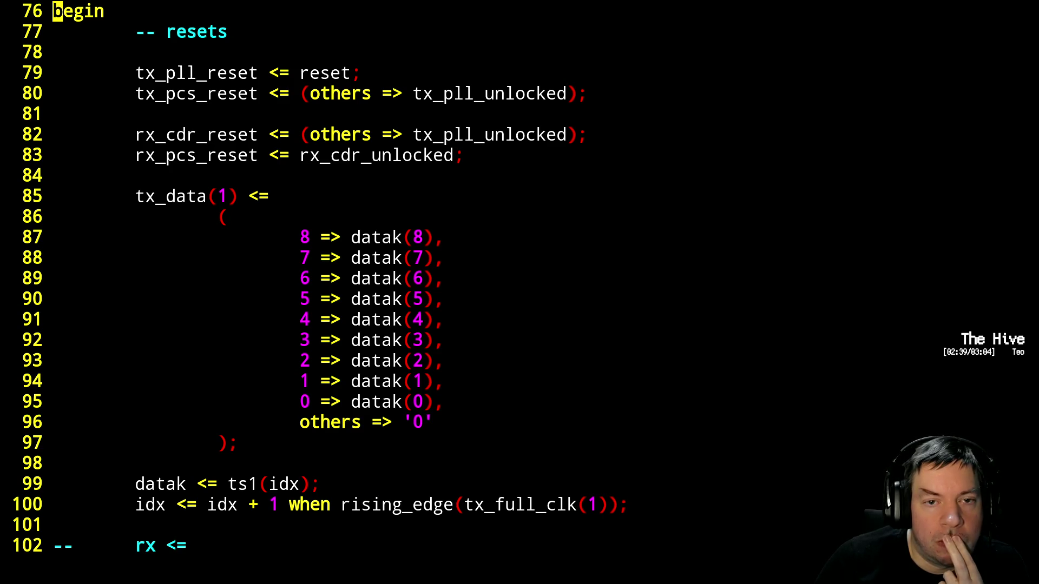
pyautogui.press('k')
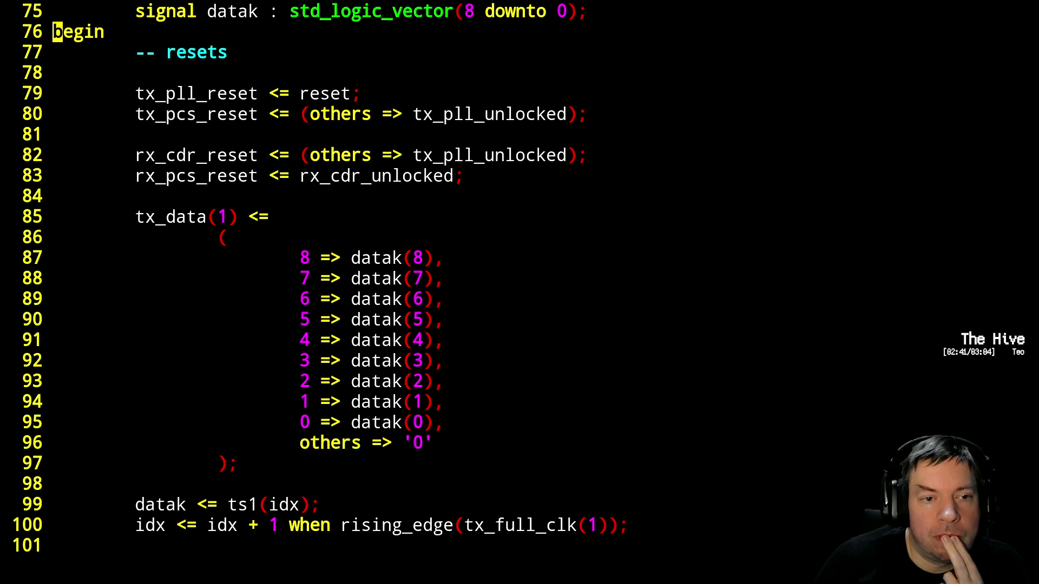
pyautogui.press('j')
pyautogui.press('j')
pyautogui.press('j')
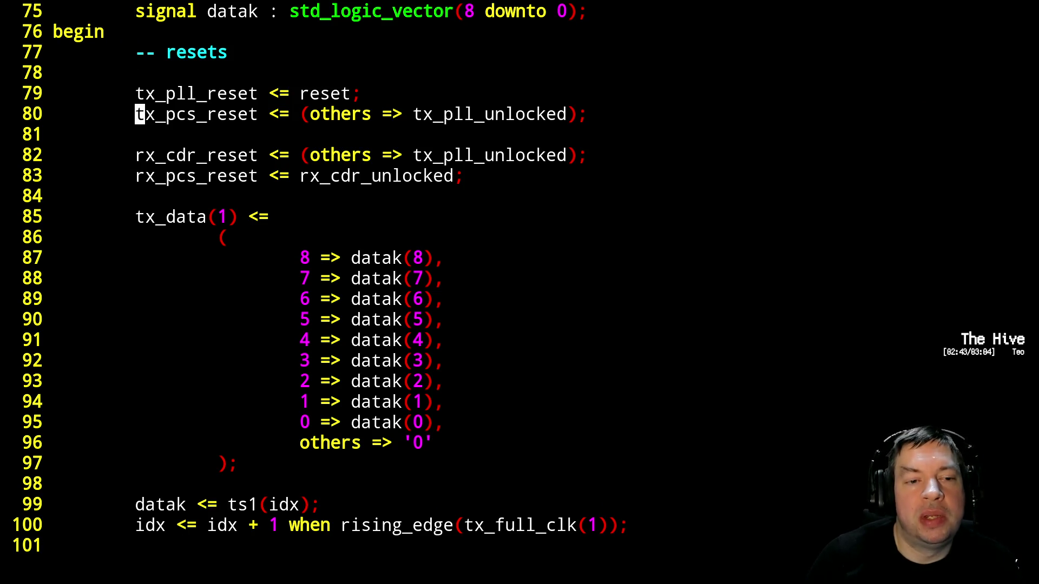
pyautogui.press('%')
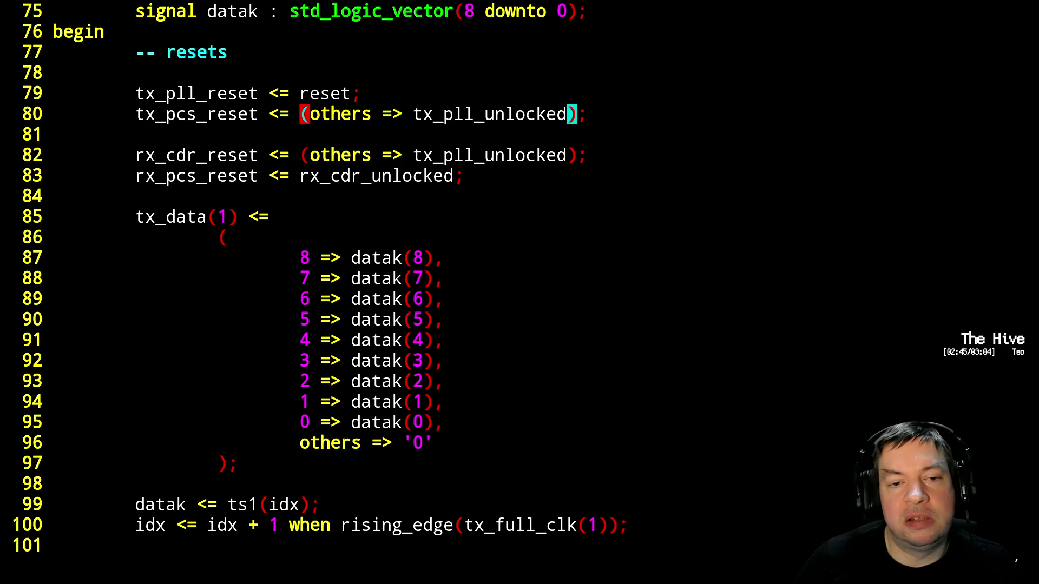
# Insert 'rx_cdr_unlocked; --' before the old tx_pcs_reset expression, save pcie.vhdl and rebuild
pyautogui.write('i')
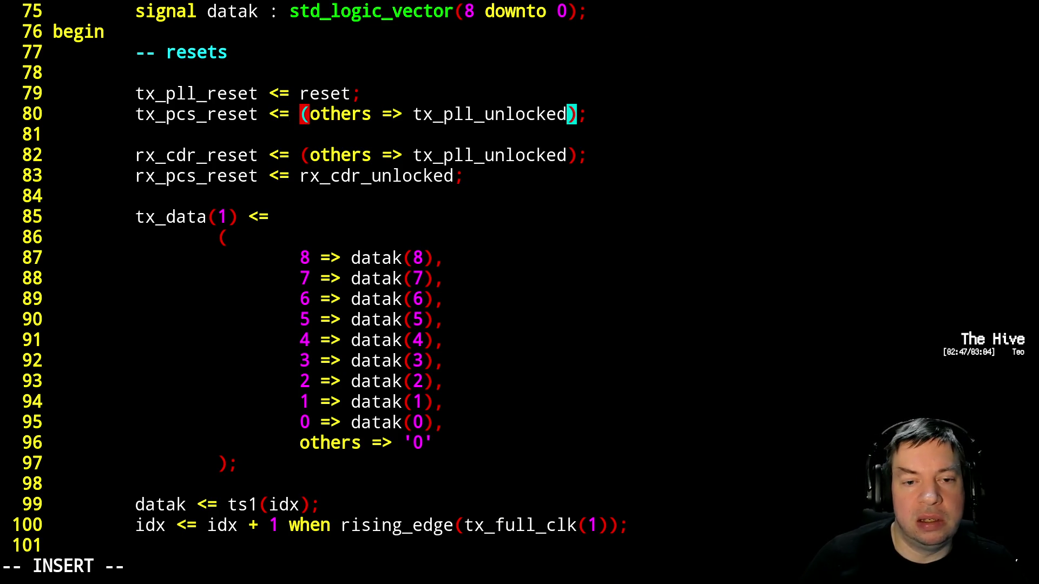
pyautogui.write('rx_cdr_unlocked; --')
pyautogui.press('Escape')
pyautogui.write(':w')
pyautogui.press('Return')
pyautogui.hotkey('alt', 'Tab')
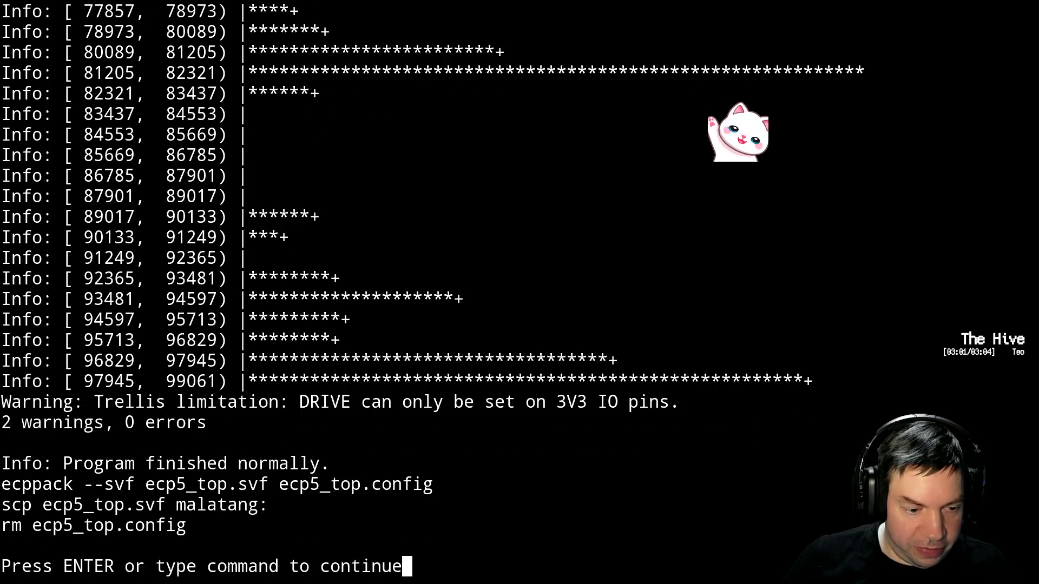
pyautogui.press('Return')
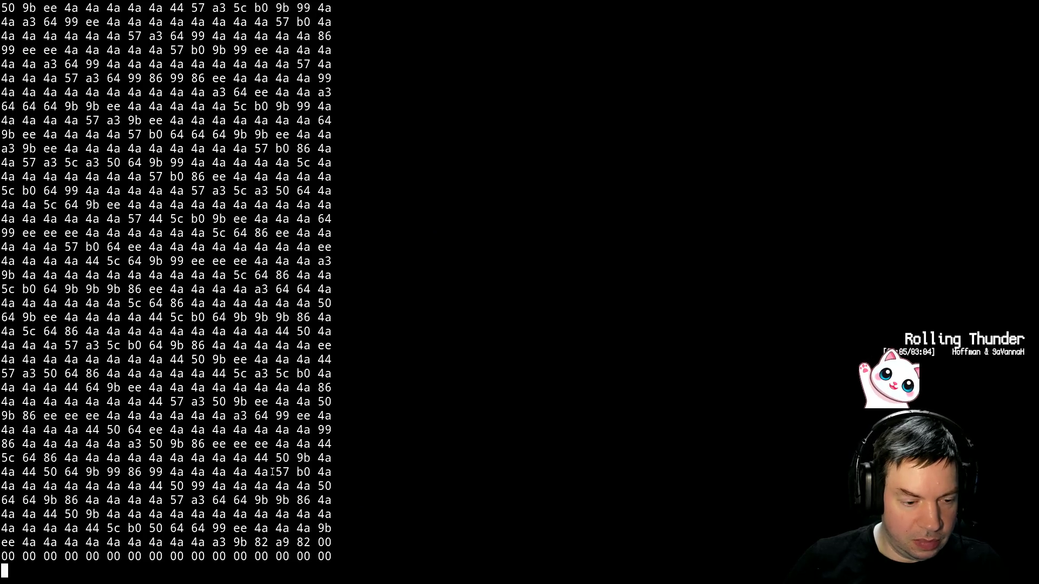
# Rerun 'svf ecp5_top.svf' to program the board and stream the hex dump
pyautogui.press('Up')
pyautogui.press('Return')
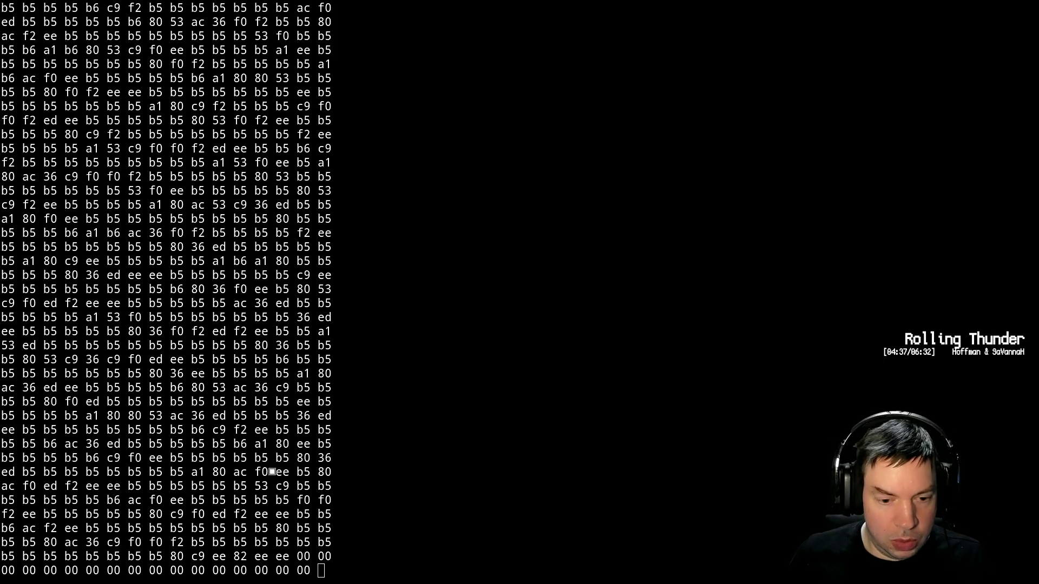
# Leave the build output, quit Vim and reopen bin2hex.vhdl from shell history
pyautogui.press('Return')
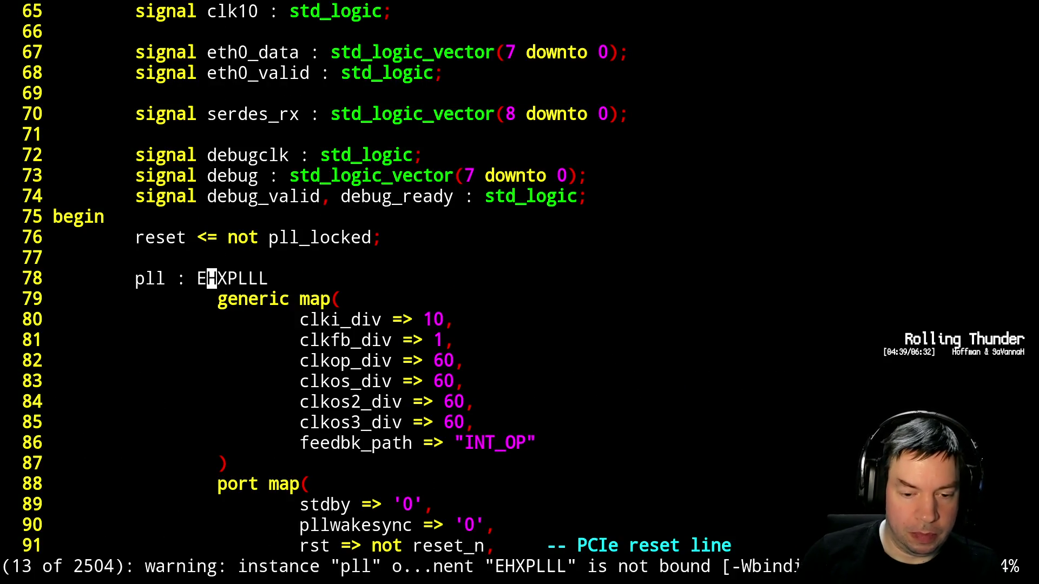
pyautogui.write(':q')
pyautogui.press('Return')
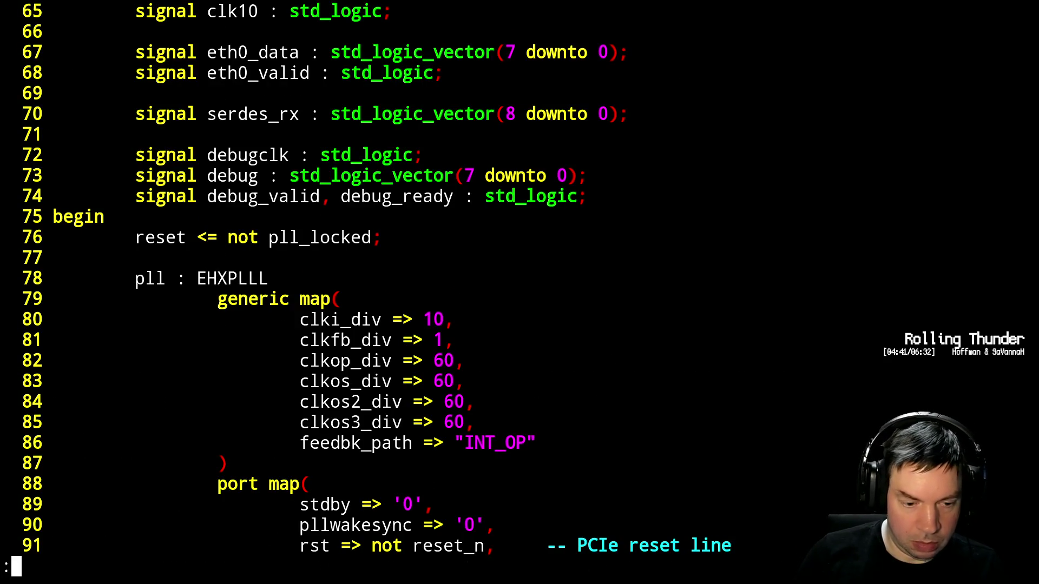
pyautogui.press('Up')
pyautogui.press('Up')
pyautogui.press('Up')
pyautogui.press('Down')
pyautogui.press('Up')
pyautogui.press('Up')
pyautogui.press('Return')
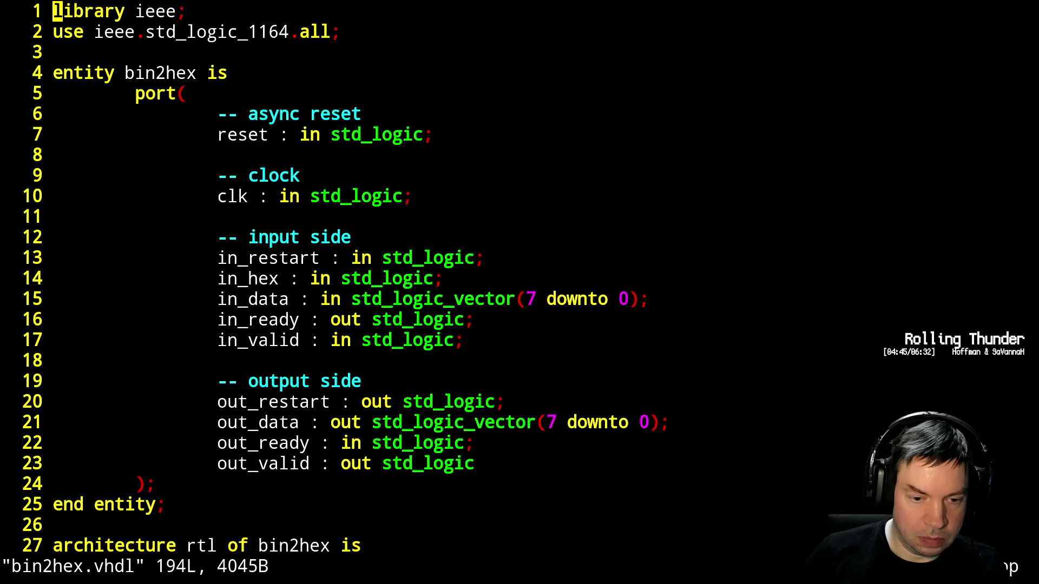
# Comment out the same := same + 1; line at line 95 with a leading --
pyautogui.hotkey('ctrl', 'f')
pyautogui.hotkey('ctrl', 'f')
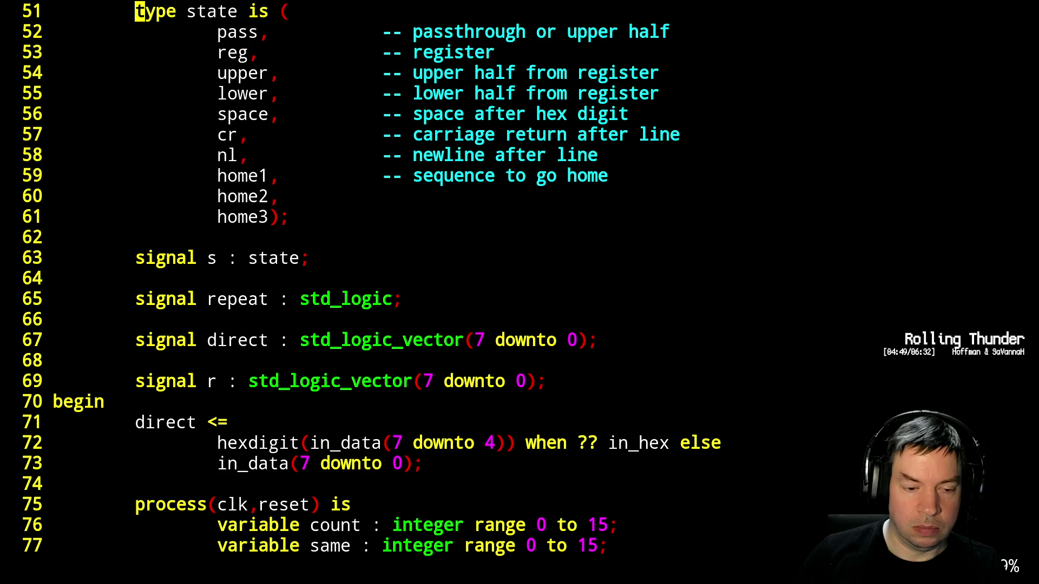
pyautogui.press('pagedown')
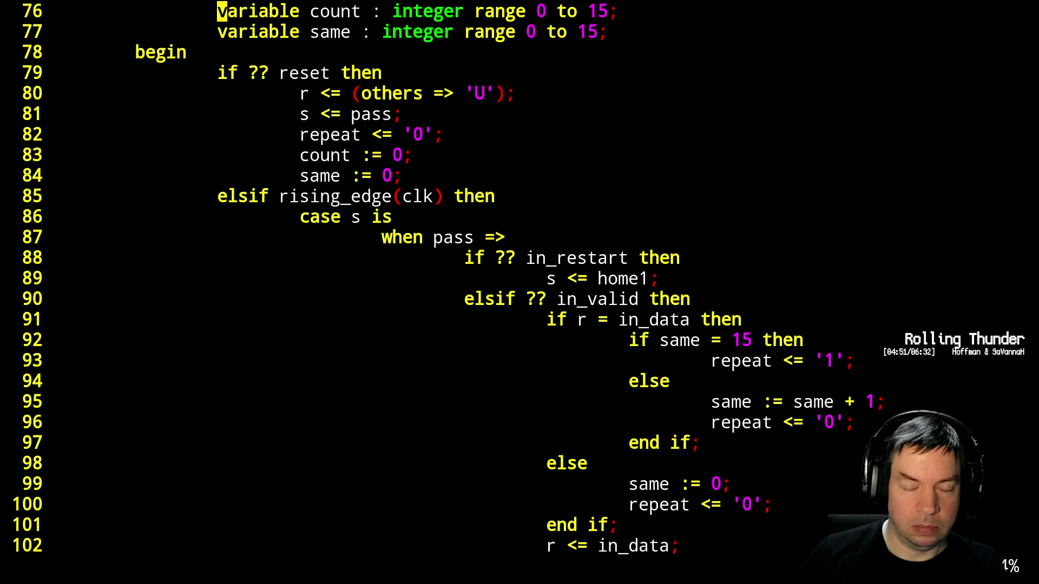
pyautogui.press('Down')
pyautogui.press('Down')
pyautogui.press('Down')
pyautogui.press('Down')
pyautogui.press('Down')
pyautogui.press('Down')
pyautogui.press('Down')
pyautogui.press('Down')
pyautogui.press('Down')
pyautogui.press('Down')
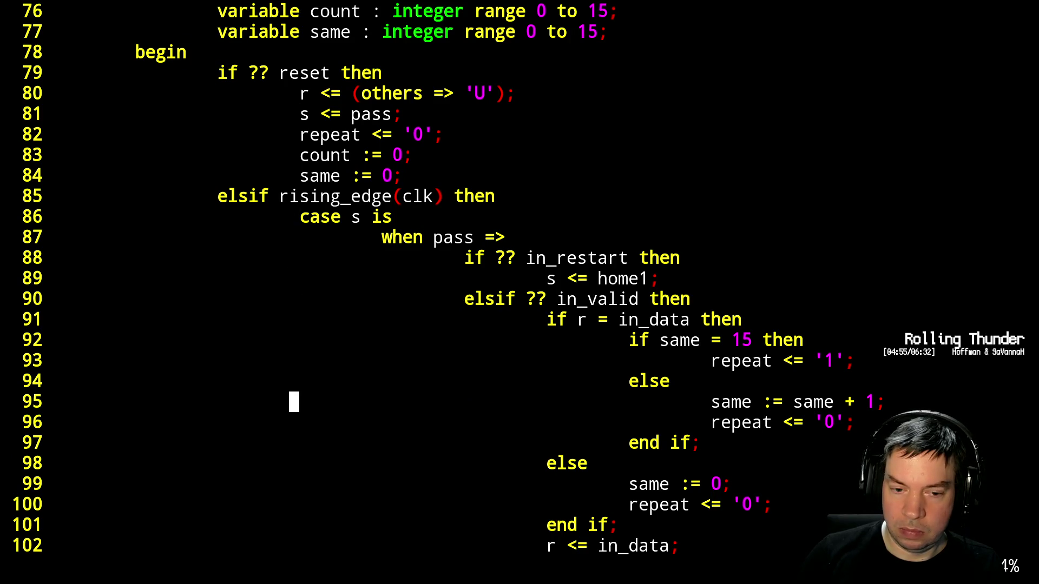
pyautogui.press('A')
pyautogui.press('Escape')
pyautogui.write('I')
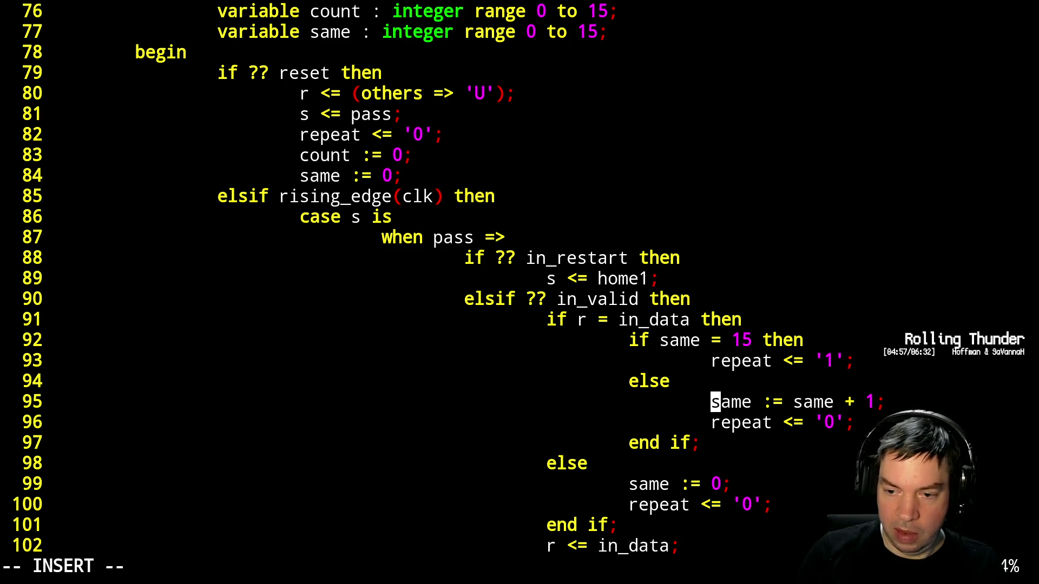
pyautogui.write('--')
pyautogui.press('Escape')
# Save bin2hex.vhdl and quit so the design rebuilds
pyautogui.write(':')
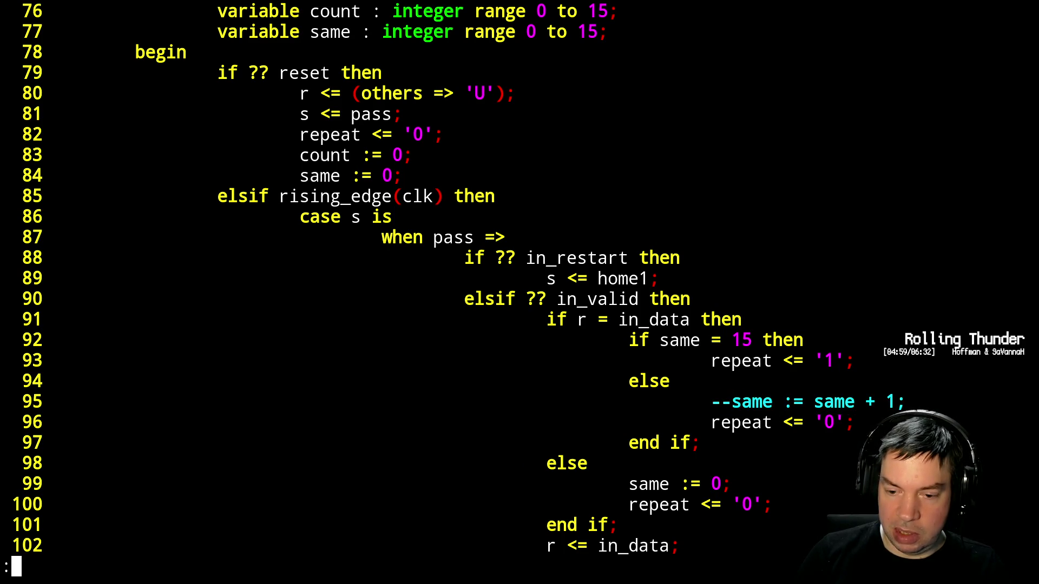
pyautogui.write('w')
pyautogui.press('Return')
pyautogui.write(':q')
pyautogui.press('Return')
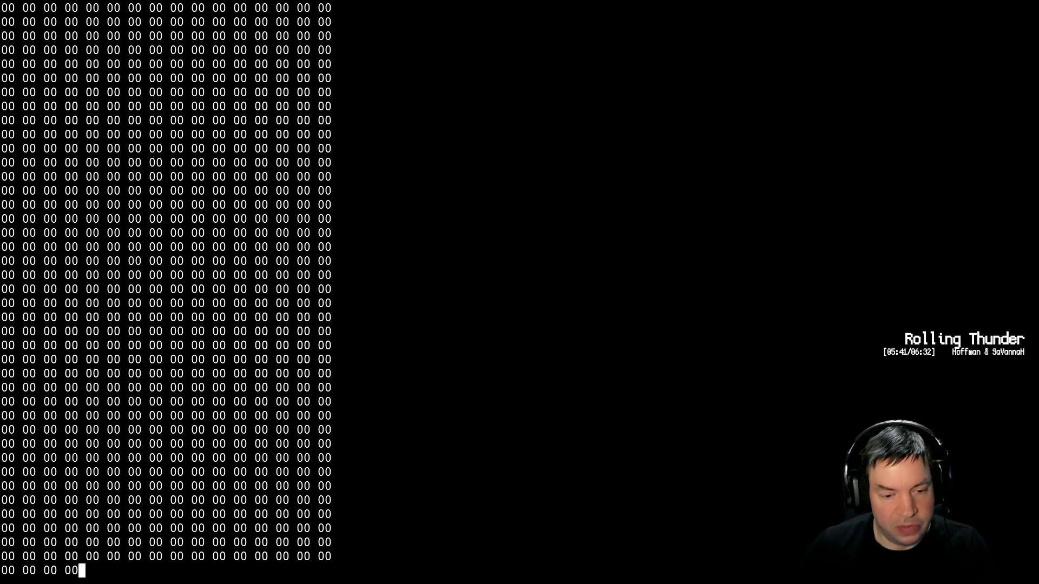
pyautogui.hotkey('alt', 'Tab')
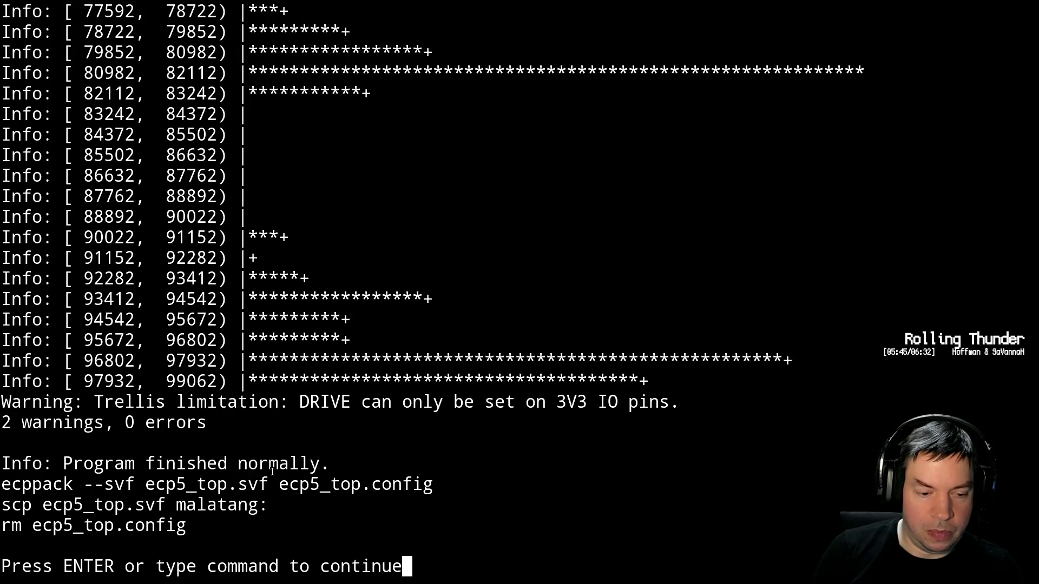
# Get past the build output, quit, and reopen bin2hex.vhdl
pyautogui.press('Return')
pyautogui.write(':q')
pyautogui.press('Return')
pyautogui.press('Up')
pyautogui.press('Up')
pyautogui.press('Return')
# Delete the leading -- on line 95 to restore same := same + 1; and save with :x
pyautogui.press('/')
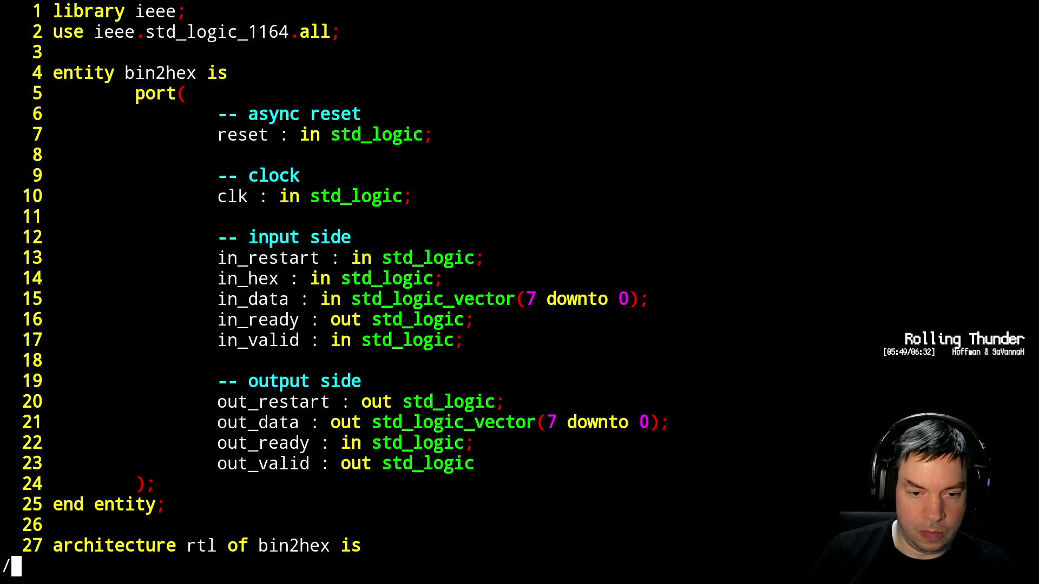
pyautogui.press('Escape')
pyautogui.hotkey('ctrl', 'f')
pyautogui.hotkey('ctrl', 'f')
pyautogui.hotkey('ctrl', 'f')
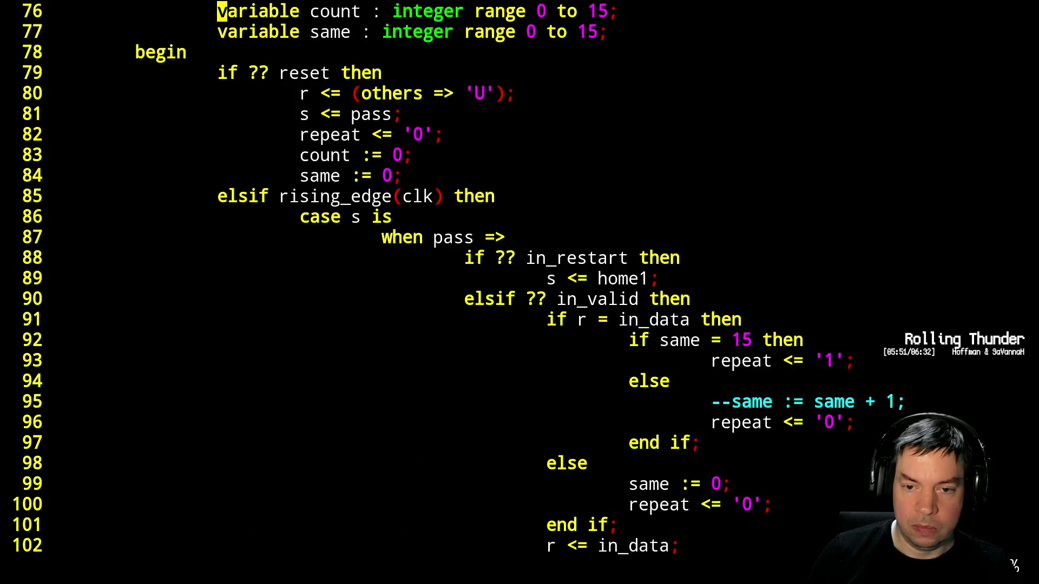
pyautogui.press('j')
pyautogui.press('j')
pyautogui.press('j')
pyautogui.press('j')
pyautogui.press('j')
pyautogui.press('j')
pyautogui.press('j')
pyautogui.press('j')
pyautogui.press('j')
pyautogui.press('j')
pyautogui.press('l')
pyautogui.press('l')
pyautogui.press('l')
pyautogui.press('h')
pyautogui.press('h')
pyautogui.press('h')
pyautogui.press('x')
pyautogui.press('x')
pyautogui.write(':x')
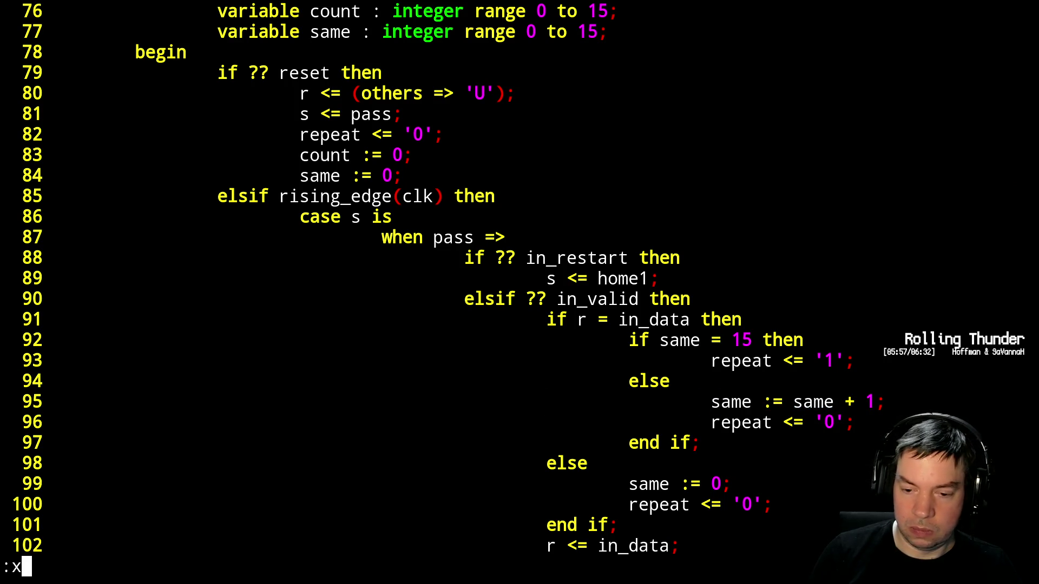
pyautogui.press('Return')
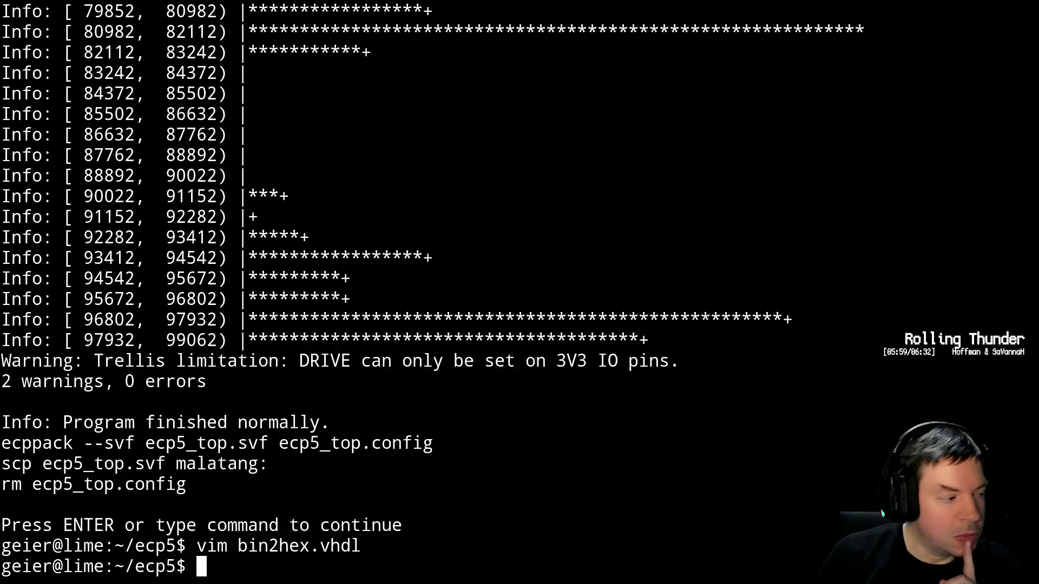
# Rerun the hex readout command, then stop it with Ctrl+C
pyautogui.press('Up')
pyautogui.press('Up')
pyautogui.press('Return')
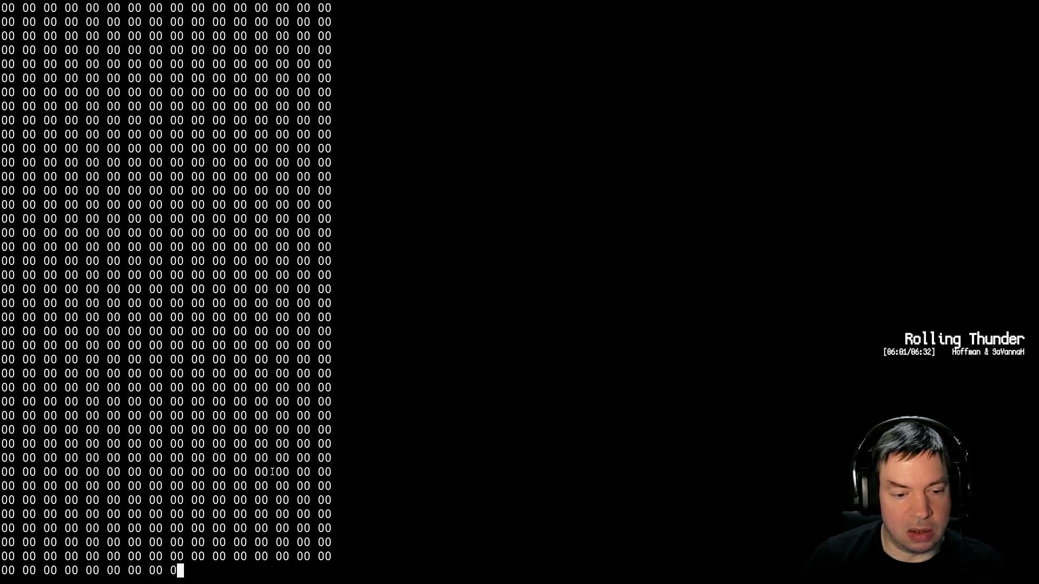
pyautogui.hotkey('ctrl', 'c')
# Open pcie.vhdl in Vim and page down to its signal declarations
pyautogui.press('Up')
pyautogui.press('Up')
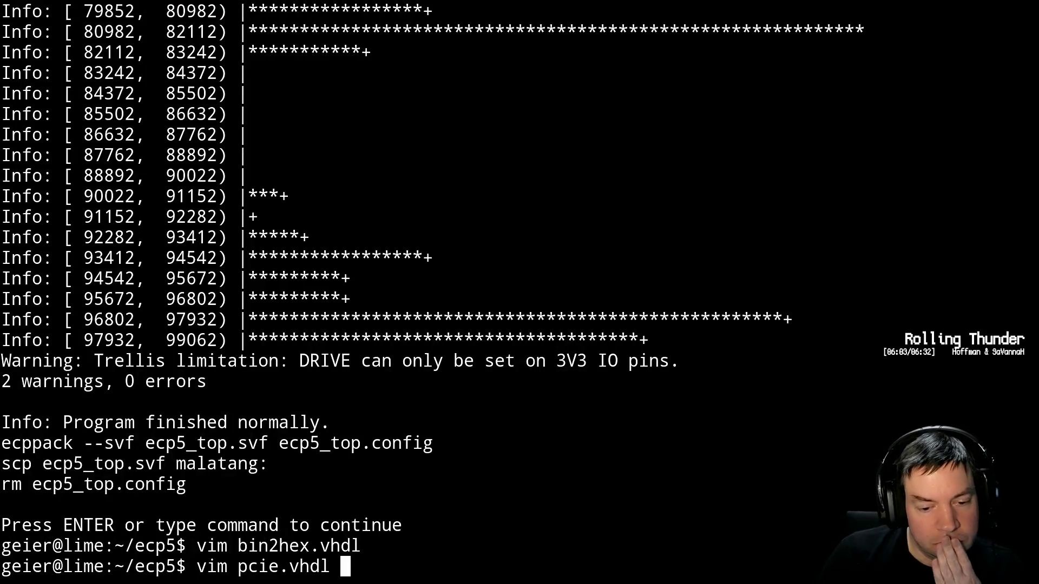
pyautogui.press('Return')
pyautogui.hotkey('ctrl', 'f')
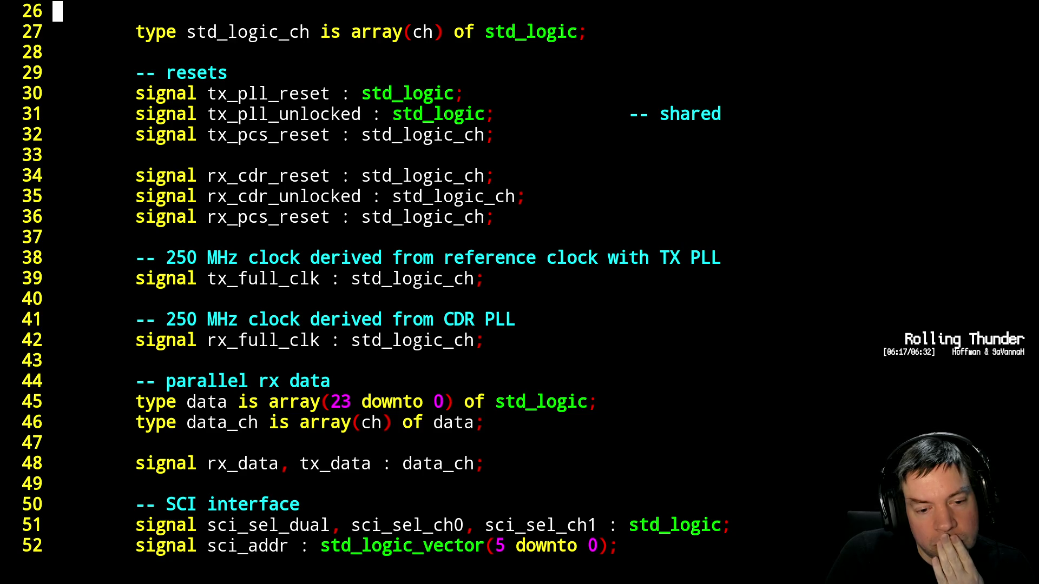
# Page through the serdes generic map to the D_FFC_DUAL_RST line in the port map
pyautogui.hotkey('ctrl', 'f')
pyautogui.hotkey('ctrl', 'f')
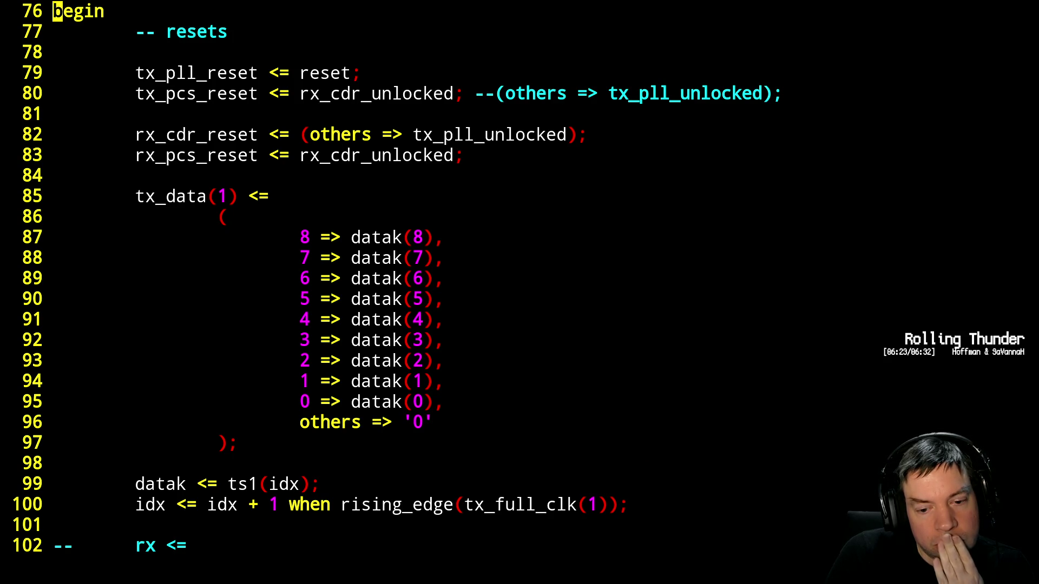
pyautogui.hotkey('ctrl', 'f')
pyautogui.hotkey('ctrl', 'f')
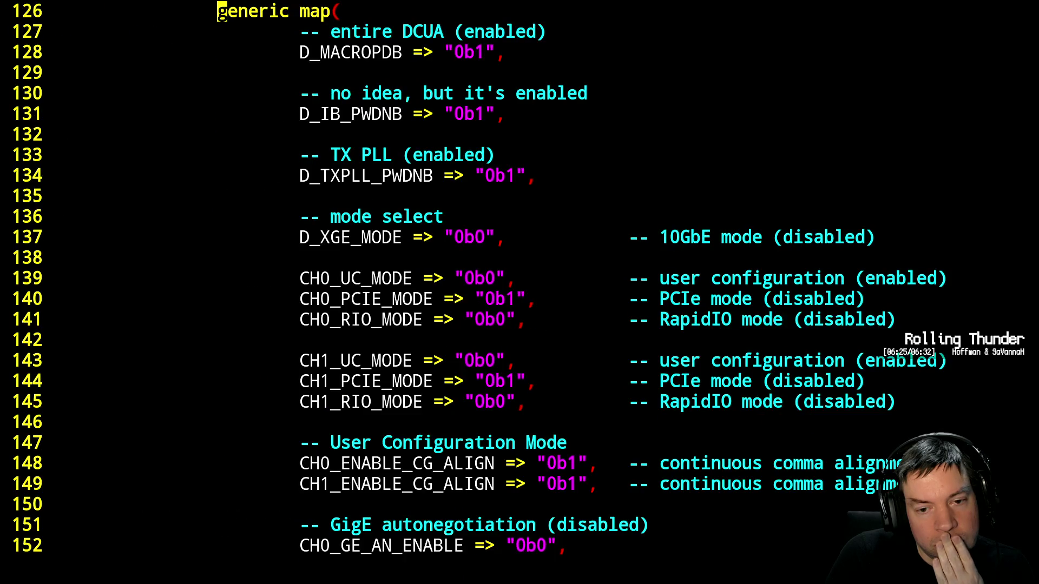
pyautogui.hotkey('ctrl', 'f')
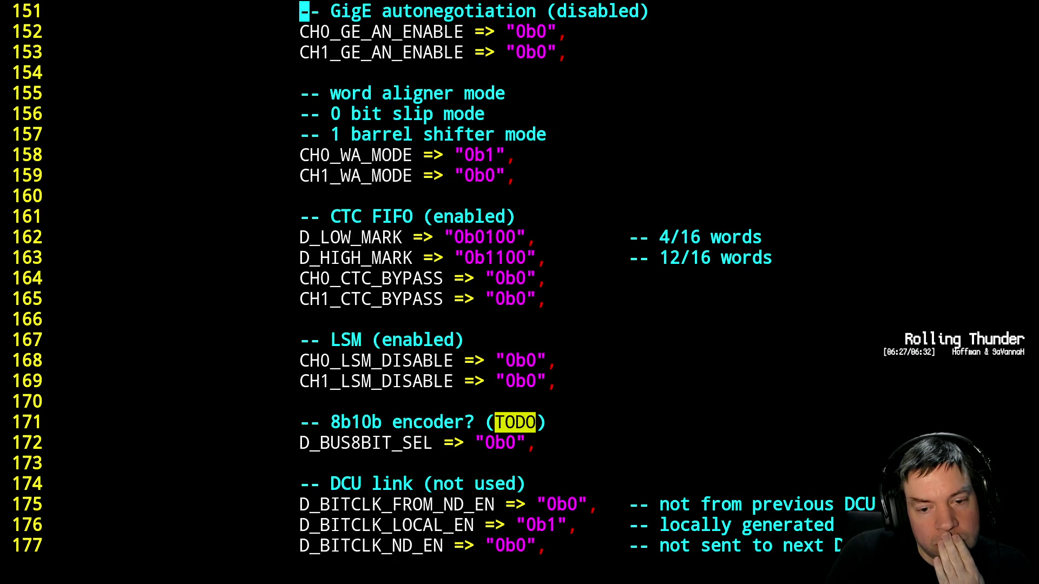
pyautogui.hotkey('ctrl', 'f')
pyautogui.hotkey('ctrl', 'f')
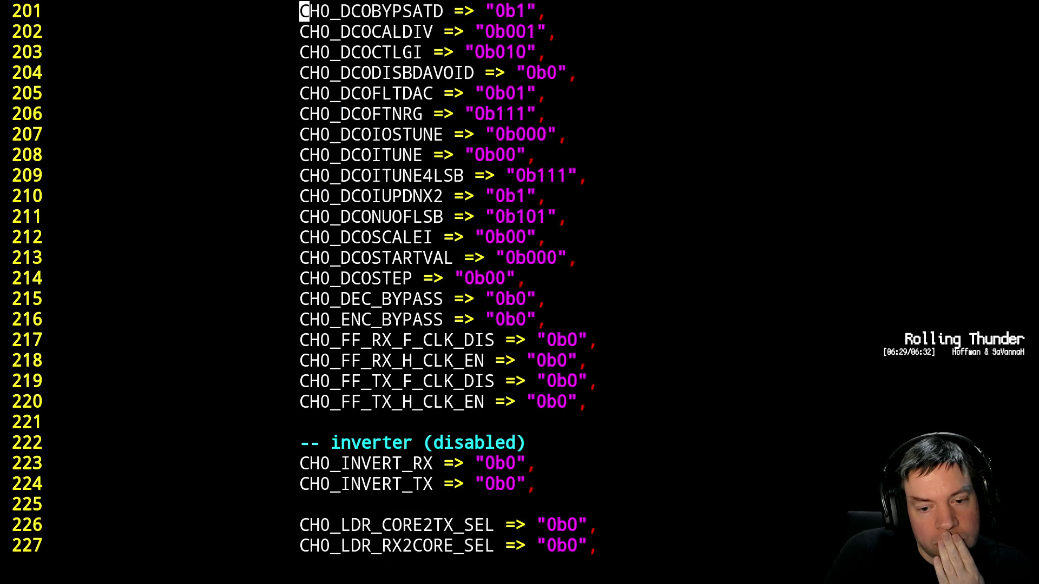
pyautogui.hotkey('ctrl', 'f')
pyautogui.hotkey('ctrl', 'f')
pyautogui.hotkey('ctrl', 'f')
pyautogui.hotkey('ctrl', 'f')
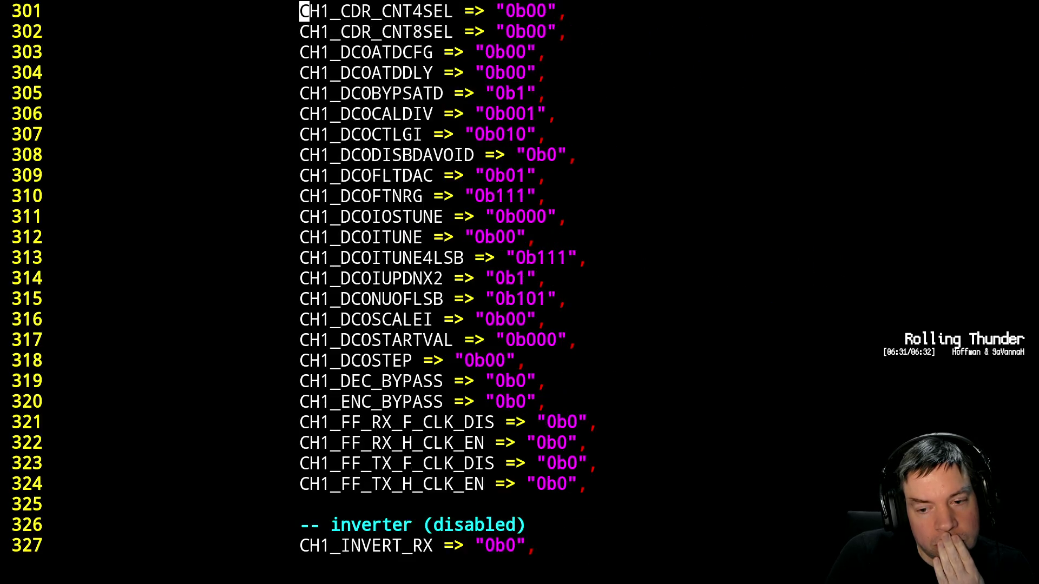
pyautogui.hotkey('ctrl', 'f')
pyautogui.hotkey('ctrl', 'f')
pyautogui.hotkey('ctrl', 'f')
pyautogui.hotkey('ctrl', 'f')
pyautogui.hotkey('ctrl', 'f')
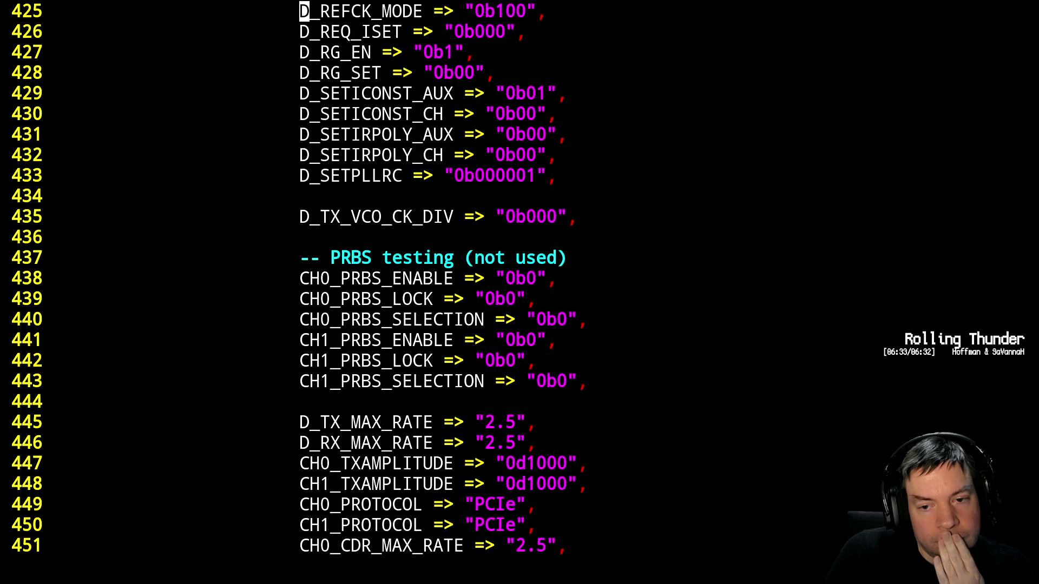
pyautogui.hotkey('ctrl', 'f')
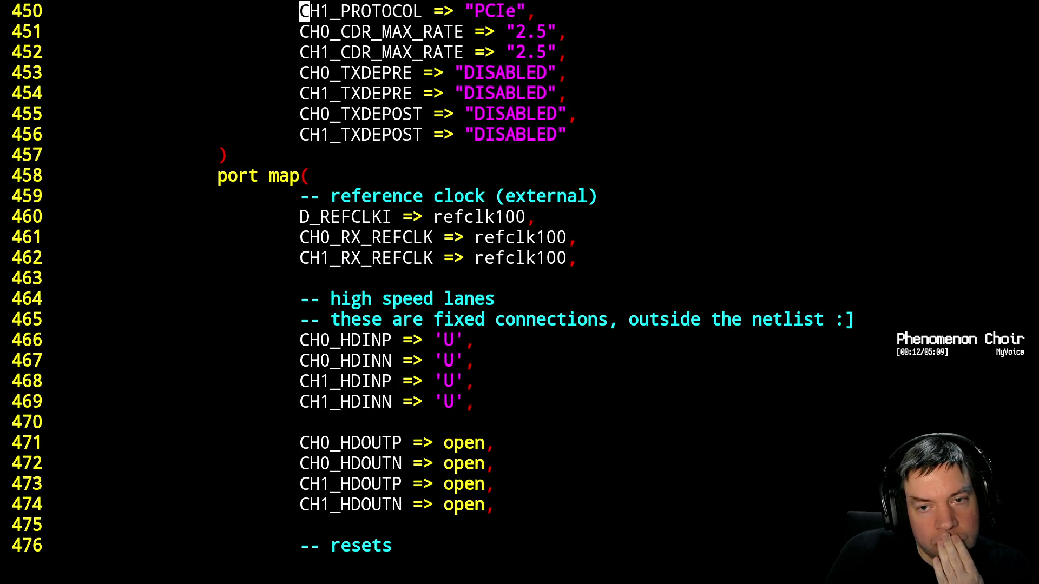
pyautogui.hotkey('ctrl', 'f')
pyautogui.press('k')
pyautogui.press('j')
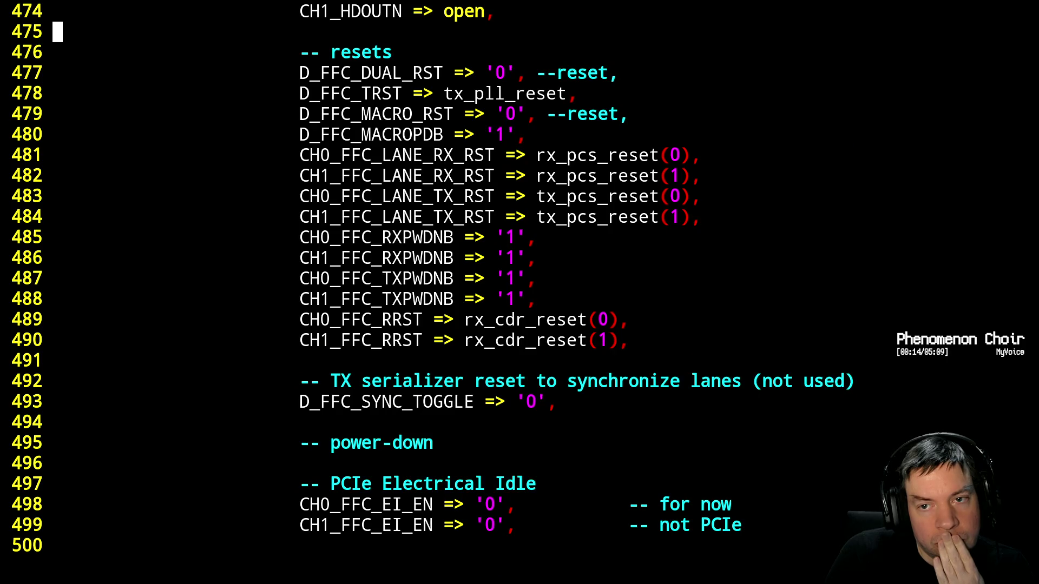
pyautogui.press('j')
pyautogui.press('j')
pyautogui.press('l')
pyautogui.press('l')
pyautogui.press('l')
pyautogui.press('l')
pyautogui.press('l')
pyautogui.press('l')
pyautogui.press('l')
pyautogui.press('l')
pyautogui.press('l')
pyautogui.press('l')
pyautogui.press('l')
pyautogui.press('l')
# Delete "'0', --" so D_FFC_DUAL_RST takes reset, save, and start the rebuild
pyautogui.press('x')
pyautogui.press('x')
pyautogui.press('x')
pyautogui.press('x')
pyautogui.press('x')
pyautogui.press('x')
pyautogui.press('x')
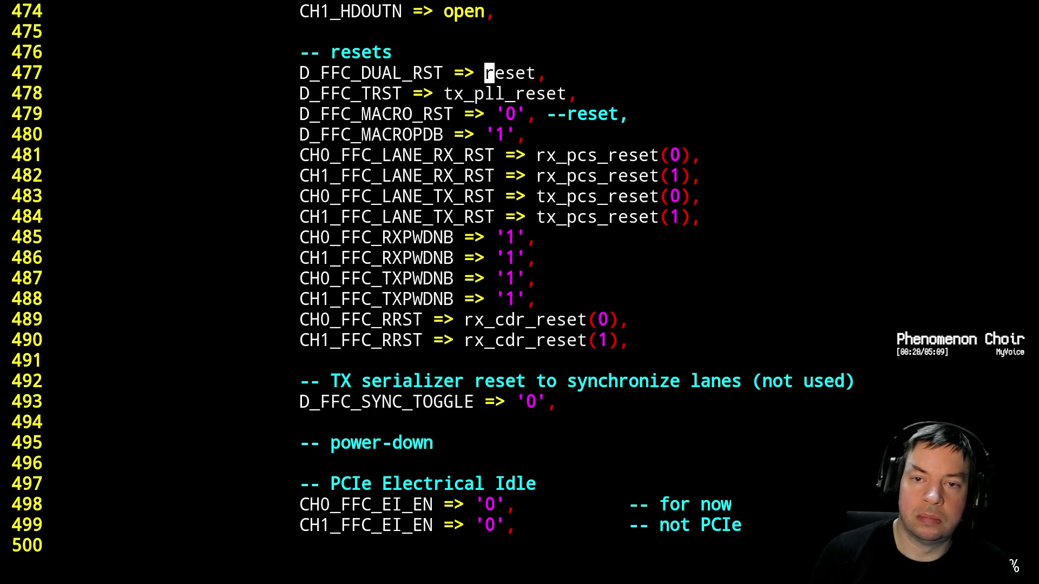
pyautogui.write(':w')
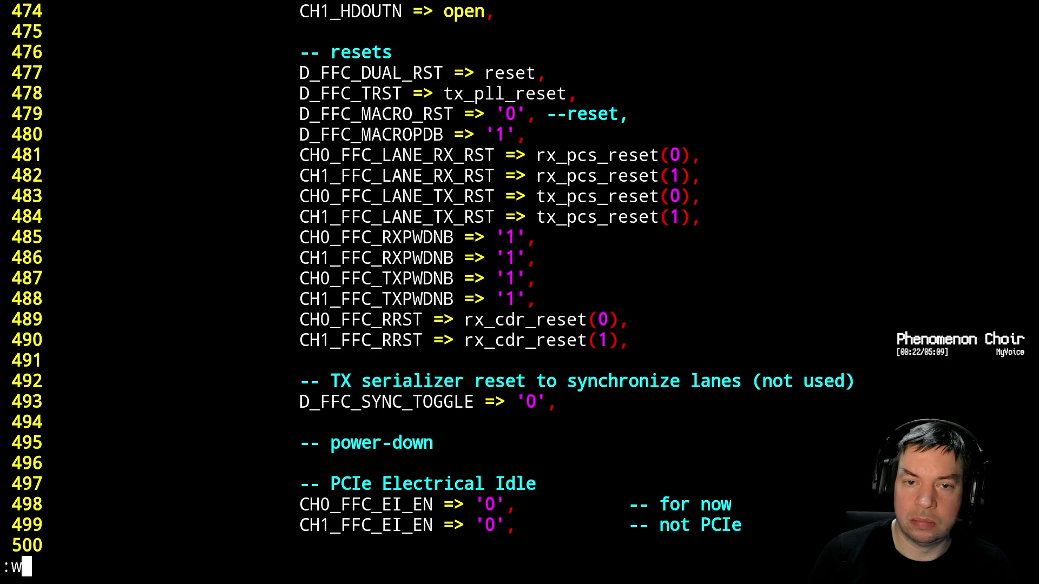
pyautogui.press('Return')
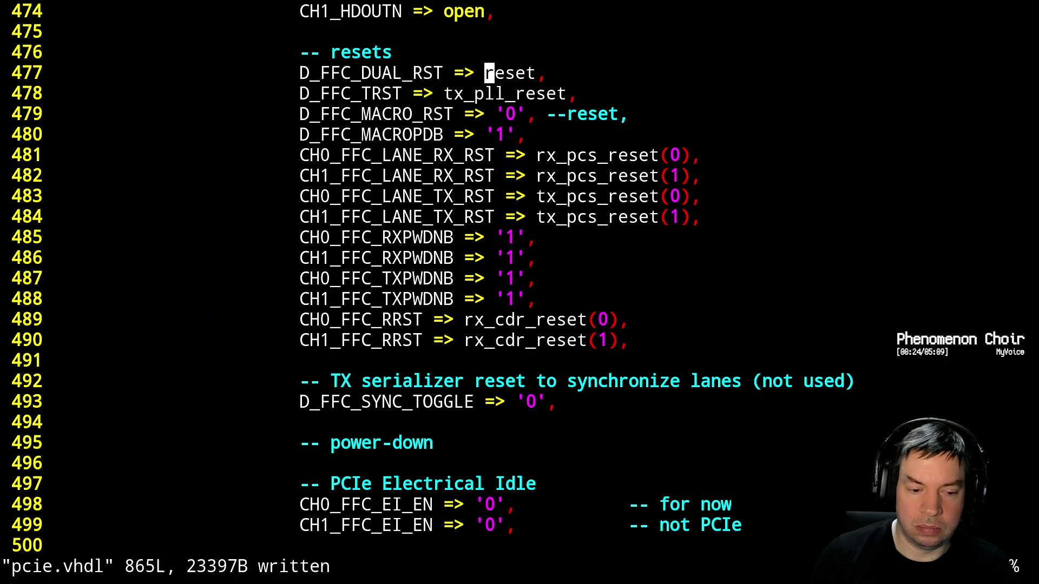
pyautogui.press('F5')
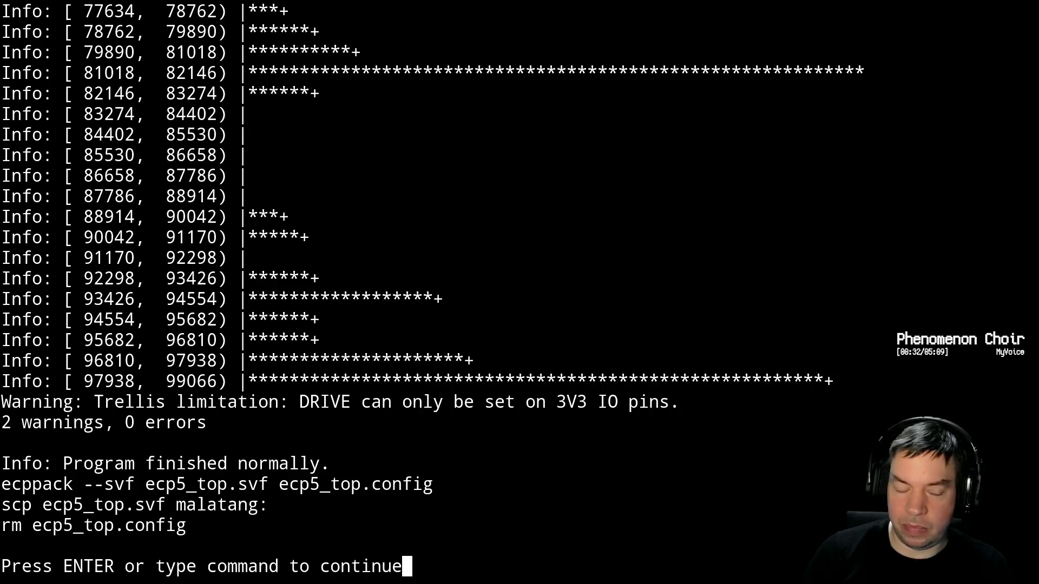
# Program the FPGA with the rebuilt ecp5_top.svf, then return to the first build warning
pyautogui.press('Return')
pyautogui.hotkey('alt', 'Tab')
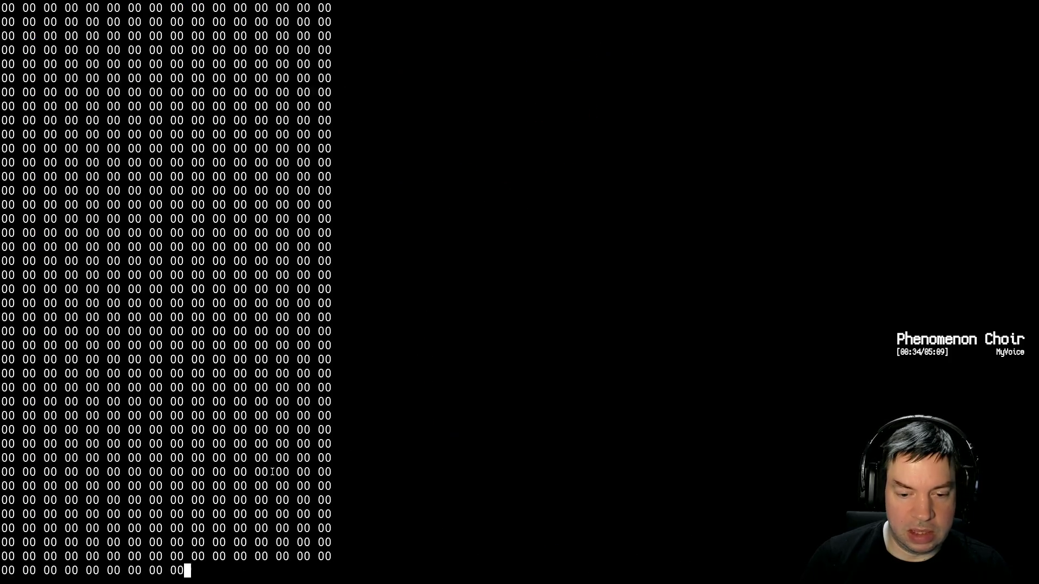
pyautogui.press('Up')
pyautogui.press('Return')
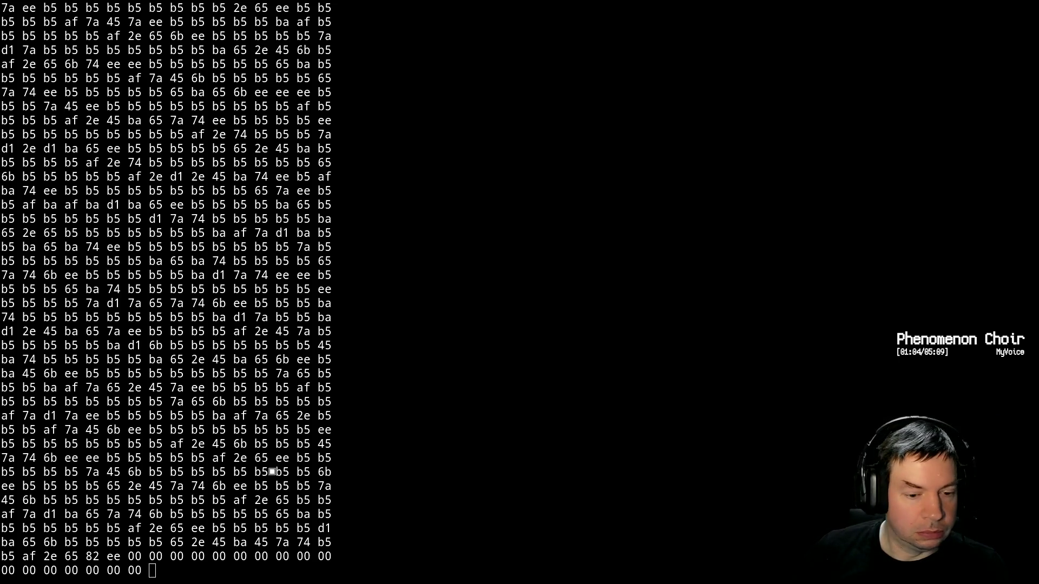
pyautogui.press('Return')
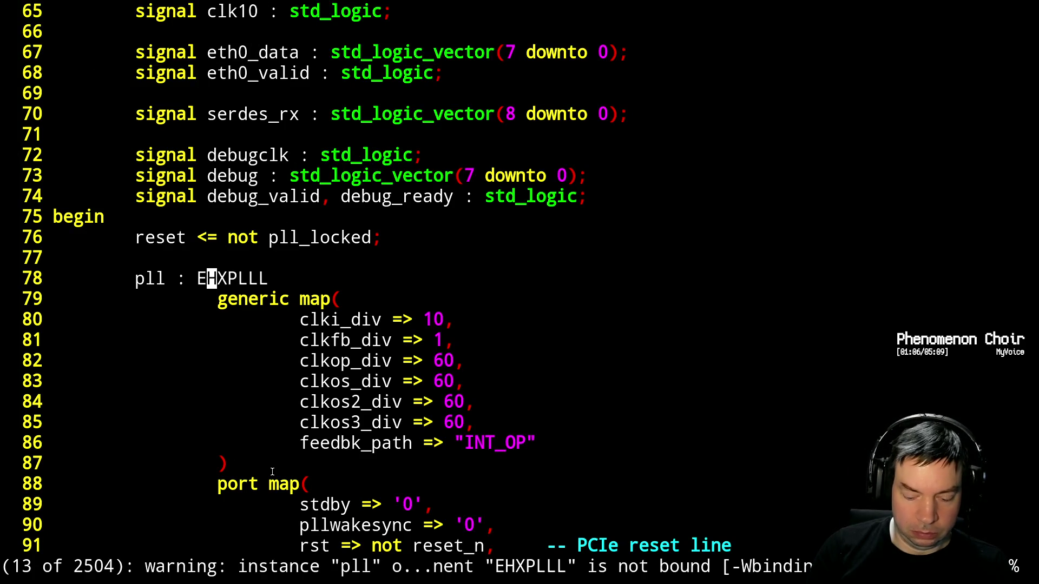
# Reopen pcie.vhdl and search /RST to reach the reset port connections
pyautogui.write(':q')
pyautogui.press('Return')
pyautogui.press('Up')
pyautogui.press('Up')
pyautogui.press('Up')
pyautogui.press('Return')
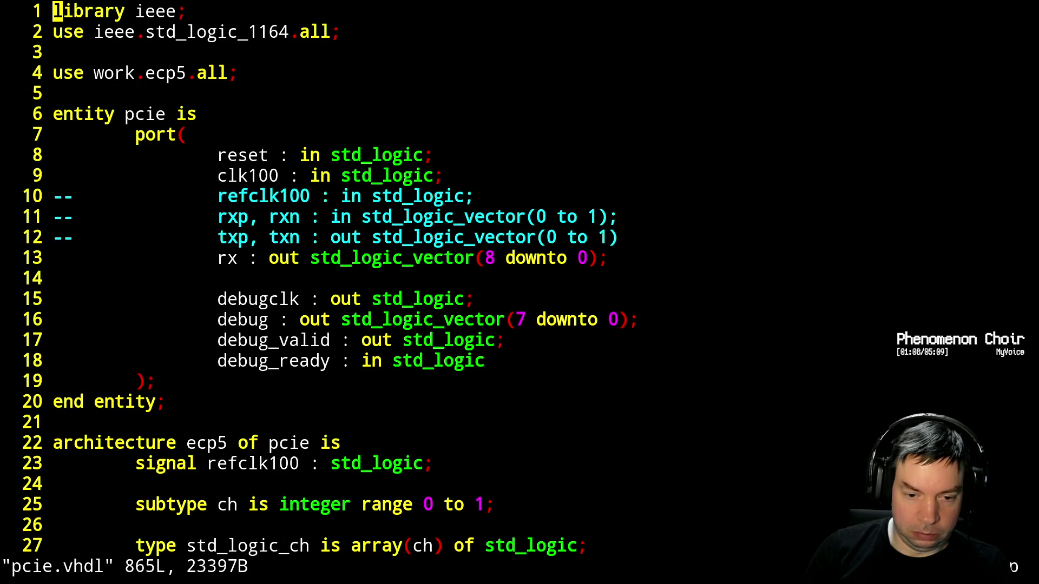
pyautogui.write('/RST')
pyautogui.press('Return')
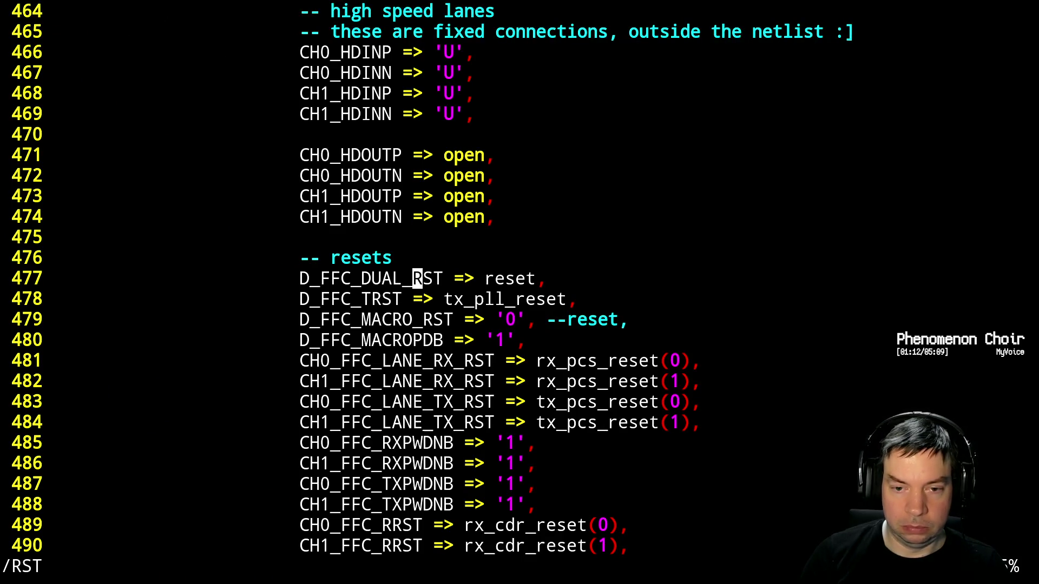
# Remove the constant '0' so D_FFC_MACRO_RST is driven by reset, and save
pyautogui.press('j')
pyautogui.press('j')
pyautogui.press('l')
pyautogui.press('w')
pyautogui.press('l')
pyautogui.press('h')
pyautogui.press('d')
pyautogui.press('f')
pyautogui.press(',')
pyautogui.press('x')
pyautogui.press('x')
pyautogui.write('x')
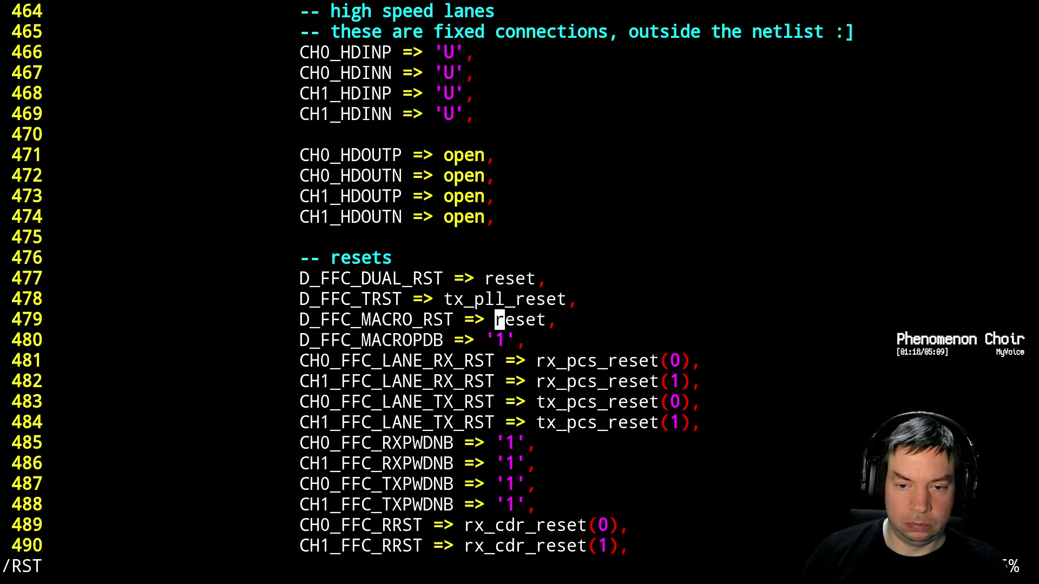
pyautogui.write(':w')
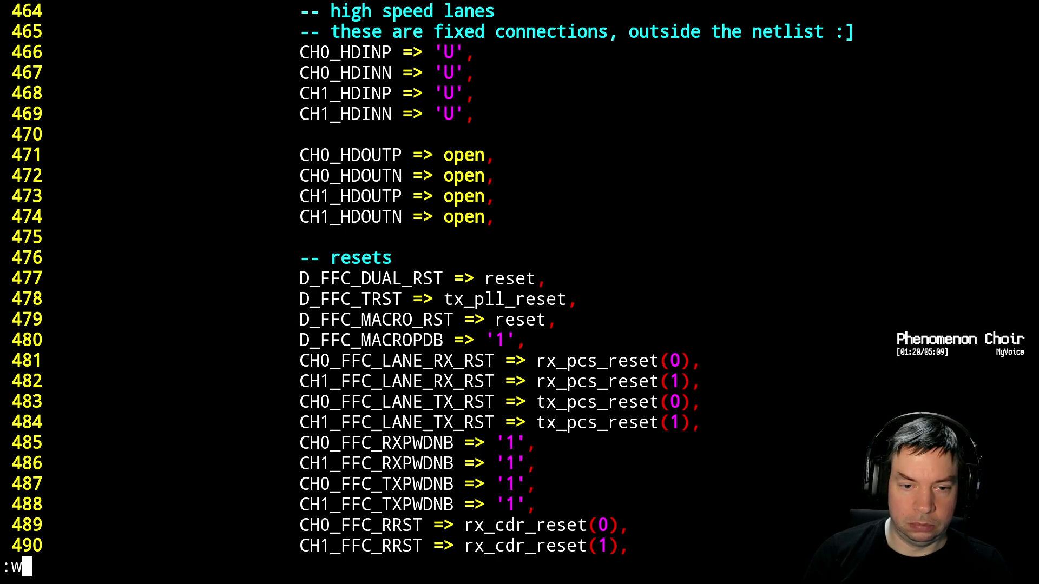
pyautogui.press('Return')
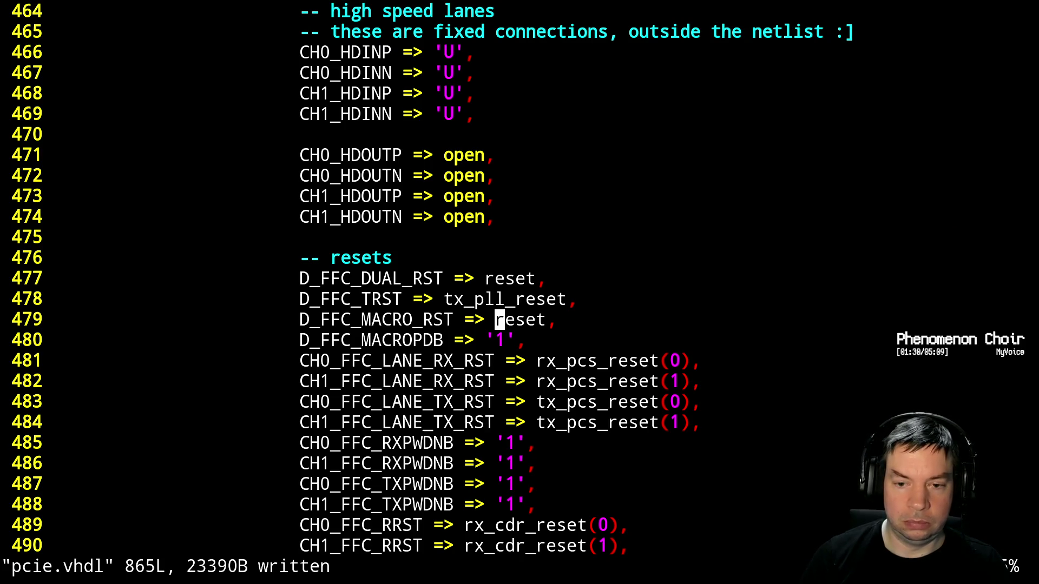
pyautogui.press('j')
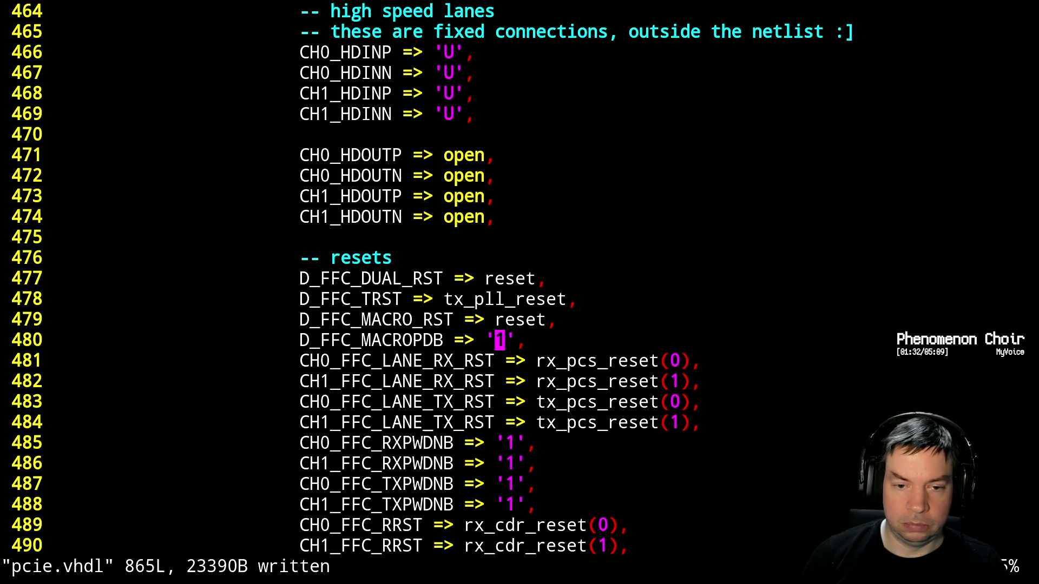
# Move the D_FFC_TRST line below D_FFC_MACRO_RST and cut the D_FFC_MACROPDB line
pyautogui.press('k')
pyautogui.press('k')
pyautogui.press('d')
pyautogui.press('d')
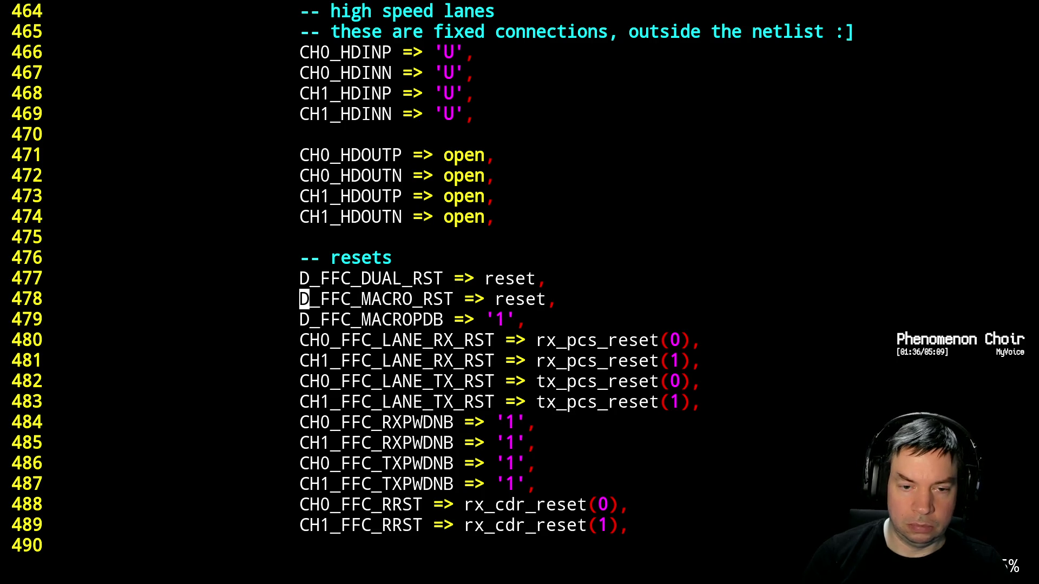
pyautogui.press('p')
pyautogui.press('j')
pyautogui.press('d')
pyautogui.press('d')
pyautogui.press('k')
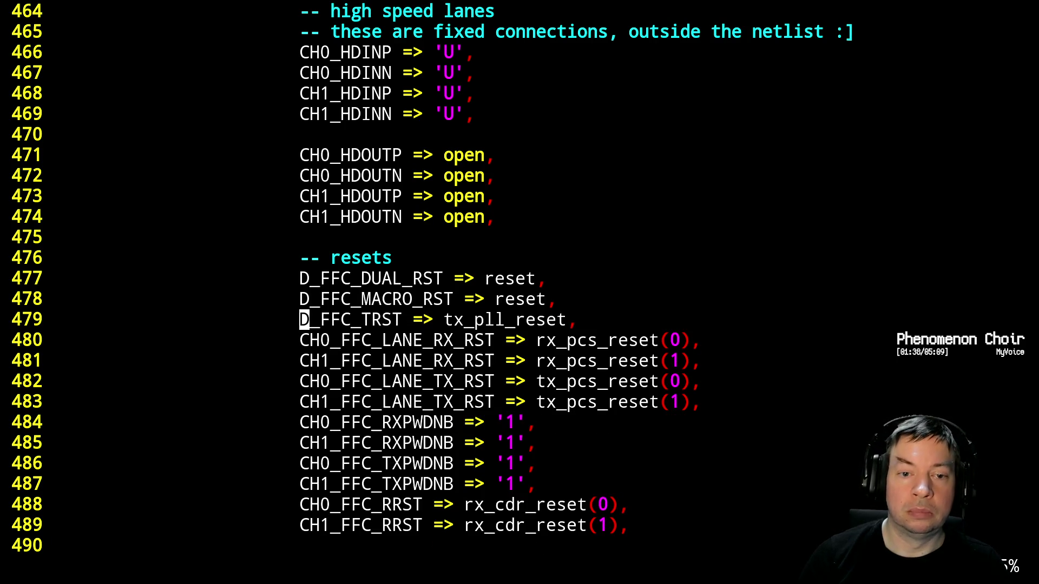
# Paste D_FFC_MACROPDB after the last lane output under a new '-- power' comment
pyautogui.hotkey('ctrl', 'b')
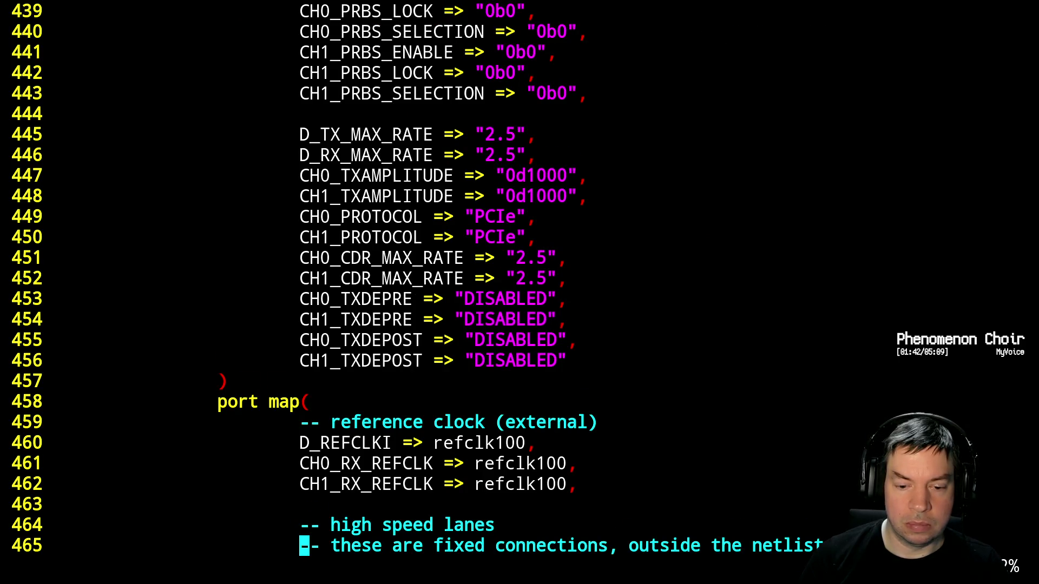
pyautogui.press('j')
pyautogui.press('j')
pyautogui.press('j')
pyautogui.press('j')
pyautogui.press('j')
pyautogui.press('j')
pyautogui.press('j')
pyautogui.press('k')
pyautogui.press('k')
pyautogui.press('k')
pyautogui.press('j')
pyautogui.write('p')
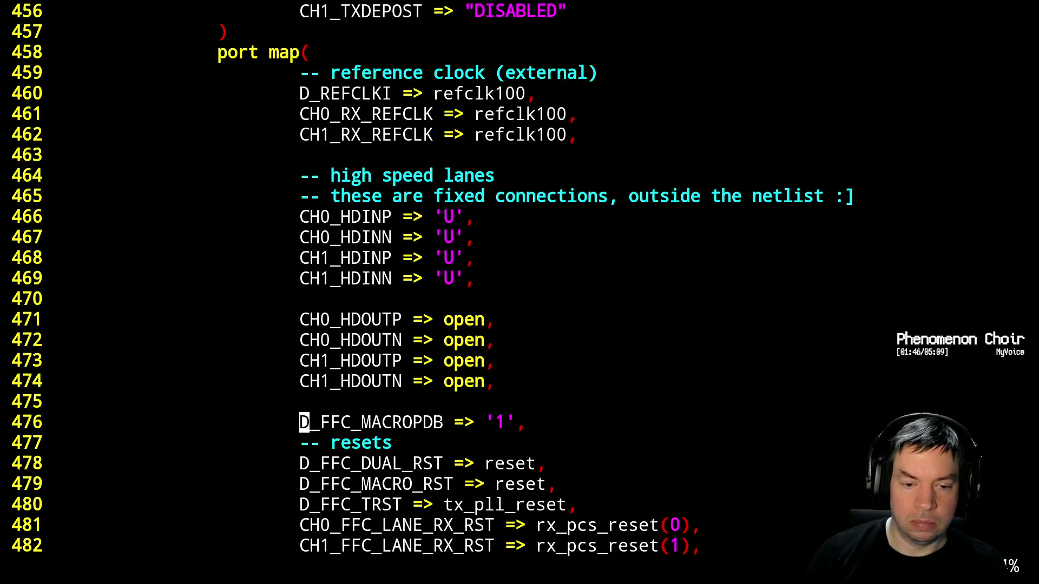
pyautogui.write('O--')
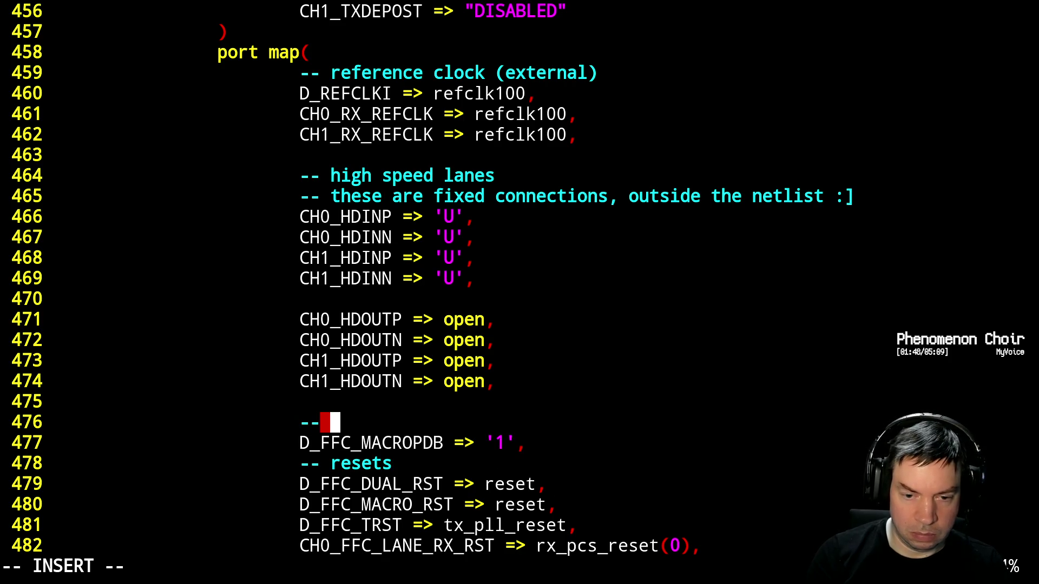
pyautogui.write(' power')
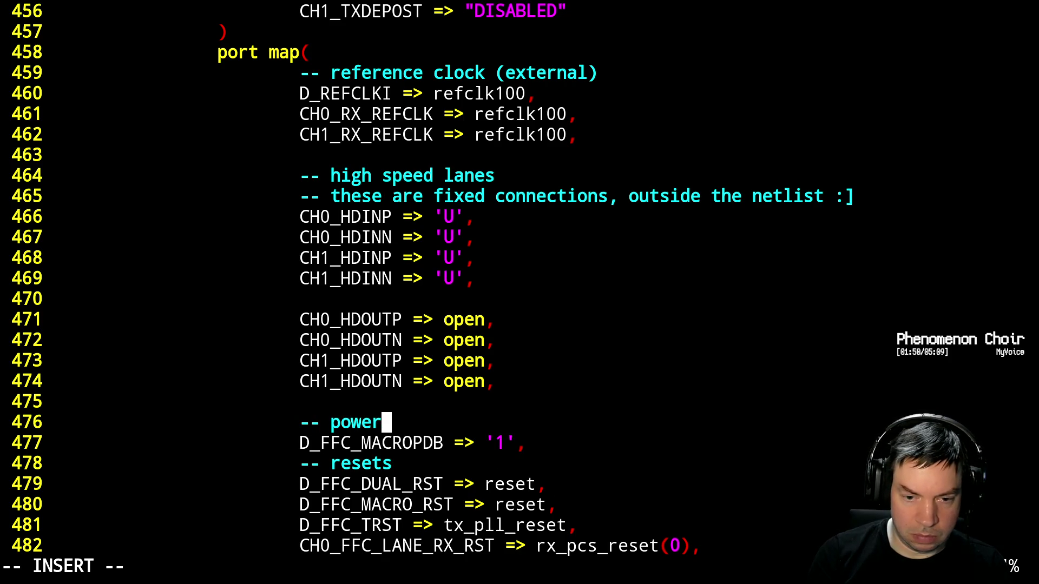
pyautogui.write('down')
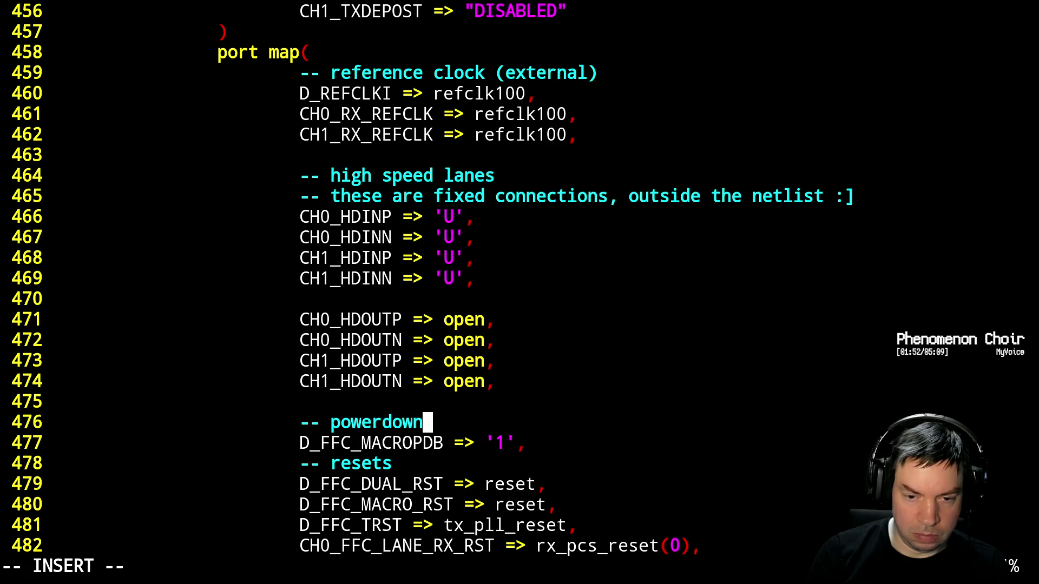
pyautogui.press('BackSpace')
pyautogui.press('BackSpace')
pyautogui.press('BackSpace')
pyautogui.press('BackSpace')
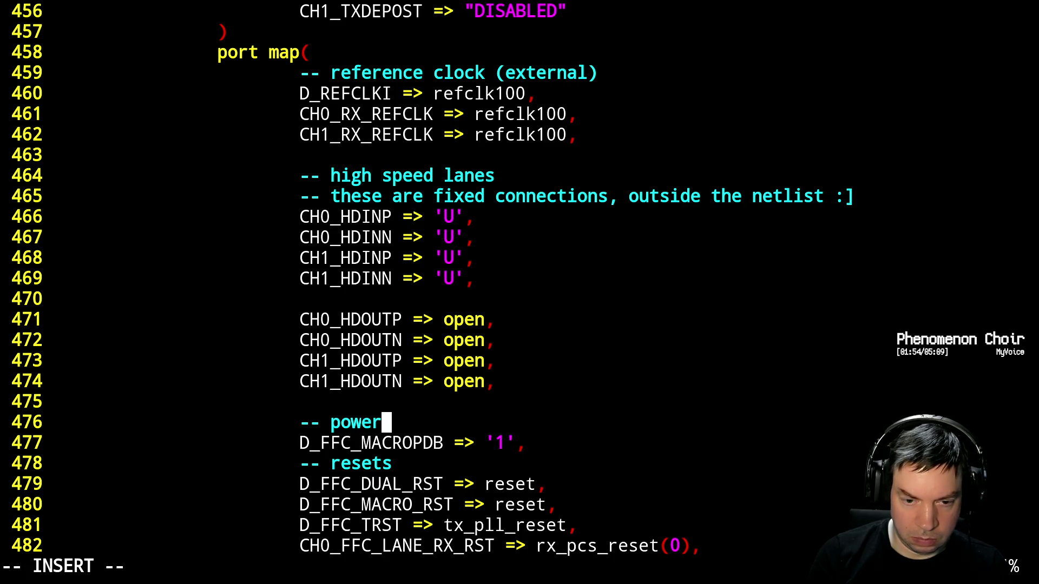
pyautogui.press('Escape')
# Add a blank line before '-- resets' and strip its trailing whitespace
pyautogui.press('j')
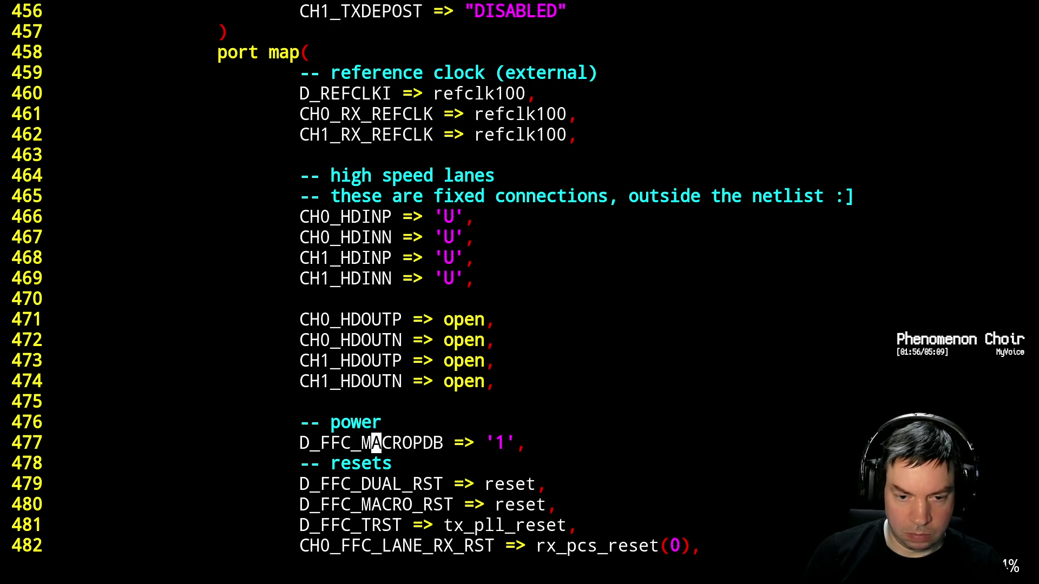
pyautogui.press('o')
pyautogui.press('Escape')
pyautogui.press('Escape')
pyautogui.press('j')
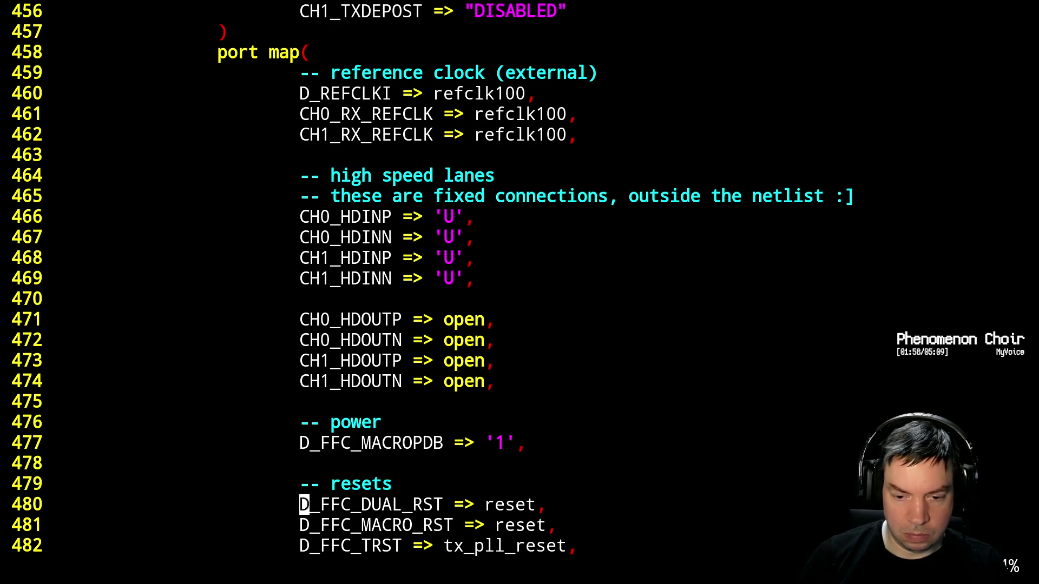
pyautogui.press('j')
pyautogui.press('j')
pyautogui.press('j')
pyautogui.press('k')
pyautogui.press('k')
pyautogui.press('k')
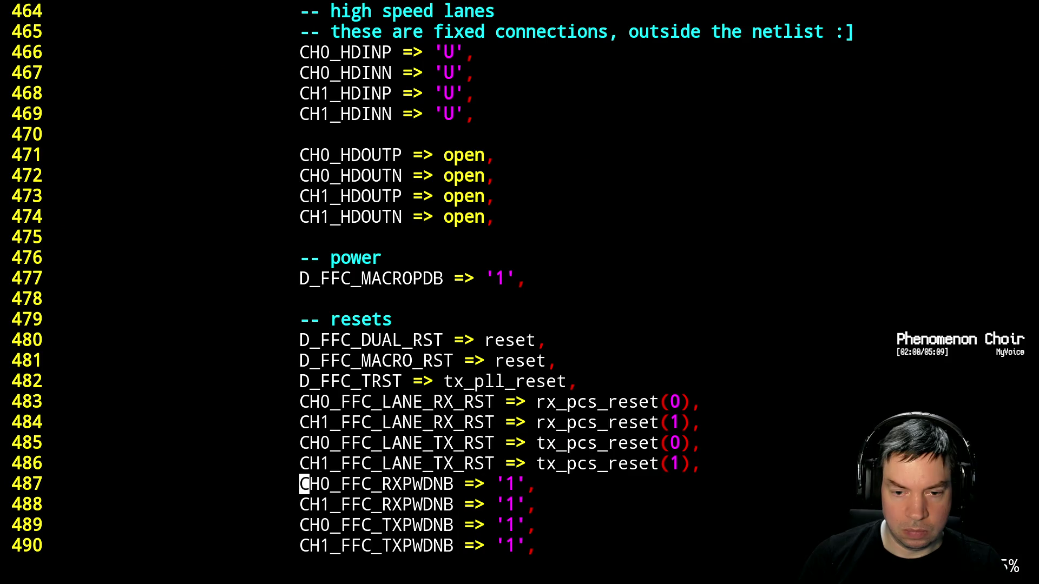
# Move the four lane power-down lines up under D_FFC_MACROPDB in the power section
pyautogui.press('j')
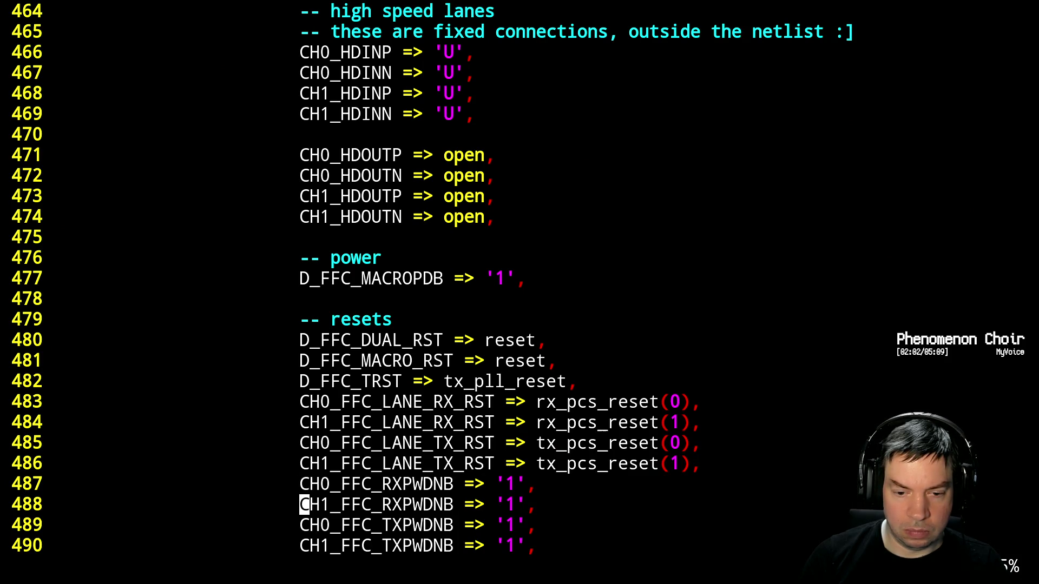
pyautogui.press('j')
pyautogui.press('j')
pyautogui.press('j')
pyautogui.press('j')
pyautogui.press('k')
pyautogui.press('k')
pyautogui.press('k')
pyautogui.press('k')
pyautogui.press('k')
pyautogui.press('k')
pyautogui.press('k')
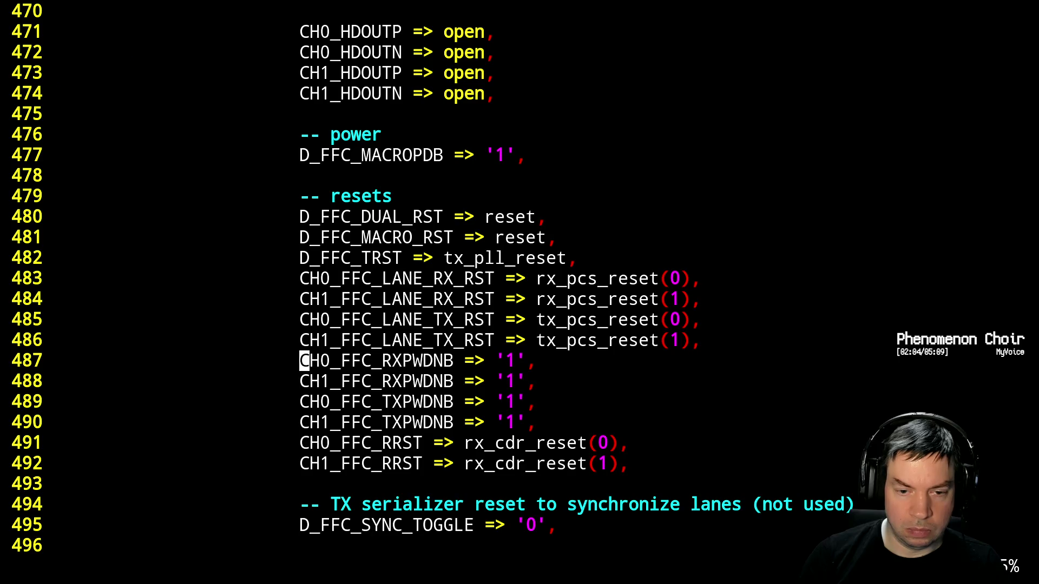
pyautogui.hotkey('shift', 'v')
pyautogui.press('j')
pyautogui.press('j')
pyautogui.press('j')
pyautogui.press('d')
pyautogui.press('k')
pyautogui.press('k')
pyautogui.press('k')
pyautogui.press('k')
pyautogui.press('k')
pyautogui.press('p')
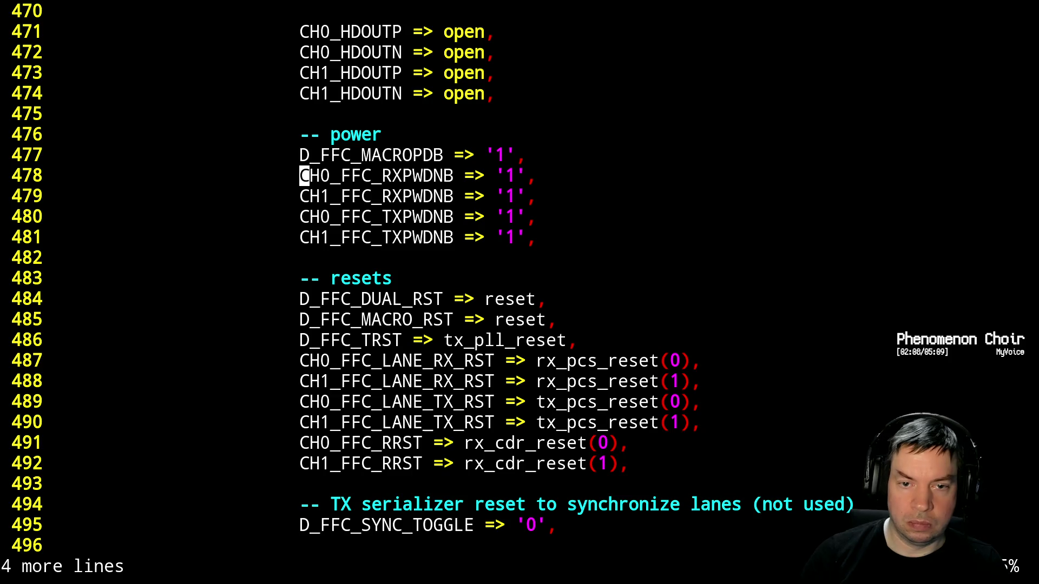
# Move the two RXPWDNB lines below the TXPWDNB lines
pyautogui.press('j')
pyautogui.press('k')
pyautogui.hotkey('shift', 'v')
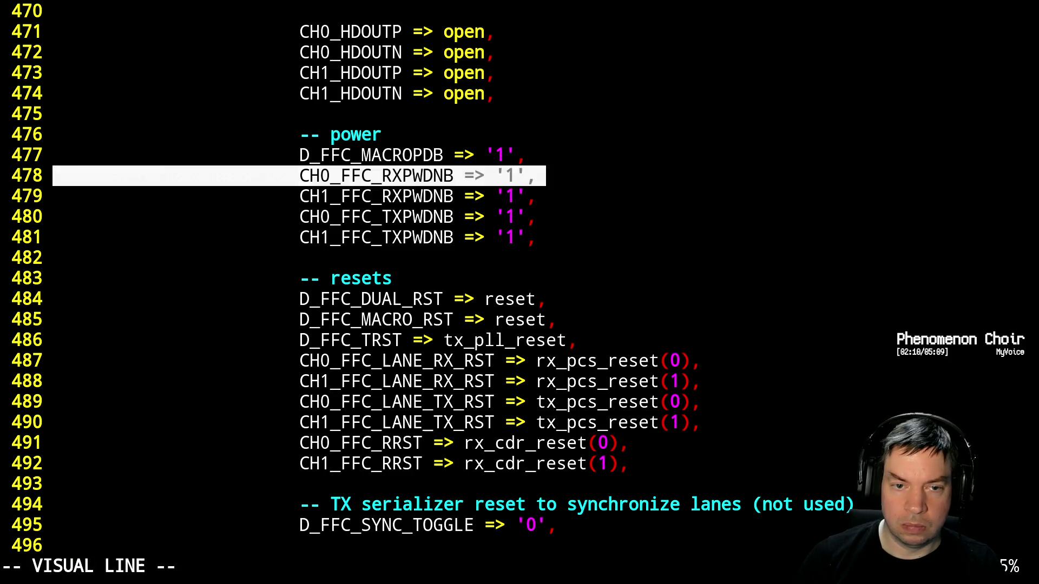
pyautogui.press('j')
pyautogui.press('d')
pyautogui.press('j')
pyautogui.press('p')
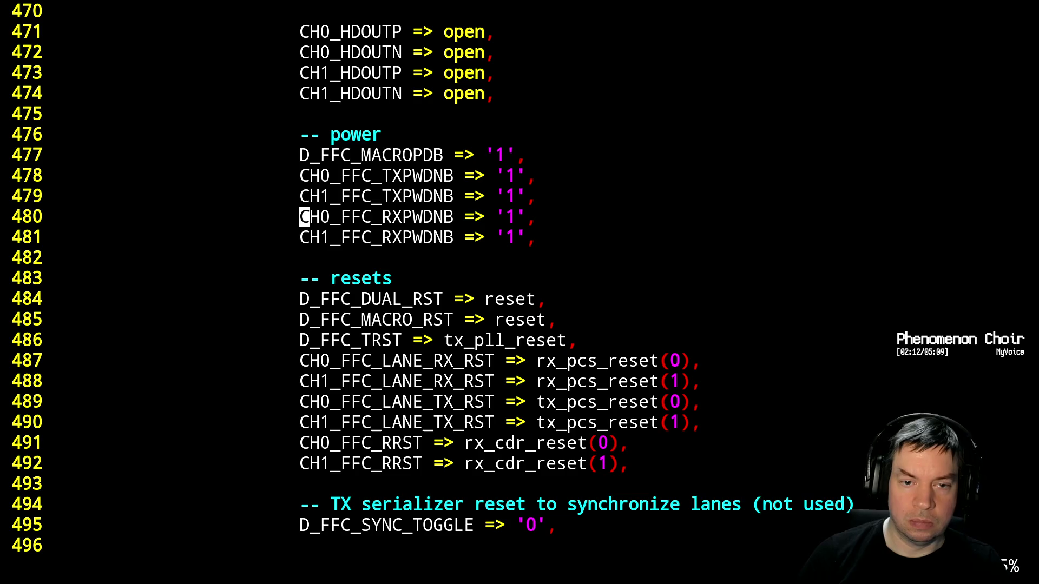
pyautogui.press('k')
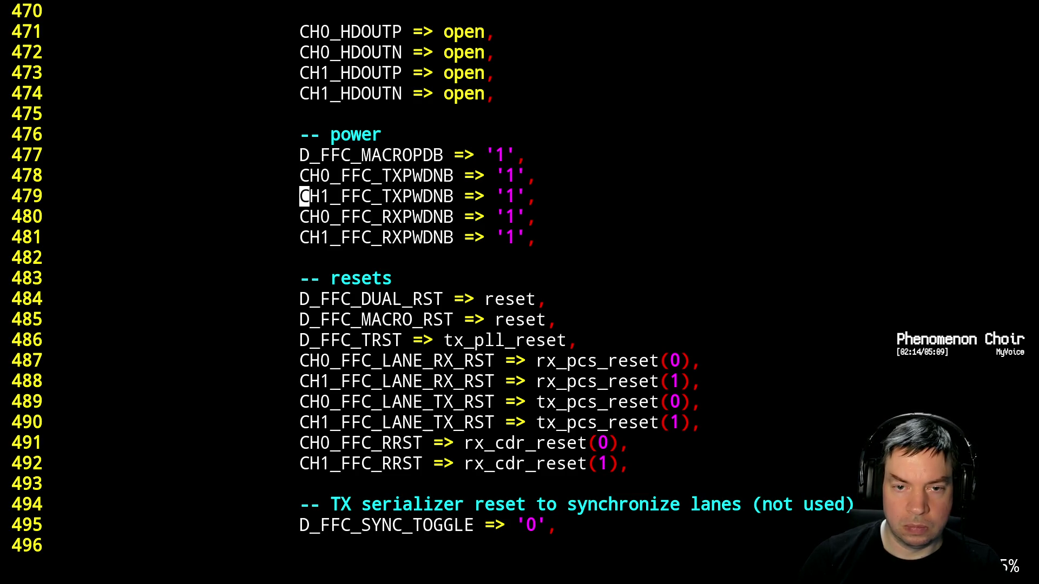
# Move CH1_FFC_TXPWDNB below CH0_FFC_RXPWDNB to finish the power-down ordering
pyautogui.press('d')
pyautogui.press('d')
pyautogui.press('p')
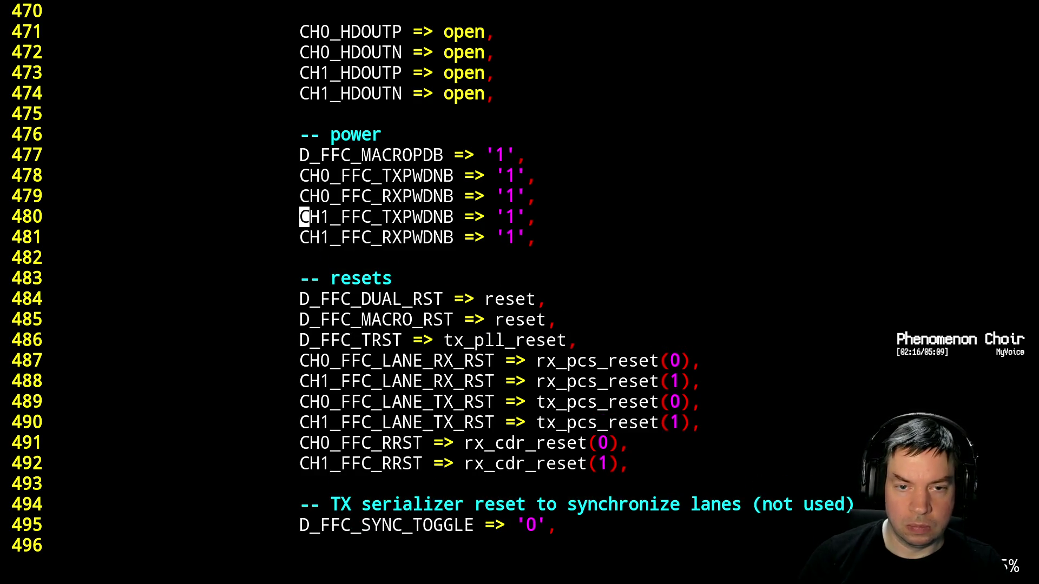
pyautogui.press('j')
pyautogui.press('j')
pyautogui.press('5')
pyautogui.press('j')
pyautogui.press('k')
pyautogui.press('k')
# Move the CH1 lane RX reset below the CH0 lane TX reset, ordering lane resets by channel
pyautogui.press('j')
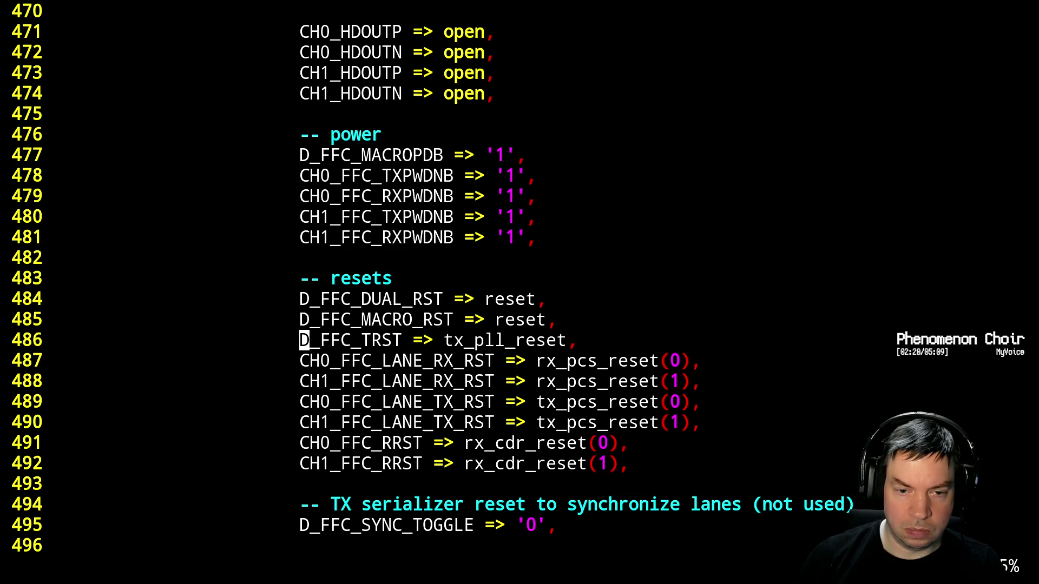
pyautogui.press('j')
pyautogui.press('j')
pyautogui.press('j')
pyautogui.press('j')
pyautogui.press('j')
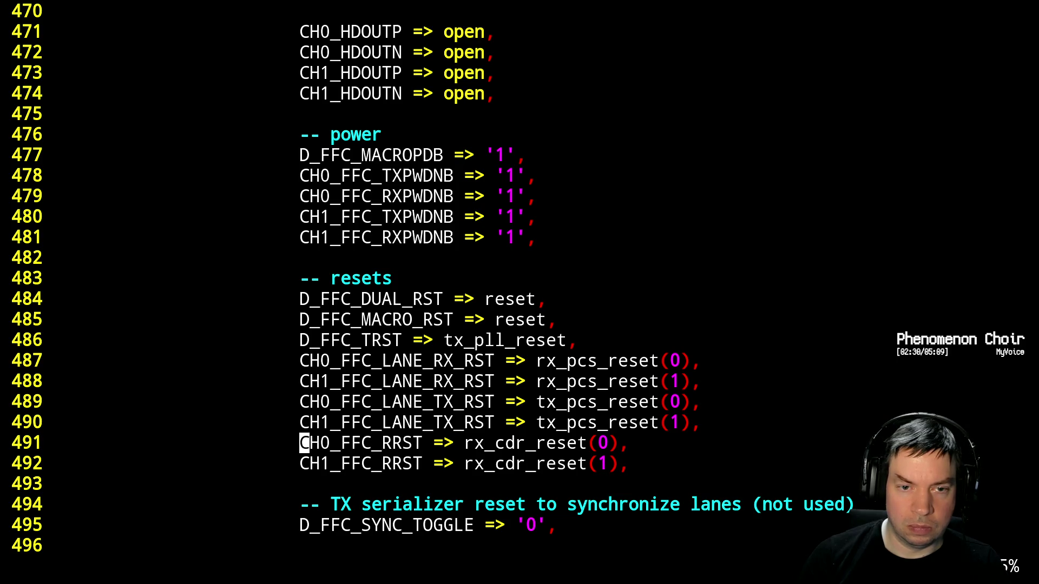
pyautogui.press('Up')
pyautogui.press('Up')
pyautogui.press('Up')
pyautogui.press('Up')
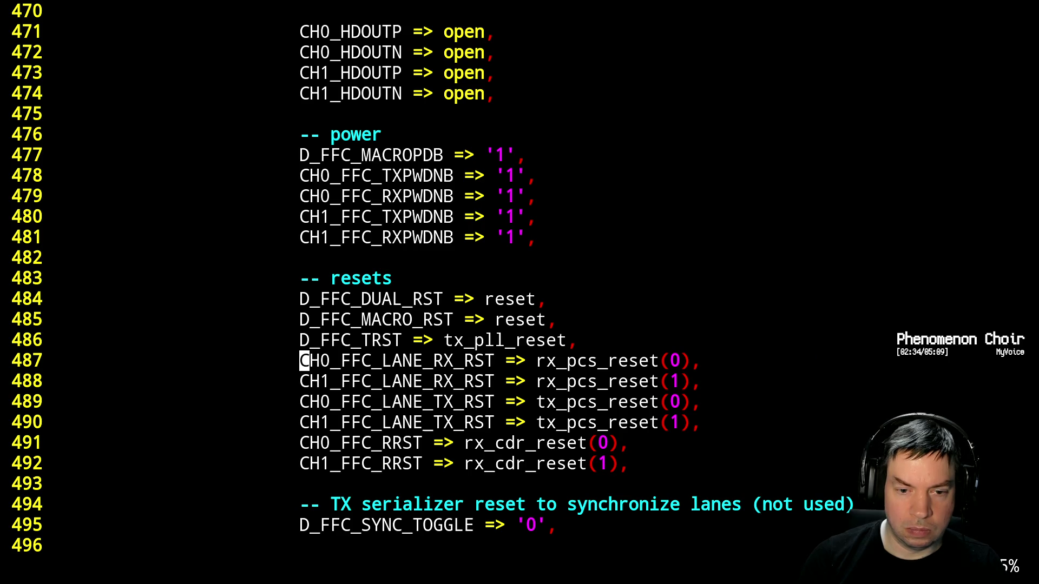
pyautogui.press('Down')
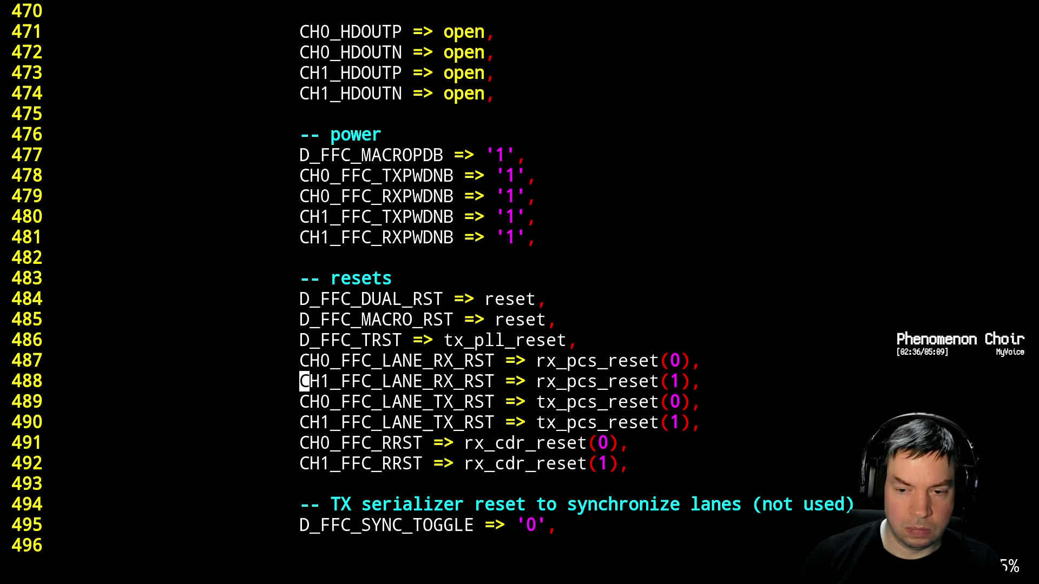
pyautogui.press('d')
pyautogui.press('d')
pyautogui.press('p')
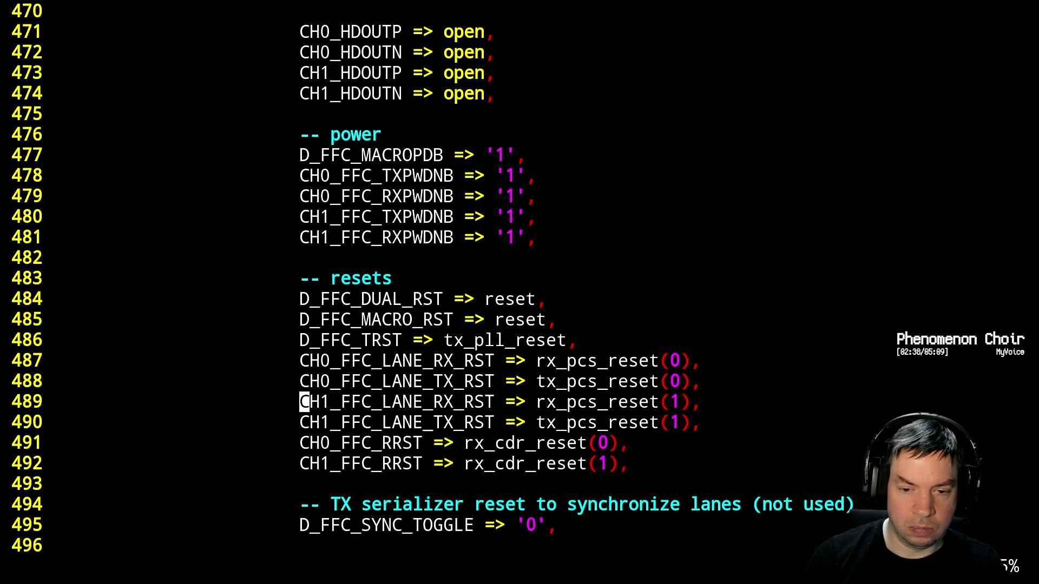
pyautogui.press('Down')
pyautogui.press('Down')
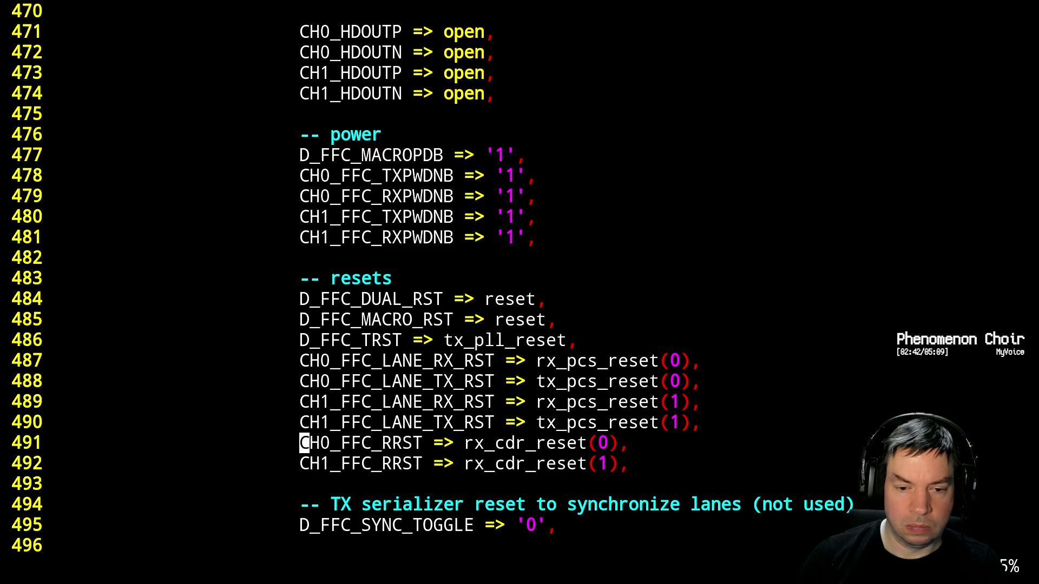
# Move the two CDR RRST reset lines to just after D_FFC_TRST, followed by a blank line
pyautogui.hotkey('shift', 'v')
pyautogui.press('Down')
pyautogui.press('d')
pyautogui.press('Up')
pyautogui.press('Up')
pyautogui.press('Up')
pyautogui.press('Up')
pyautogui.press('Up')
pyautogui.press('p')
pyautogui.press('Down')
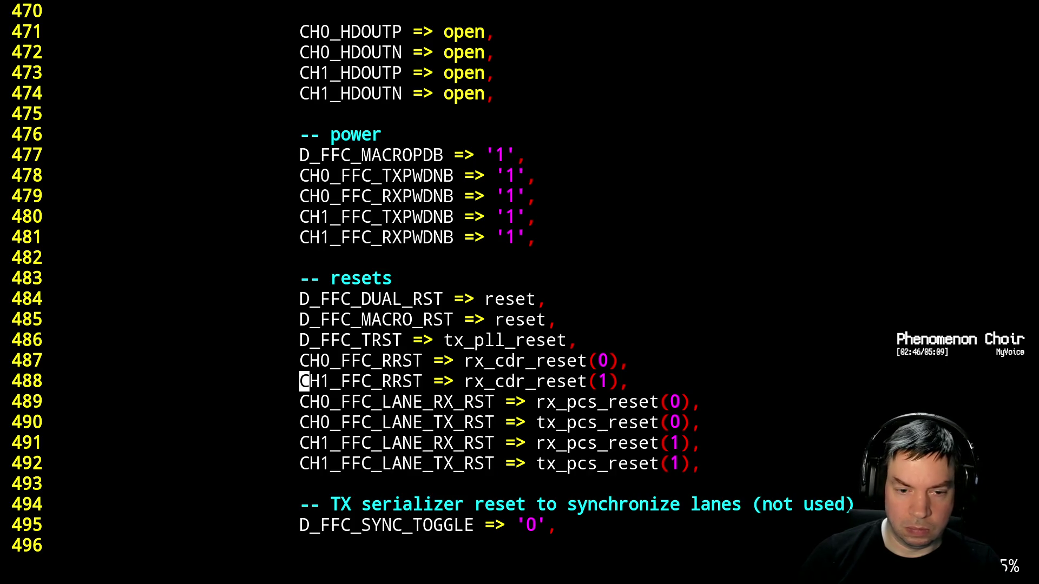
pyautogui.press('o')
pyautogui.press('Escape')
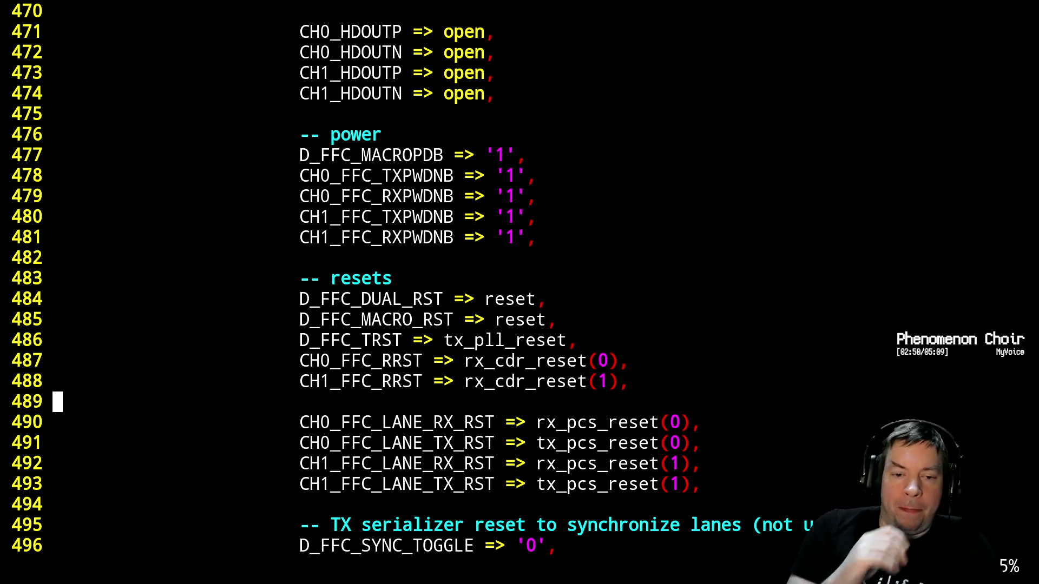
# Add a separating blank line after D_FFC_MACRO_RST
pyautogui.press('-')
pyautogui.press('-')
pyautogui.press('-')
pyautogui.press('k')
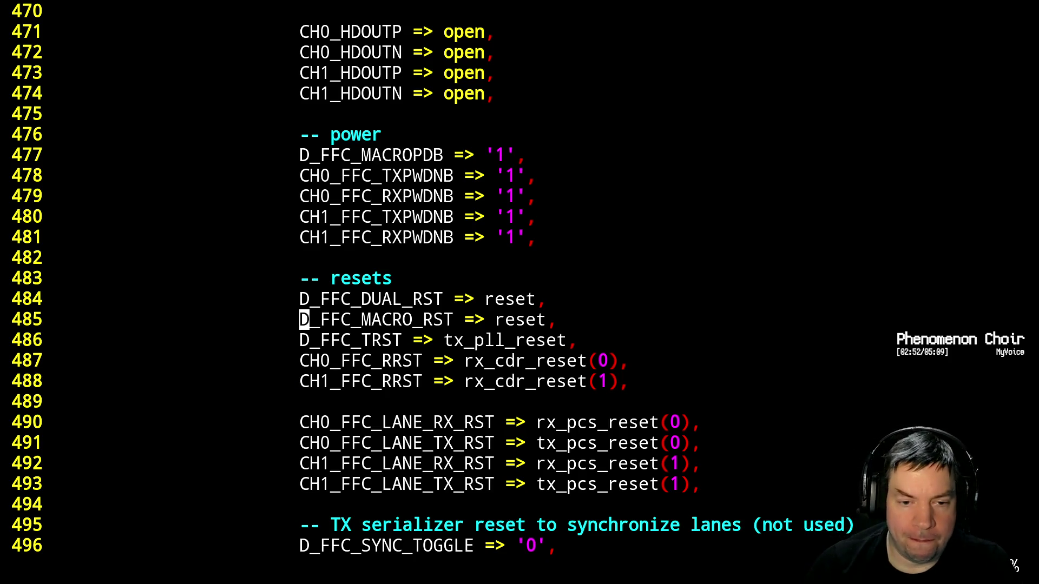
pyautogui.press('o')
pyautogui.press('Escape')
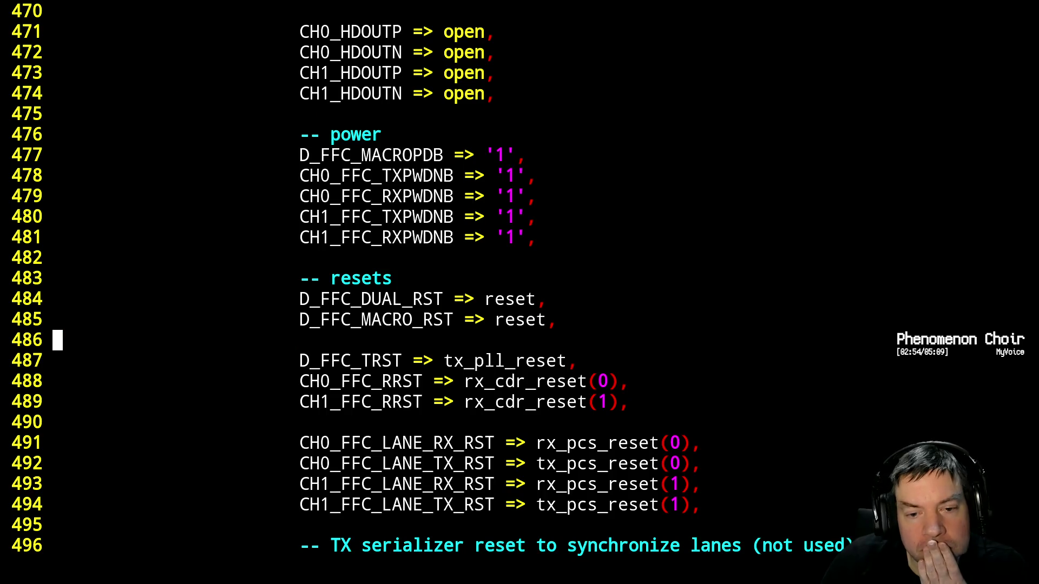
pyautogui.press('Return')
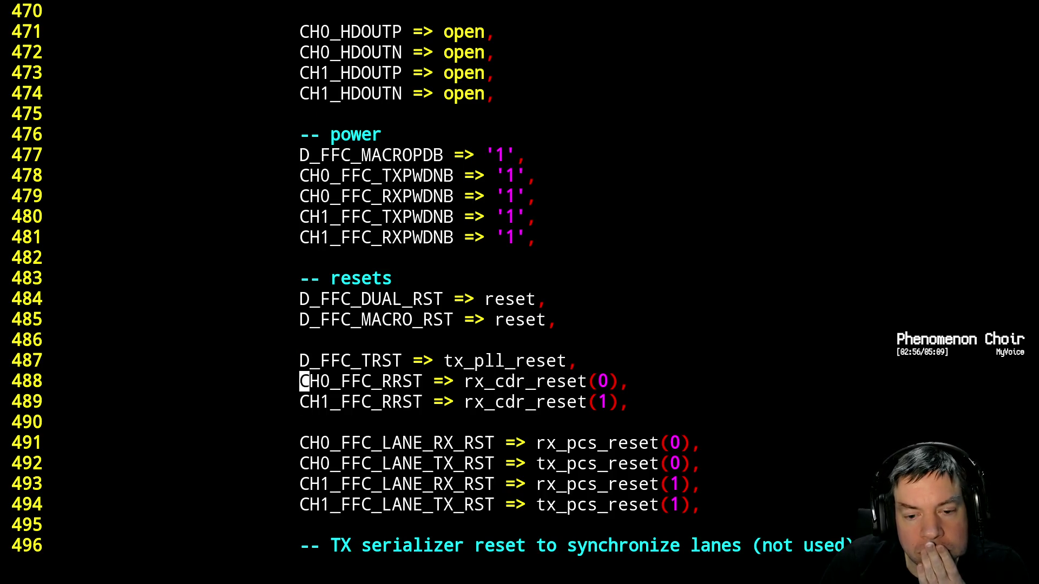
pyautogui.press('j')
pyautogui.press('j')
pyautogui.press('j')
pyautogui.press('j')
pyautogui.press('j')
pyautogui.press('j')
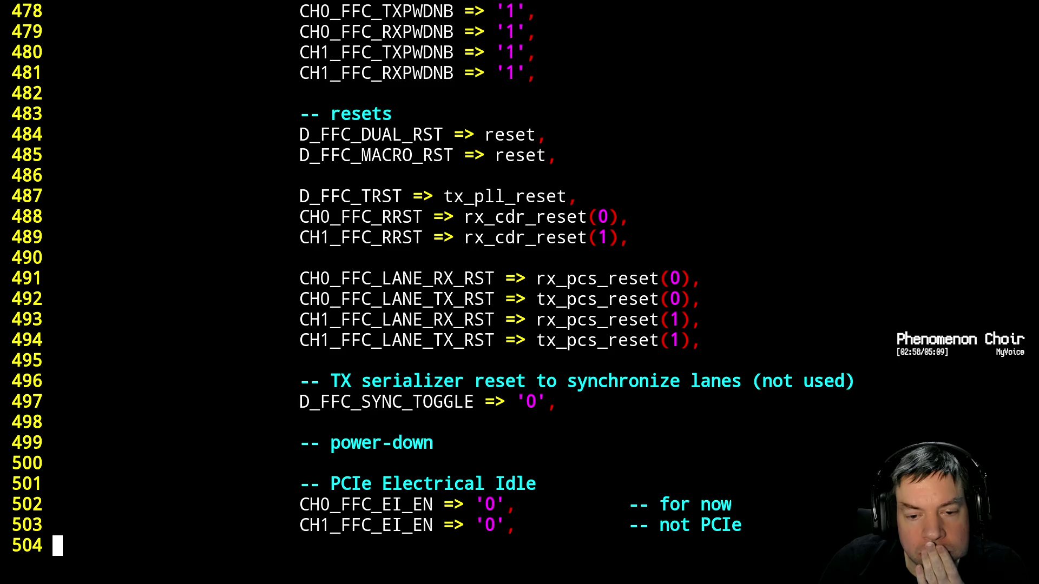
# Delete the empty '-- power-down' comment and its following blank line, then review the rest of the port map
pyautogui.press('Return')
pyautogui.press('k')
pyautogui.press('k')
pyautogui.press('k')
pyautogui.press('k')
pyautogui.press('{')
pyautogui.press('{')
pyautogui.press('j')
pyautogui.press('d')
pyautogui.press('d')
pyautogui.press('d')
pyautogui.press('d')
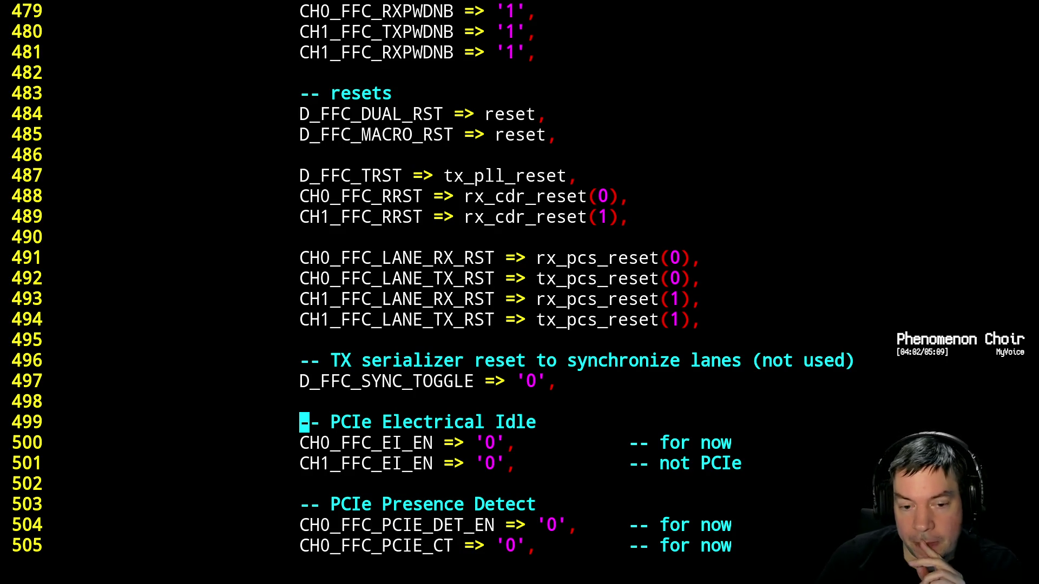
pyautogui.click(304, 442)
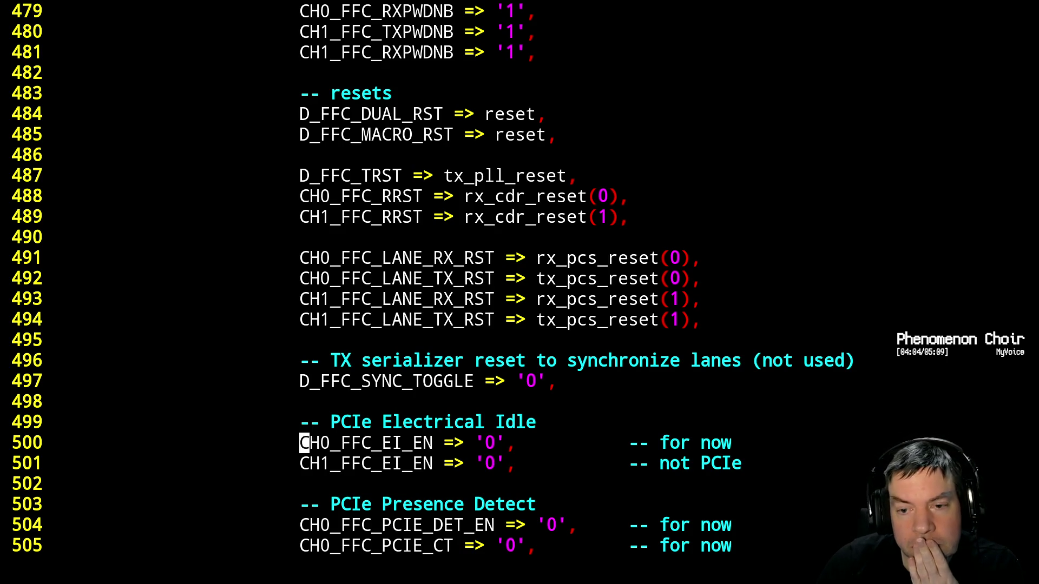
pyautogui.hotkey('ctrl', 'f')
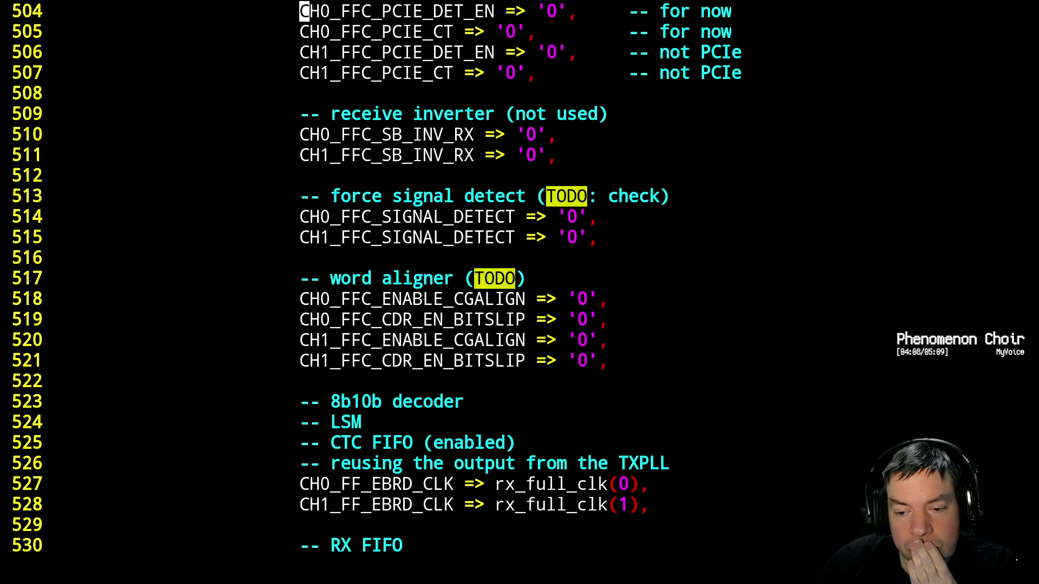
# Run the build, jump to the unbound EHXPLLL 'pll' warning, check the hex dump, and return
pyautogui.hotkey('alt', 'Tab')
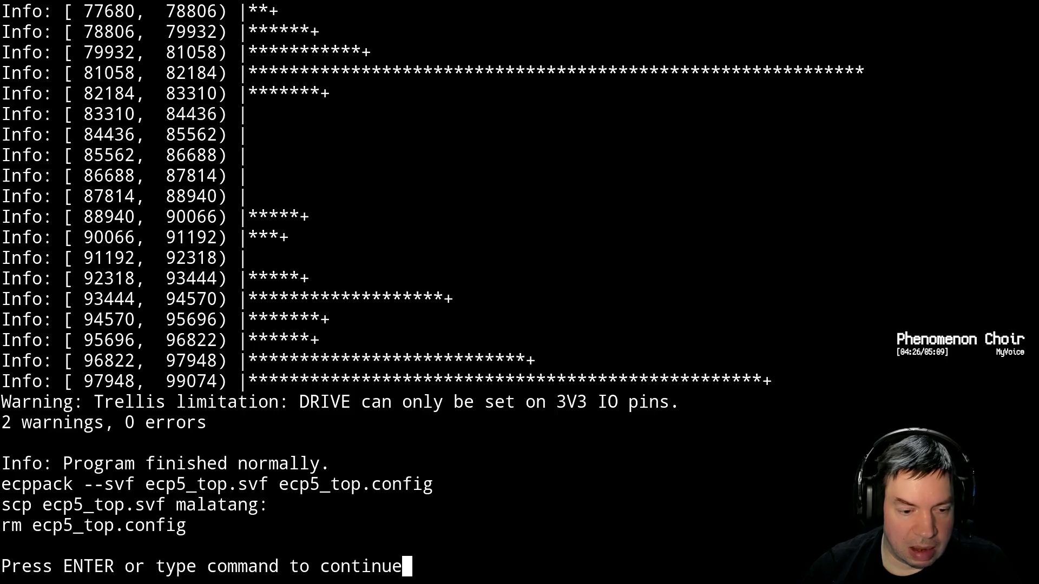
pyautogui.press('Return')
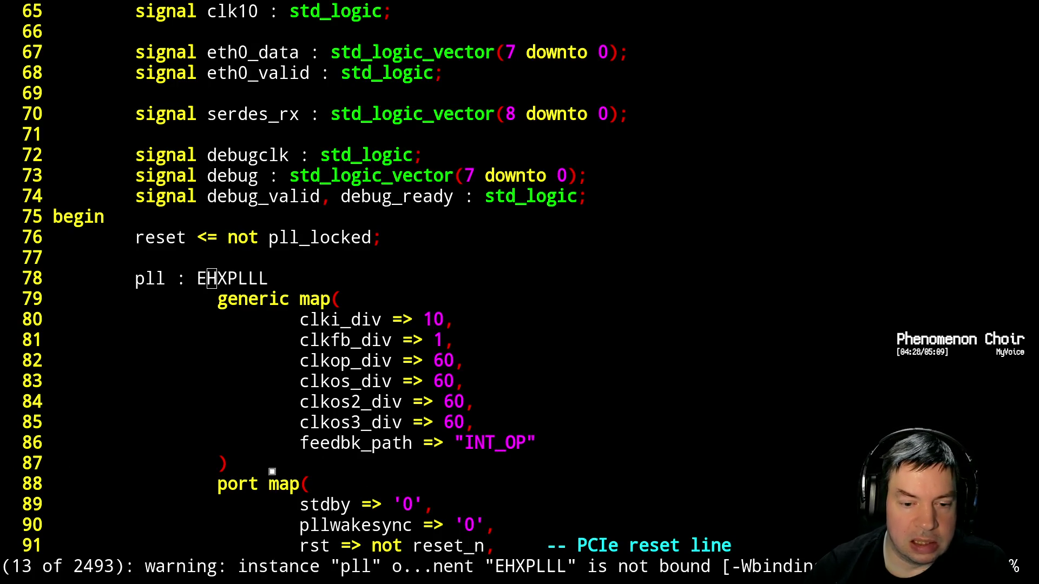
pyautogui.hotkey('alt', 'Tab')
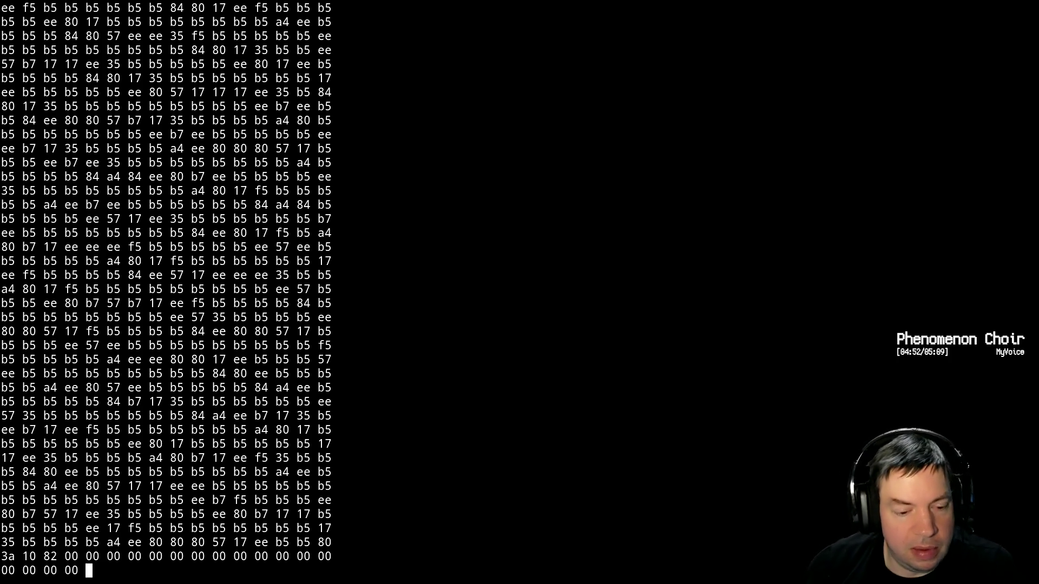
pyautogui.hotkey('ctrl', 'c')
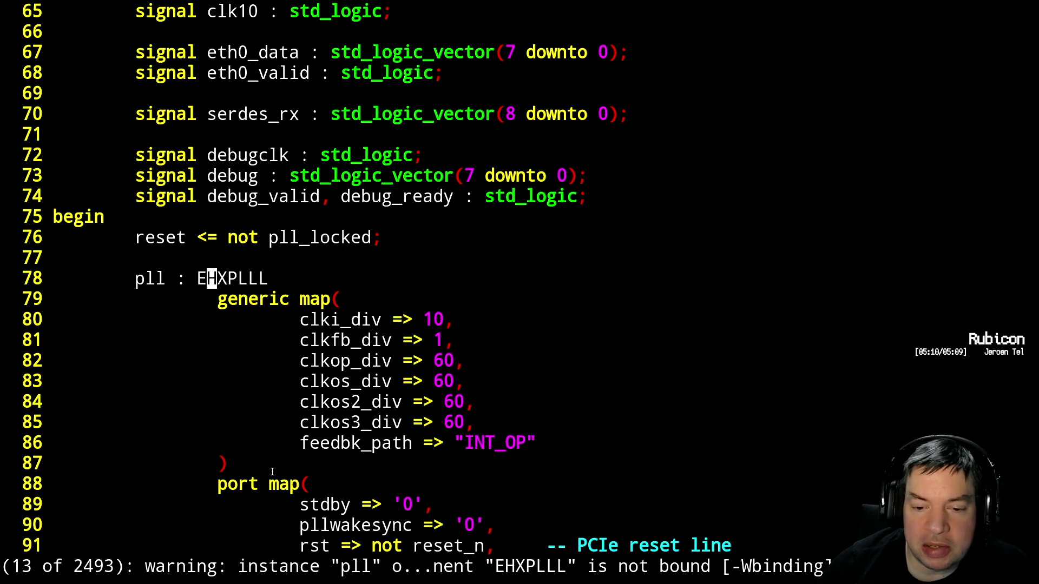
# Scroll down through the EHXPLLL port map past the enclkop line
pyautogui.press('j')
pyautogui.press('j')
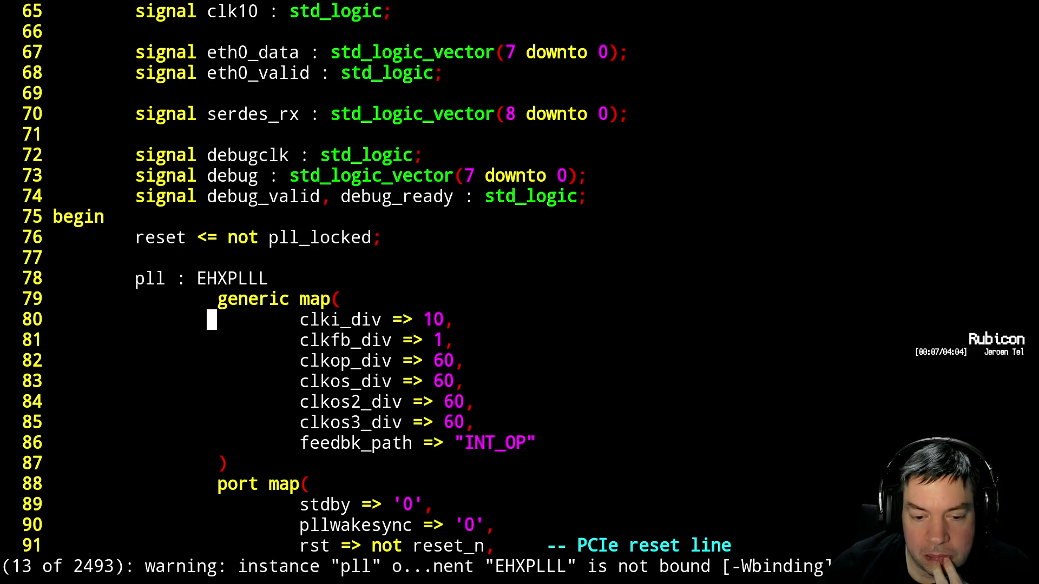
pyautogui.press('j')
pyautogui.press('j')
pyautogui.press('j')
pyautogui.press('j')
pyautogui.press('j')
pyautogui.press('j')
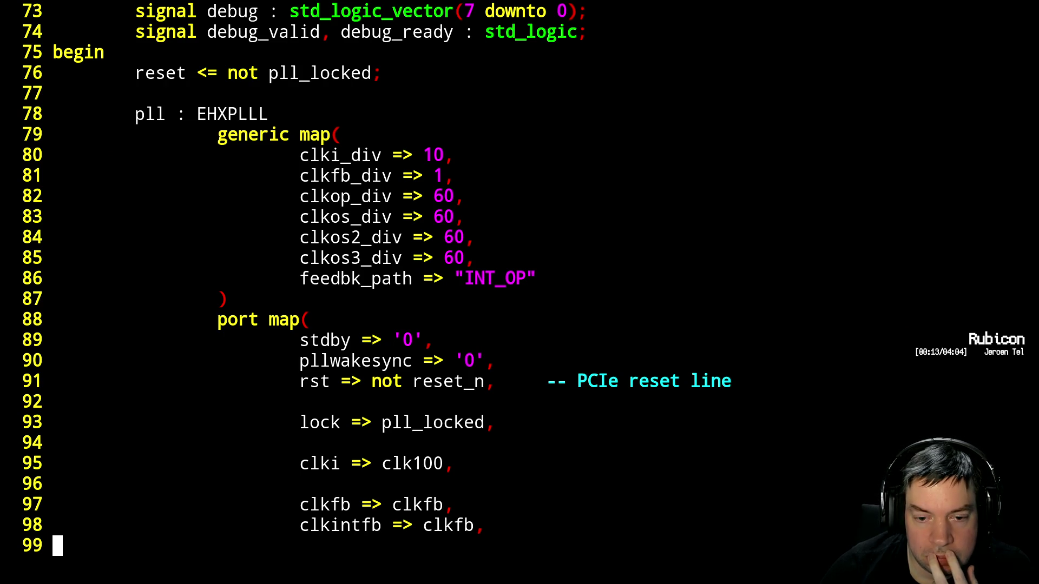
pyautogui.press('p')
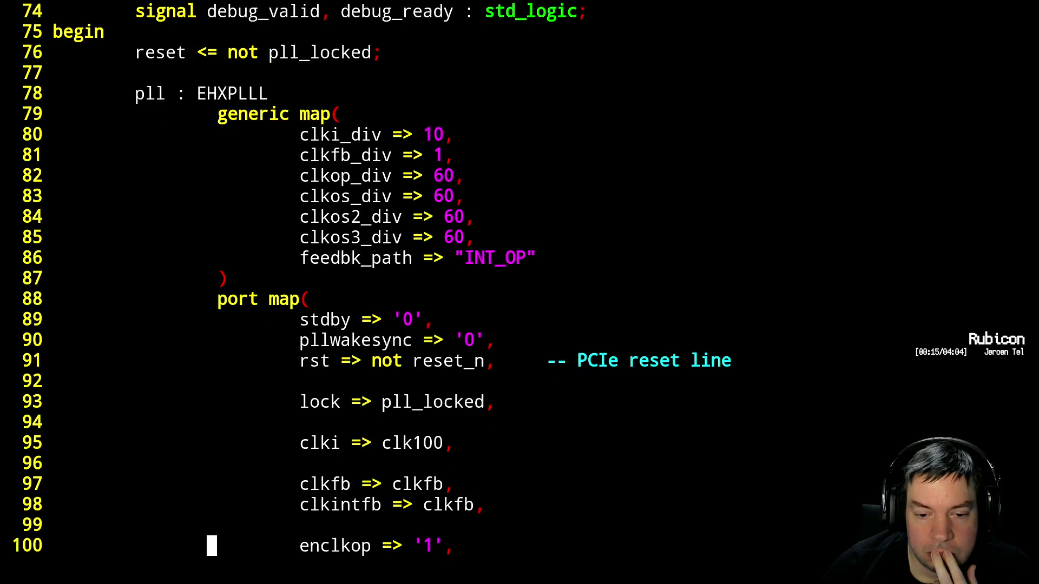
pyautogui.press('j')
pyautogui.press('j')
pyautogui.press('j')
pyautogui.press('j')
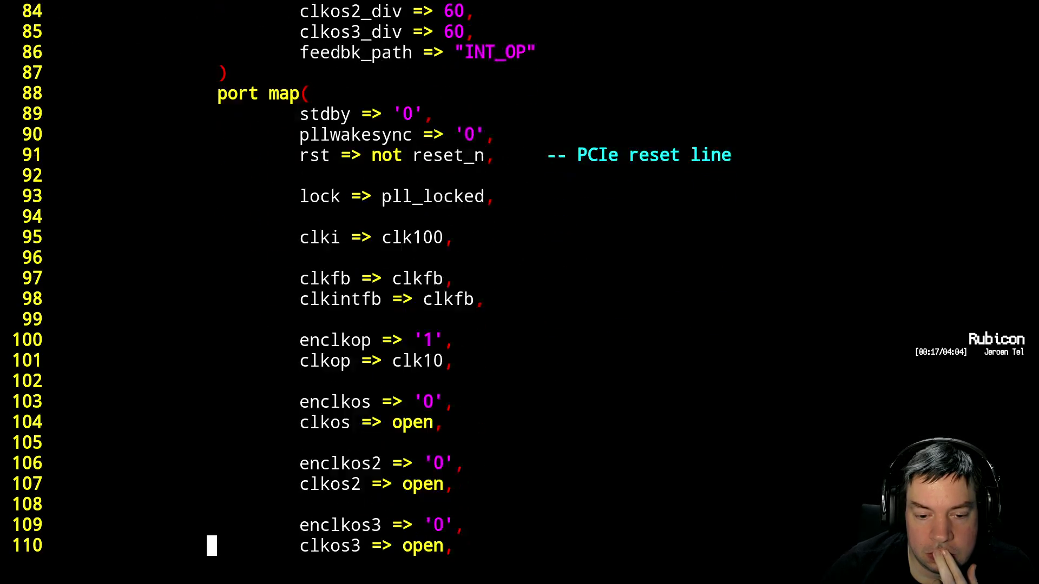
# Rebuild in the shell so ecp5_top.svf is packed and copied via scp
pyautogui.hotkey('alt', 'Tab')
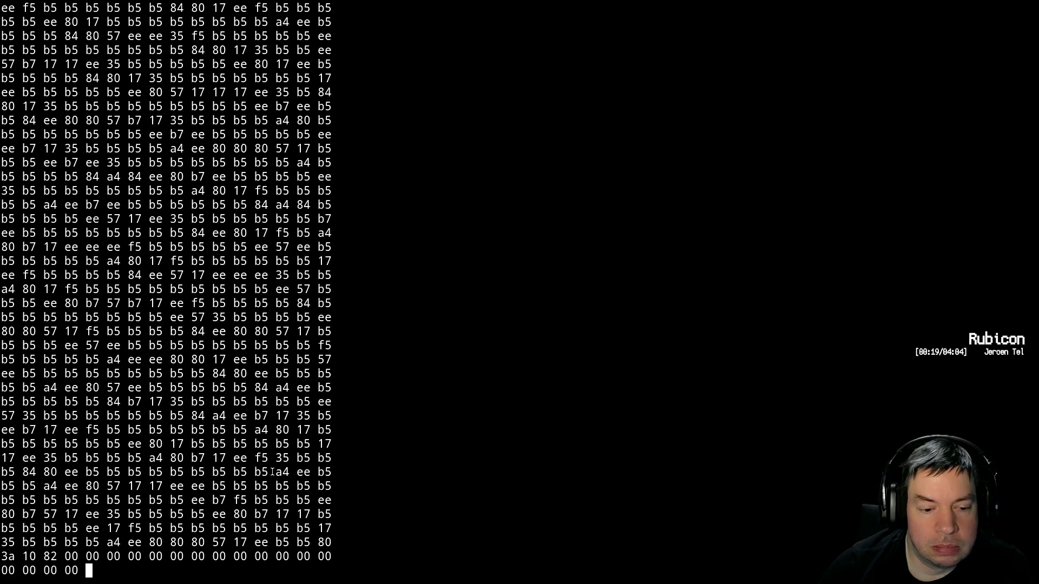
pyautogui.hotkey('alt', 'Tab')
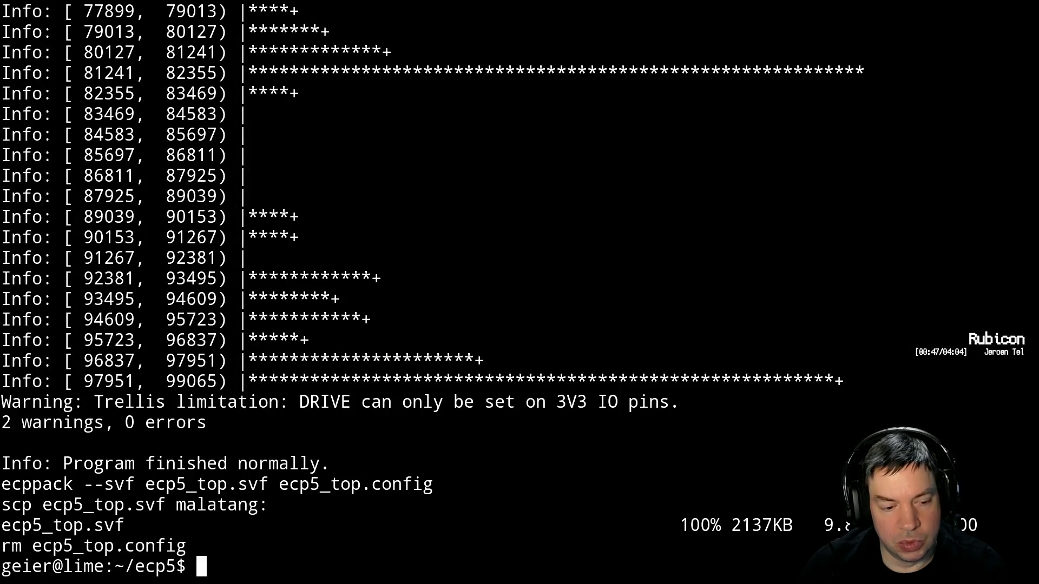
pyautogui.press('Up')
pyautogui.press('Return')
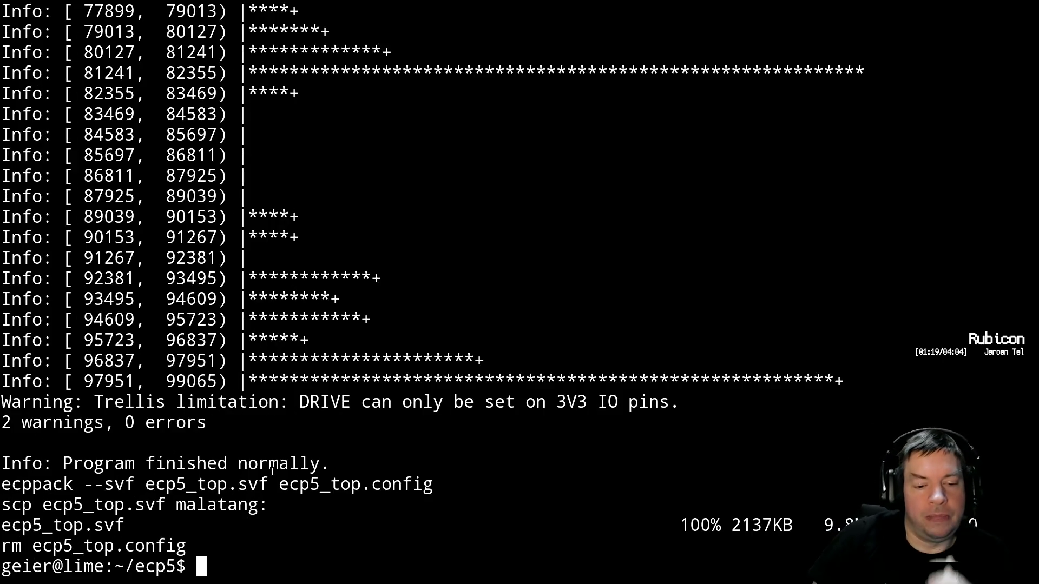
# Resume Vim and undo the temporary rst edit on line 91, restoring not reset_n
pyautogui.write('fg')
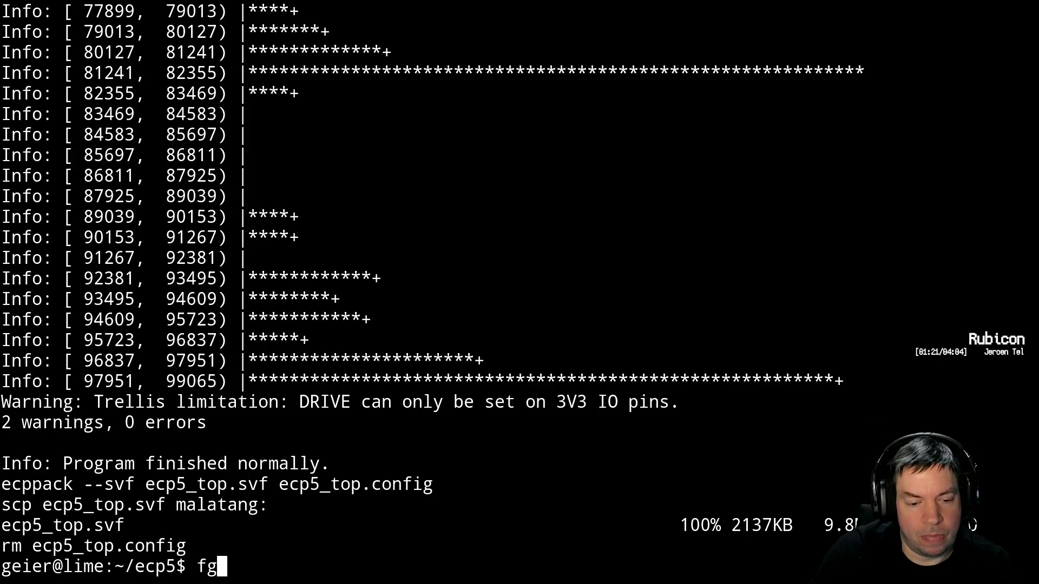
pyautogui.press('Return')
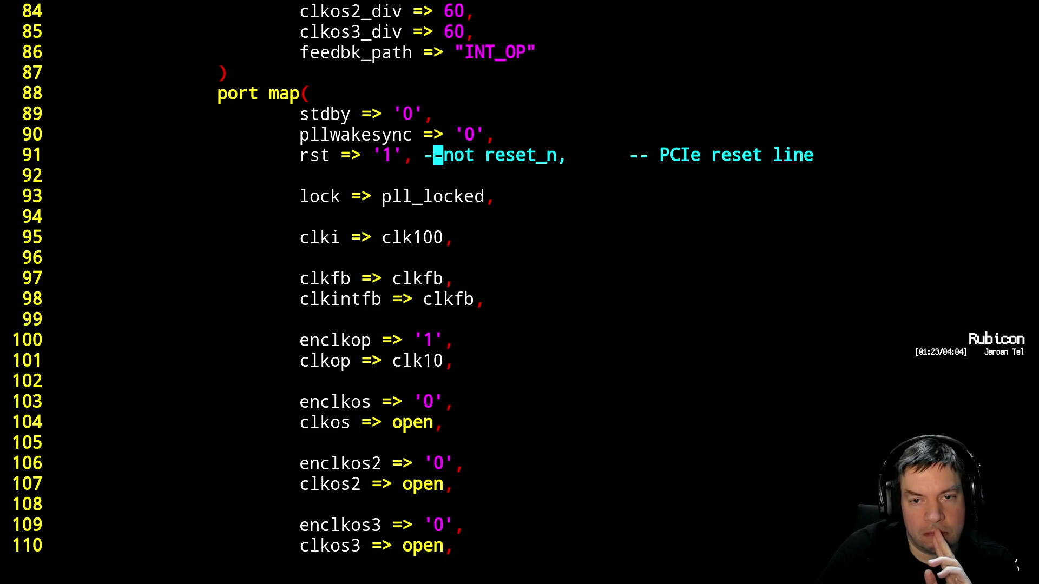
pyautogui.press('u')
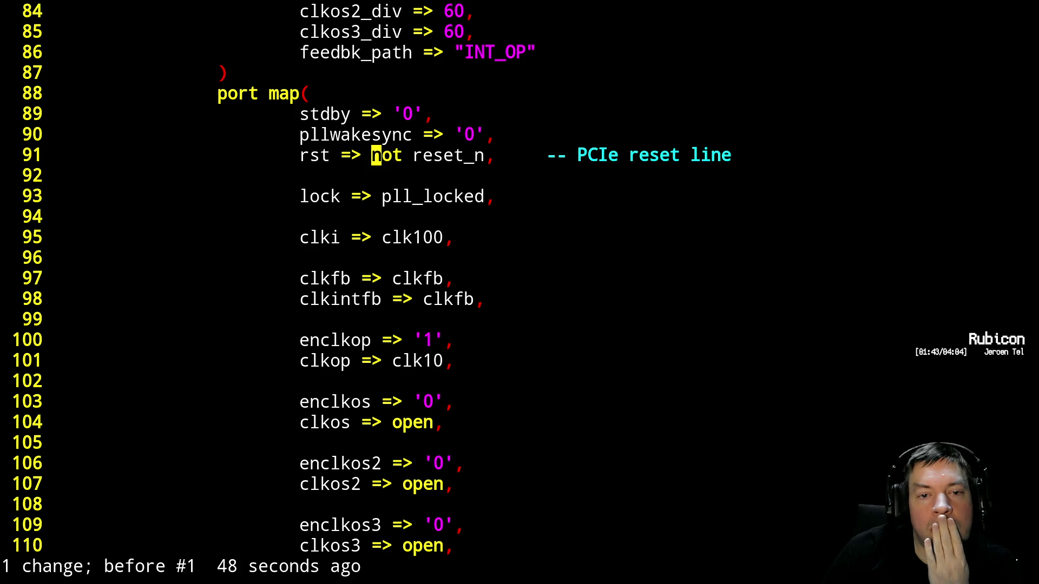
pyautogui.hotkey('ctrl', 'b')
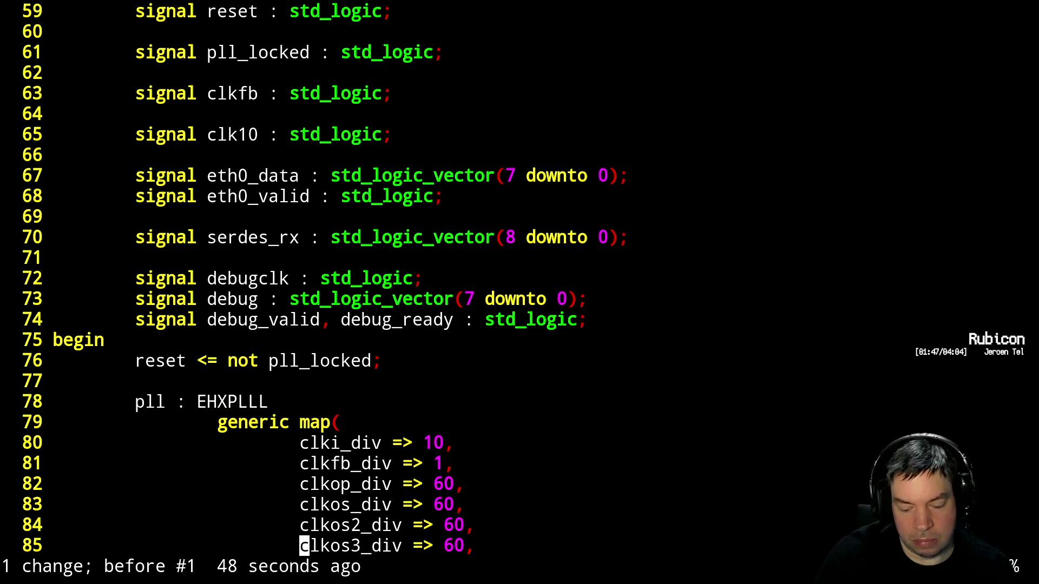
# Search for reset_n and step through each of its uses in the source
pyautogui.write('/reset_n')
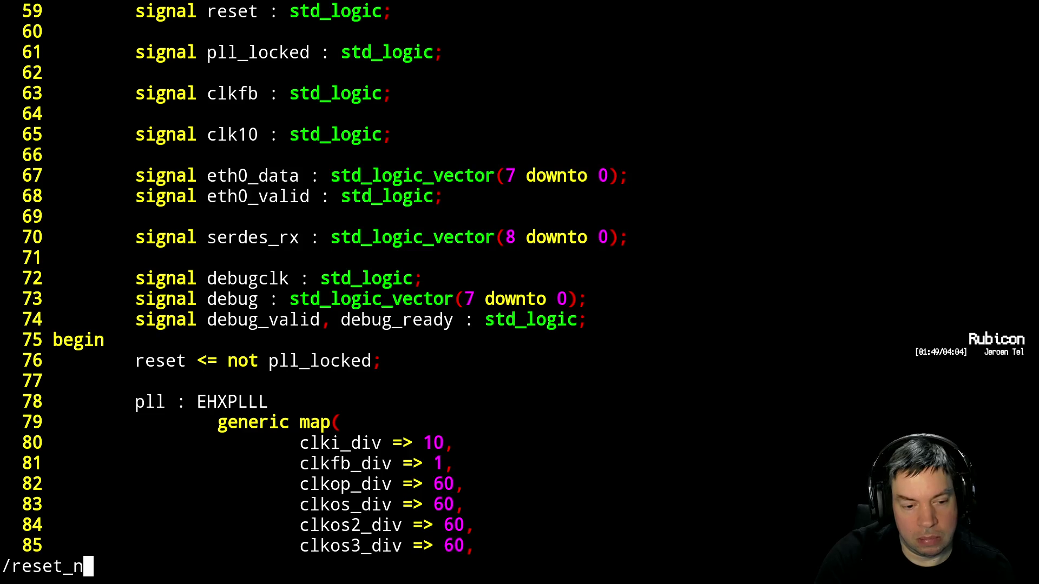
pyautogui.press('Return')
pyautogui.press('n')
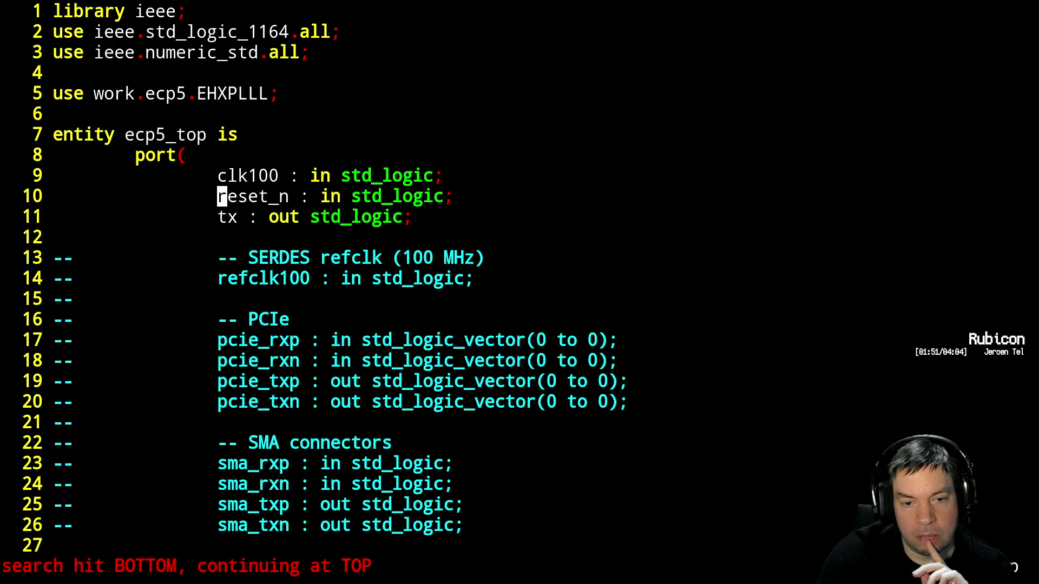
pyautogui.press('n')
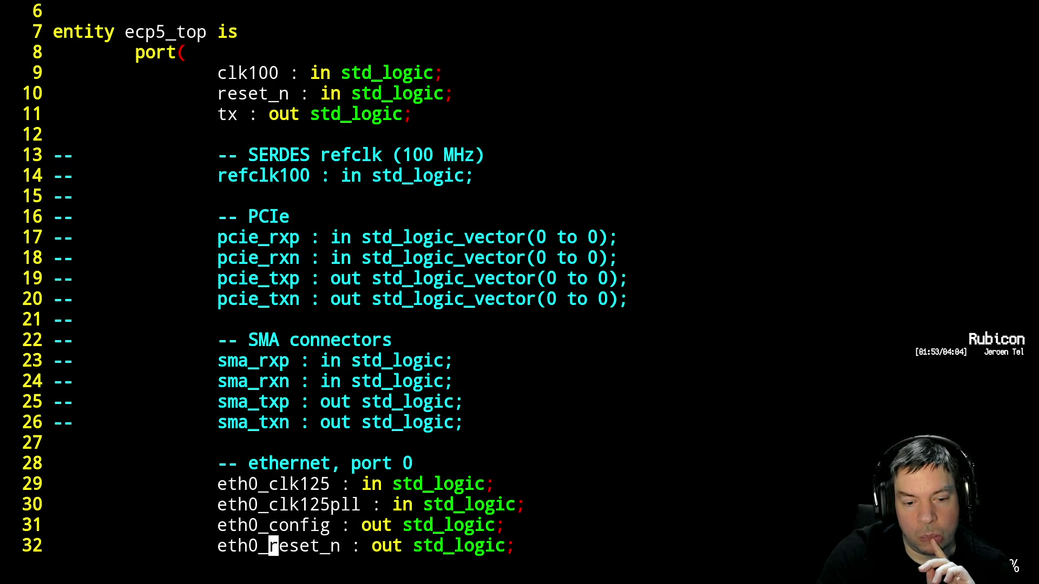
pyautogui.press('n')
pyautogui.press('n')
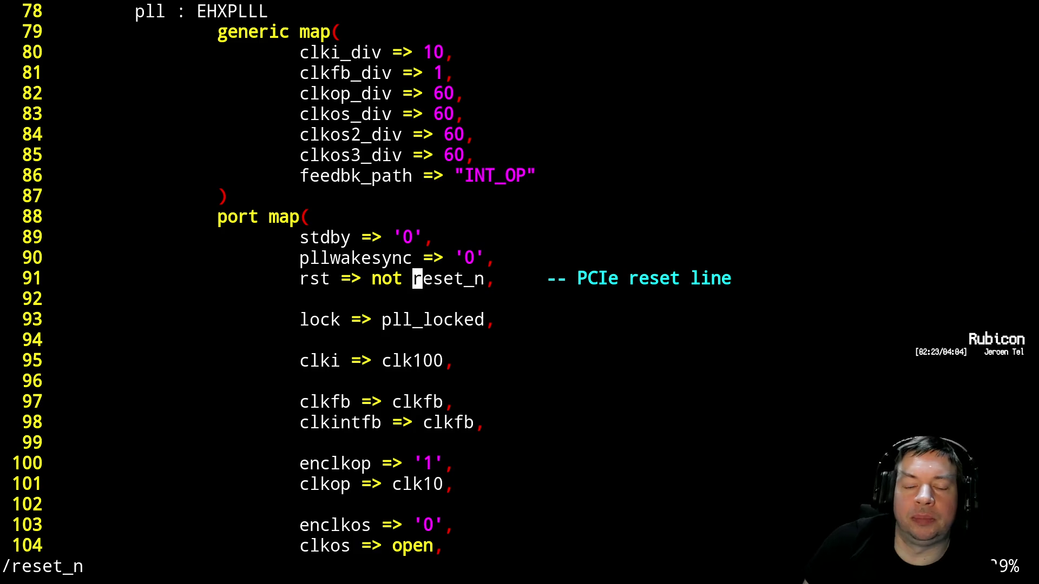
pyautogui.hotkey('ctrl', 'b')
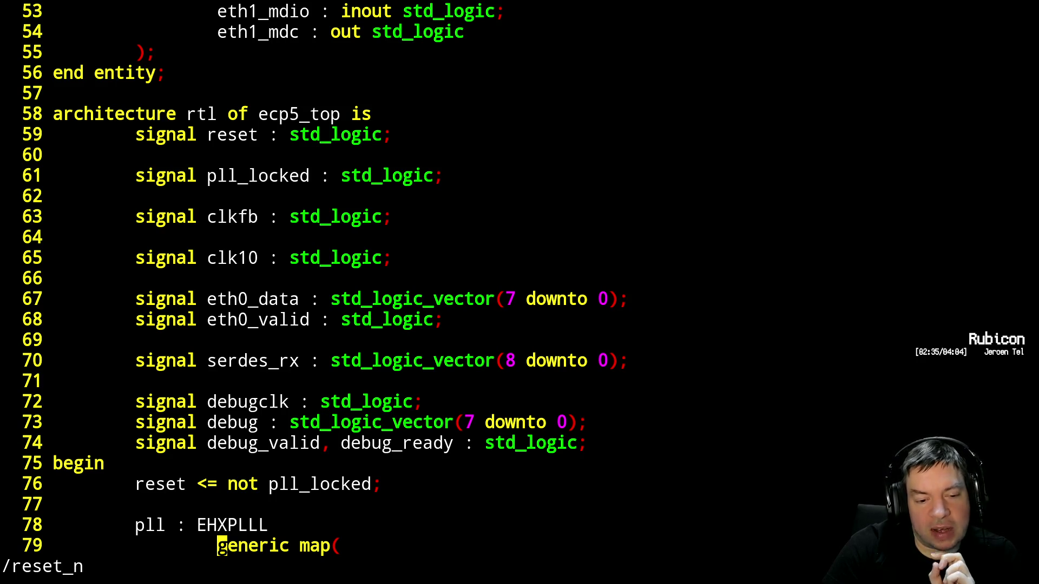
# Change the PLL's stdby input from '0' to '1' and save the file
pyautogui.press('Escape')
pyautogui.scroll(-8, 520, 292)
pyautogui.press('j')
pyautogui.press('j')
pyautogui.press('j')
pyautogui.press('j')
pyautogui.press('j')
pyautogui.press('j')
pyautogui.press('j')
pyautogui.hotkey('ctrl', 'a')
pyautogui.write(':w')
pyautogui.press('Return')
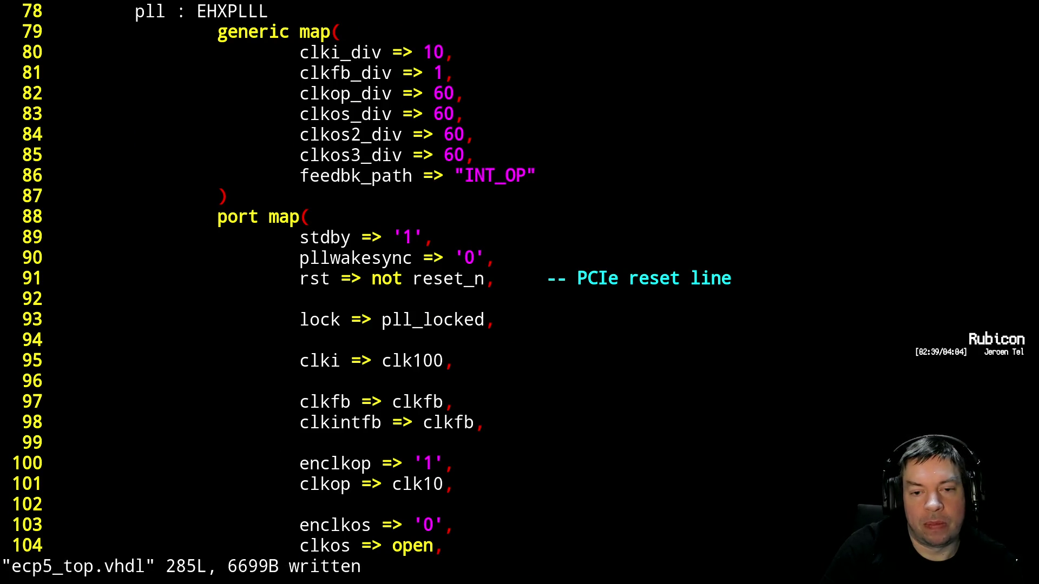
# Suspend Vim and rebuild the design with make
pyautogui.hotkey('ctrl', 'z')
pyautogui.write('fg')
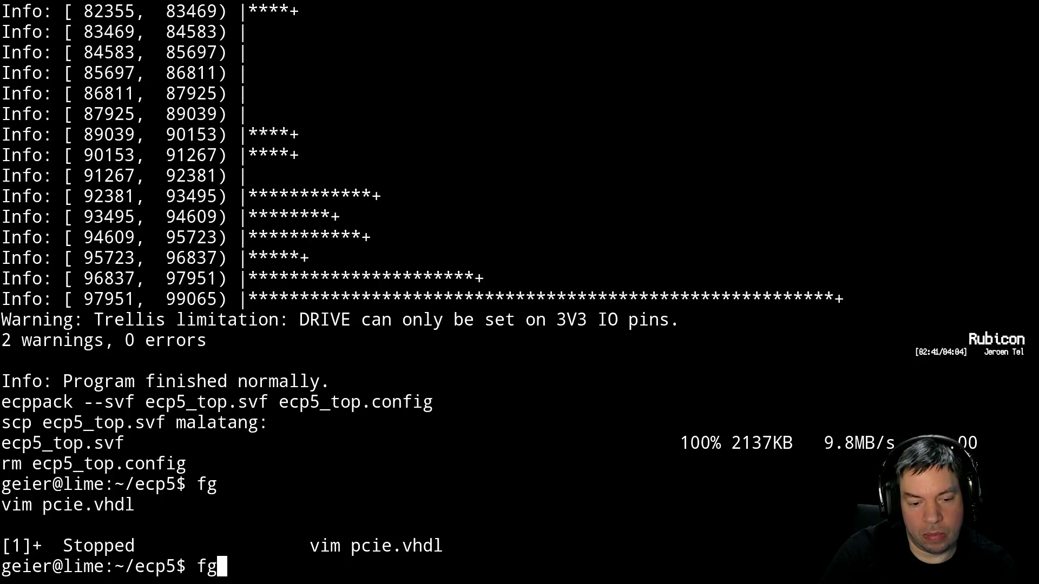
pyautogui.press('BackSpace')
pyautogui.press('BackSpace')
pyautogui.write('make')
pyautogui.press('Return')
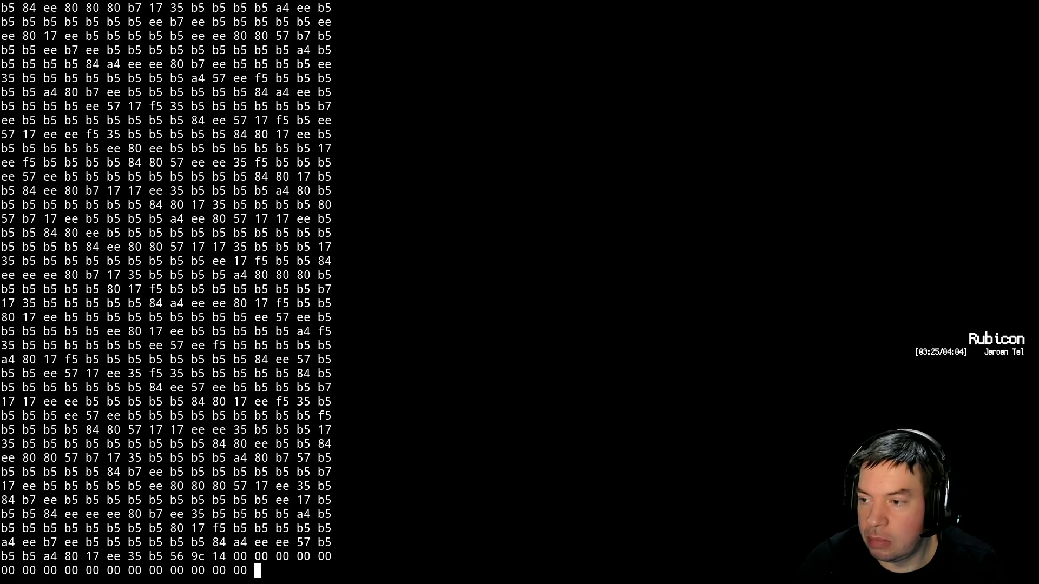
# Back in Vim, set the PLL's stdby input back to '0'
pyautogui.hotkey('alt', 'Tab')
pyautogui.hotkey('alt', 'Tab')
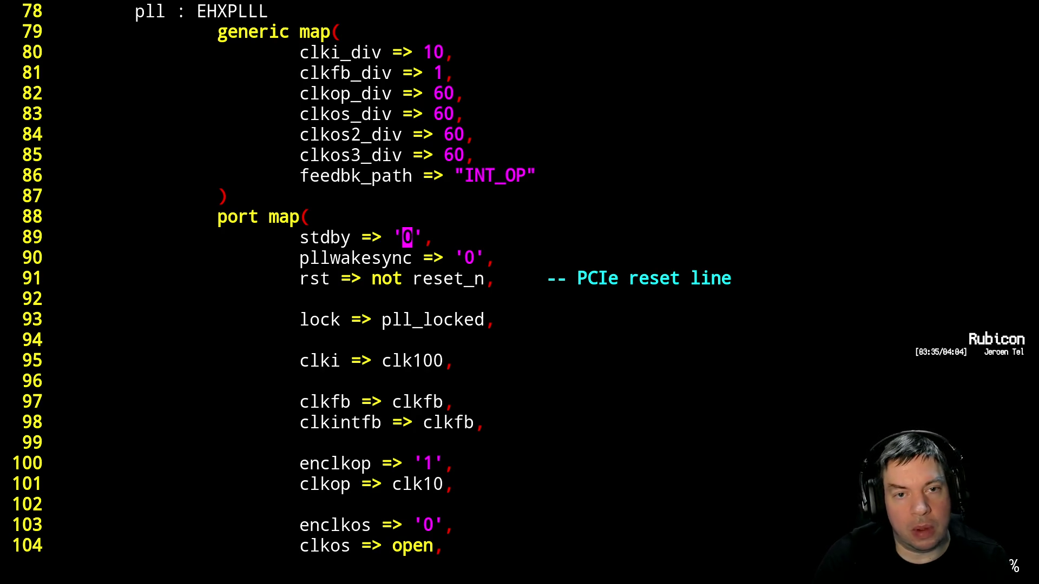
pyautogui.press('r')
pyautogui.press('0')
pyautogui.press('k')
pyautogui.press('k')
pyautogui.press('k')
pyautogui.press('k')
pyautogui.press('k')
pyautogui.press('k')
pyautogui.press('k')
pyautogui.press('k')
pyautogui.press('k')
pyautogui.press('k')
pyautogui.press('k')
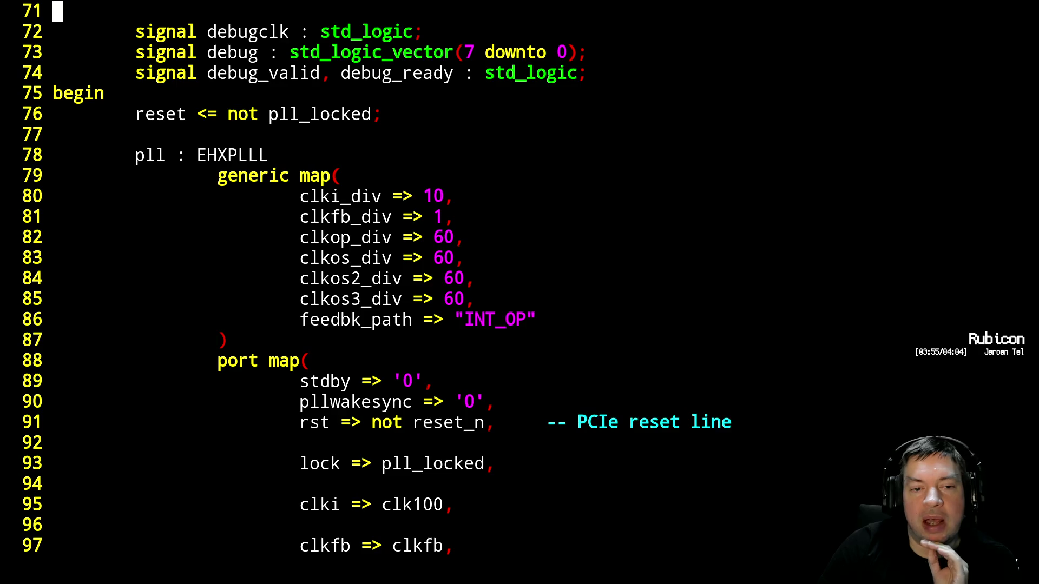
# Make line 76 read reset <= '1'; -- not pll_locked and save the file
pyautogui.press('Up')
pyautogui.press('Down')
pyautogui.press('Down')
pyautogui.press('Down')
pyautogui.press('Down')
pyautogui.press('Left')
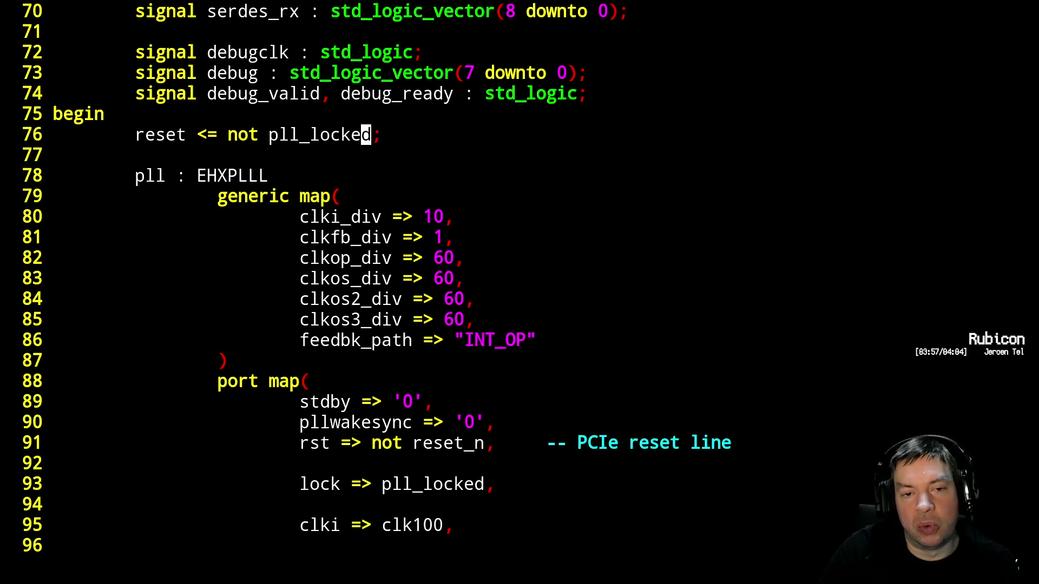
pyautogui.press('Left')
pyautogui.press('Left')
pyautogui.press('Left')
pyautogui.press('Left')
pyautogui.press('Left')
pyautogui.press('Left')
pyautogui.write("a'")
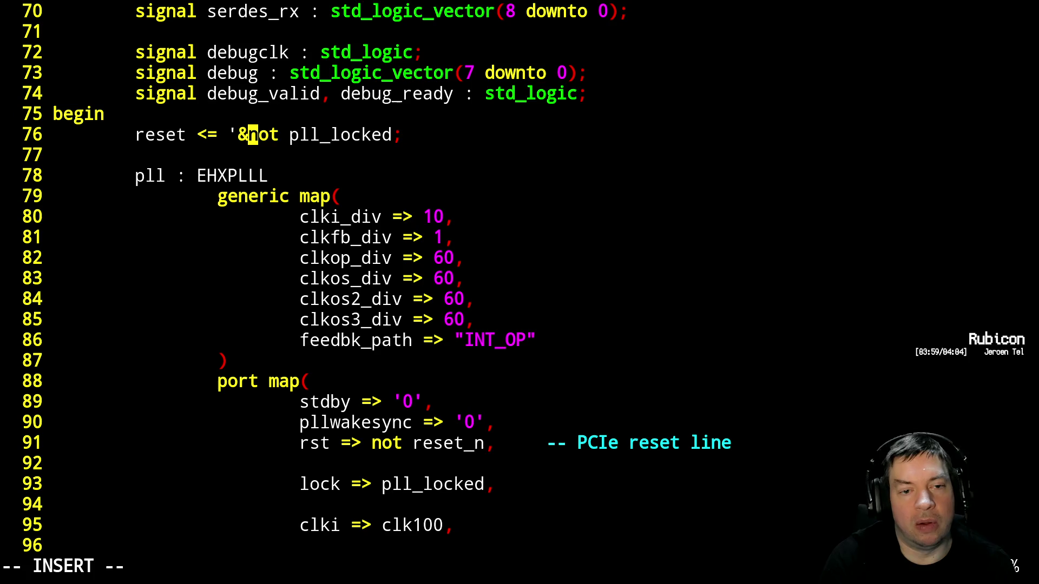
pyautogui.write("1'; --")
pyautogui.press('Escape')
pyautogui.write(':w')
pyautogui.press('Return')
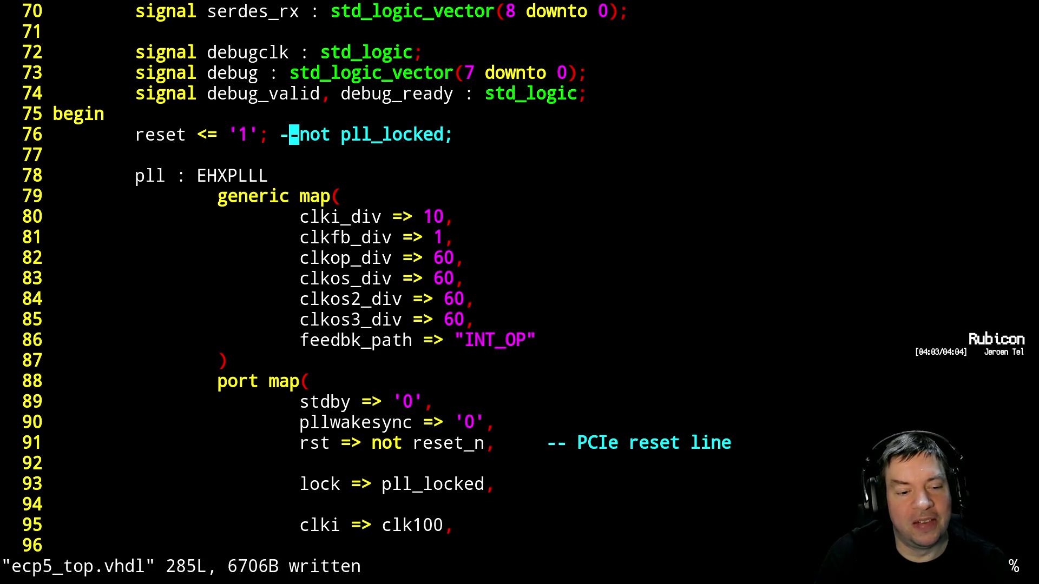
# Rebuild with make and review the timing, critical-path and routing sections of the log
pyautogui.hotkey('ctrl', 'z')
pyautogui.press('Up')
pyautogui.press('Up')
pyautogui.press('Return')
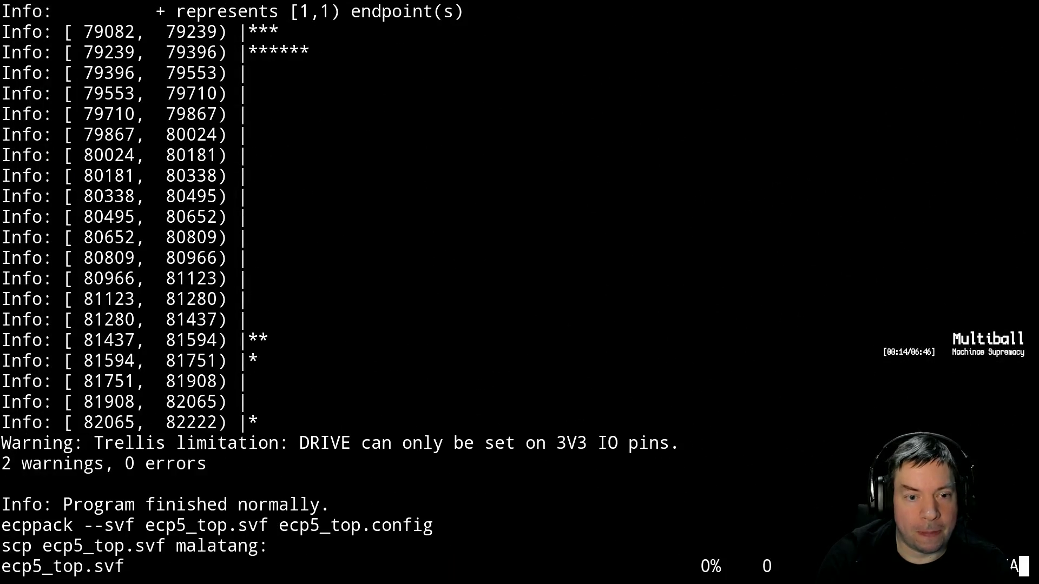
pyautogui.hotkey('shift', 'pageup')
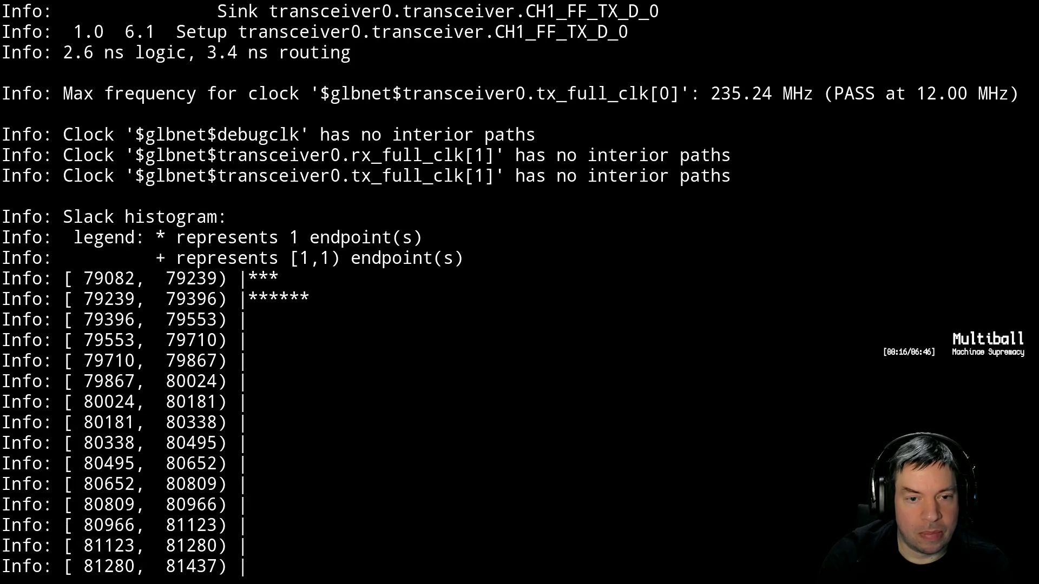
pyautogui.hotkey('shift', 'pageup')
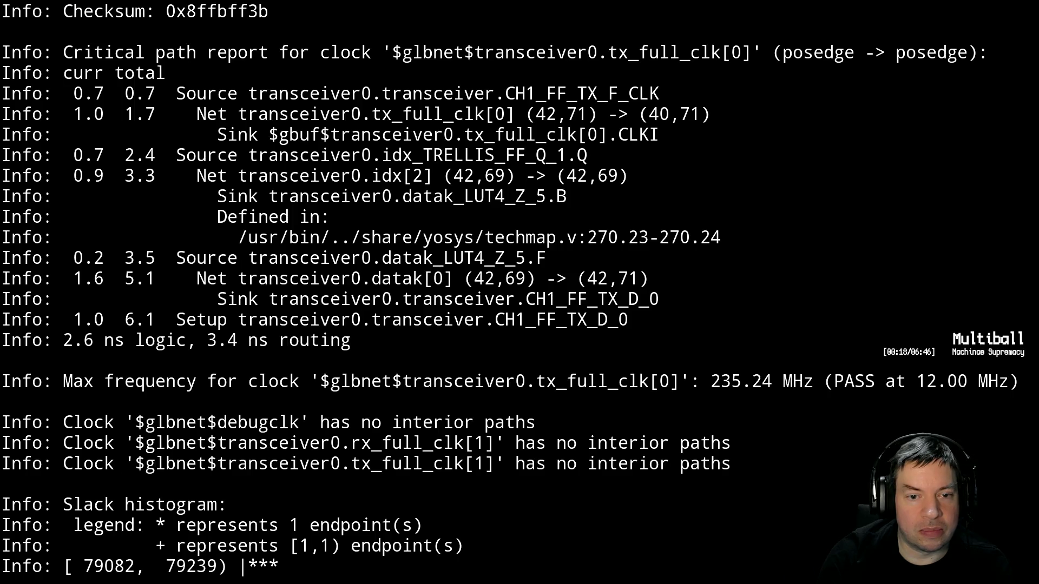
pyautogui.hotkey('shift', 'pageup')
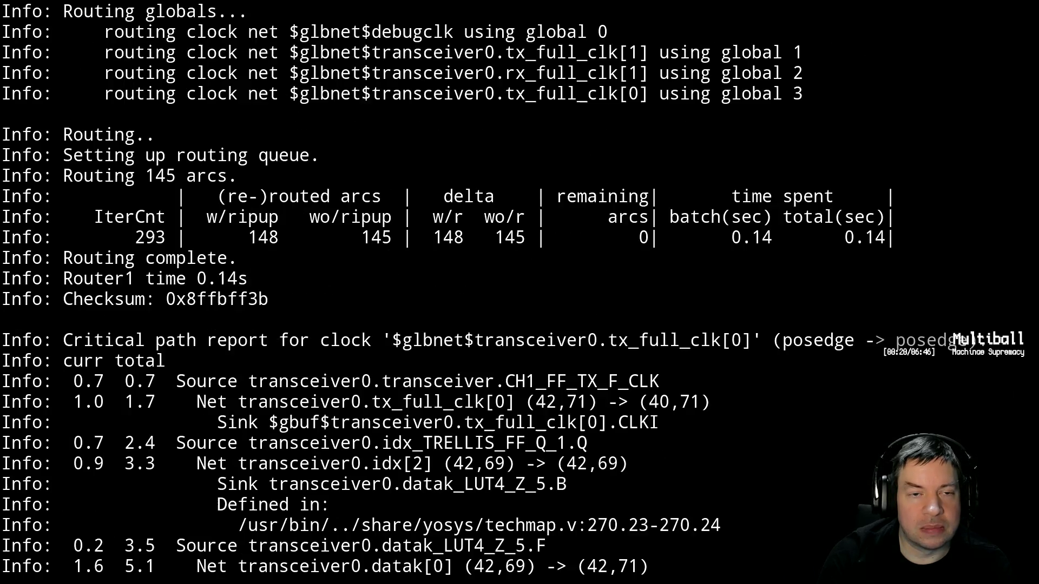
pyautogui.hotkey('shift', 'pagedown')
pyautogui.hotkey('shift', 'pagedown')
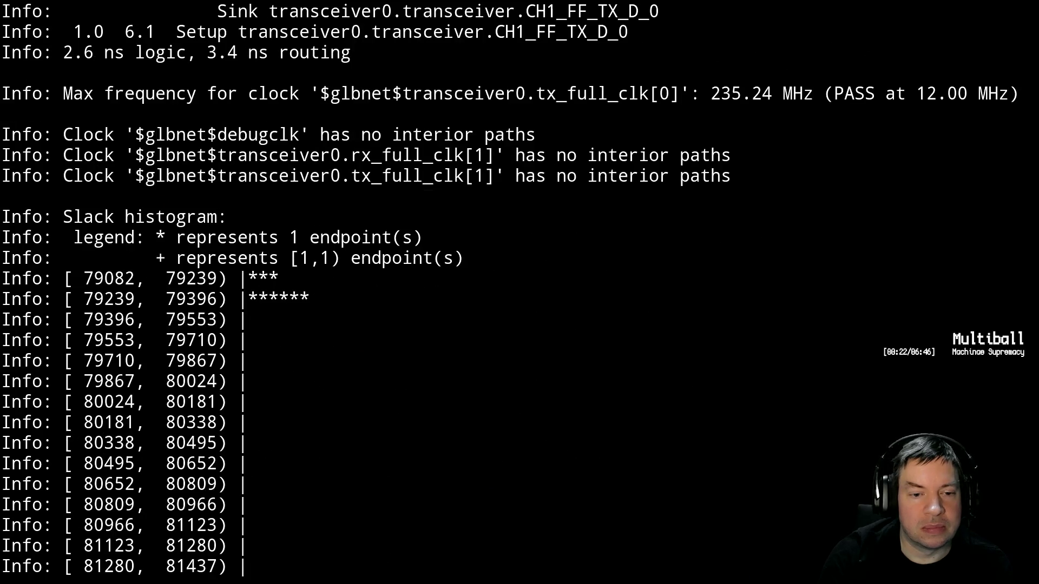
pyautogui.hotkey('shift', 'pagedown')
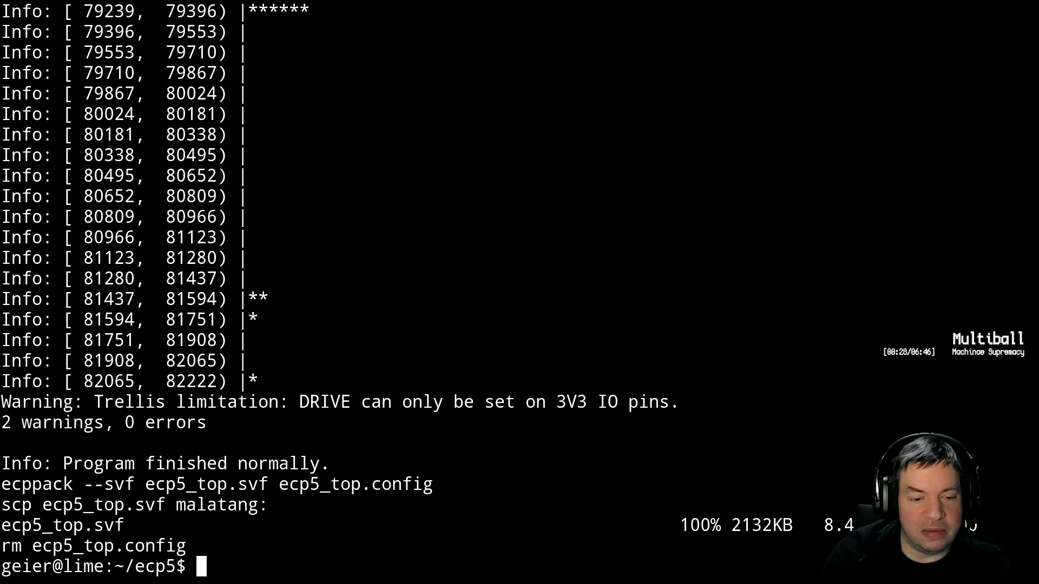
# Program the board with ecp5_top.svf from the shell
pyautogui.write('fg')
pyautogui.press('Return')
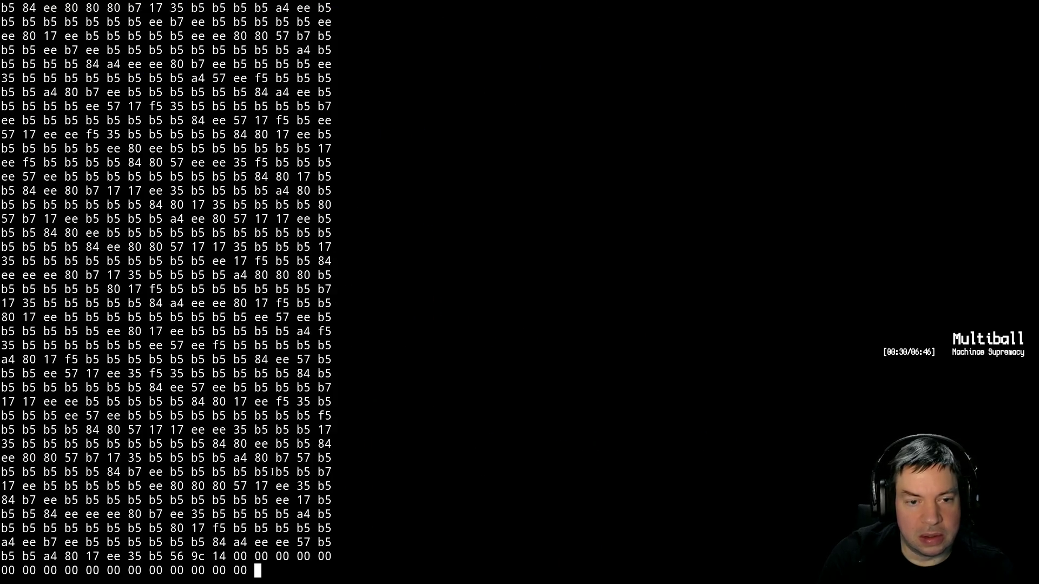
pyautogui.hotkey('ctrl', 'z')
pyautogui.press('Up')
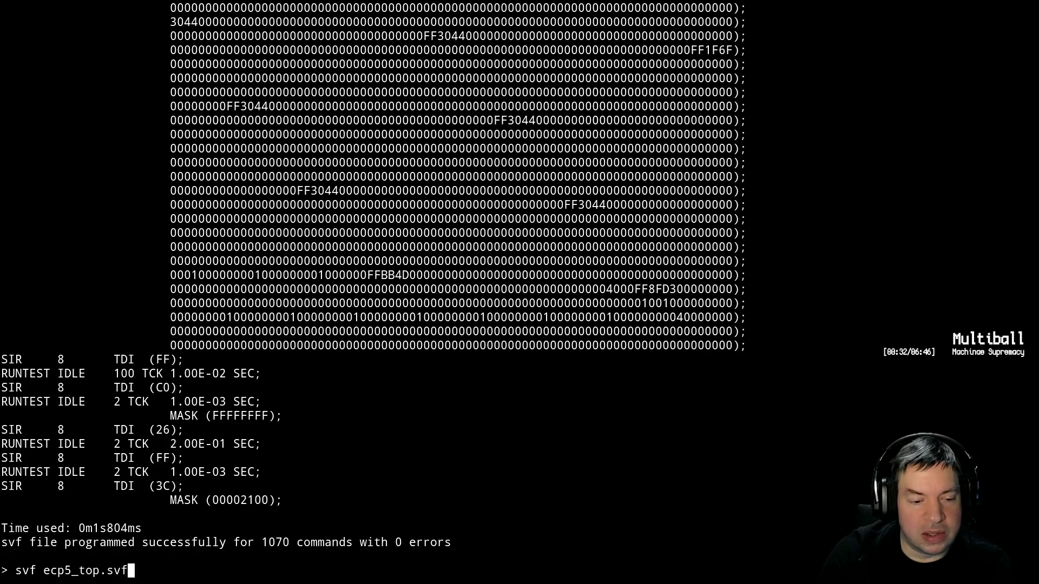
pyautogui.press('Return')
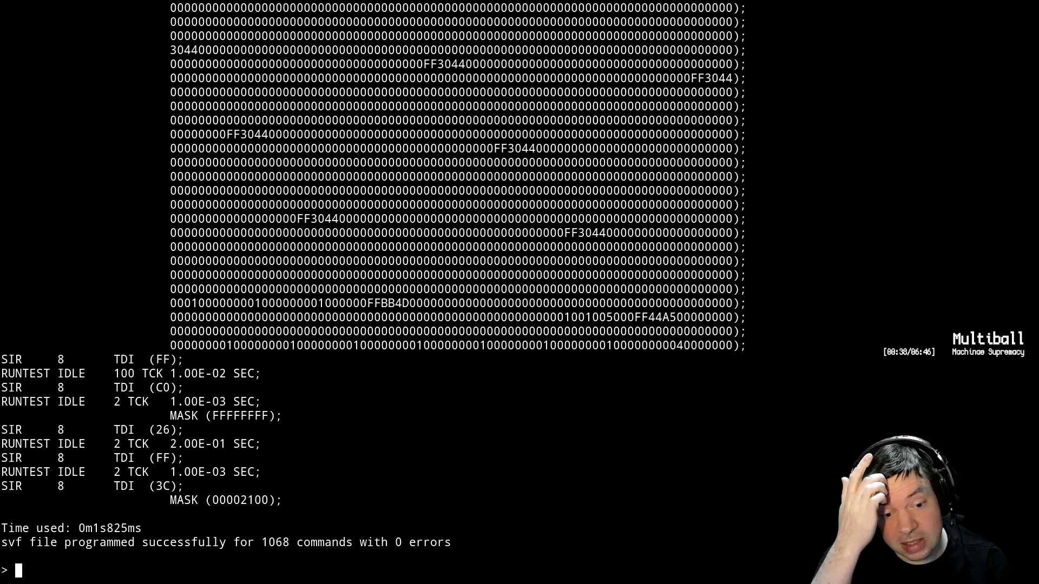
# Resume Vim and undo the forced reset so line 76 reads reset <= not pll_locked
pyautogui.write('fg')
pyautogui.press('Return')
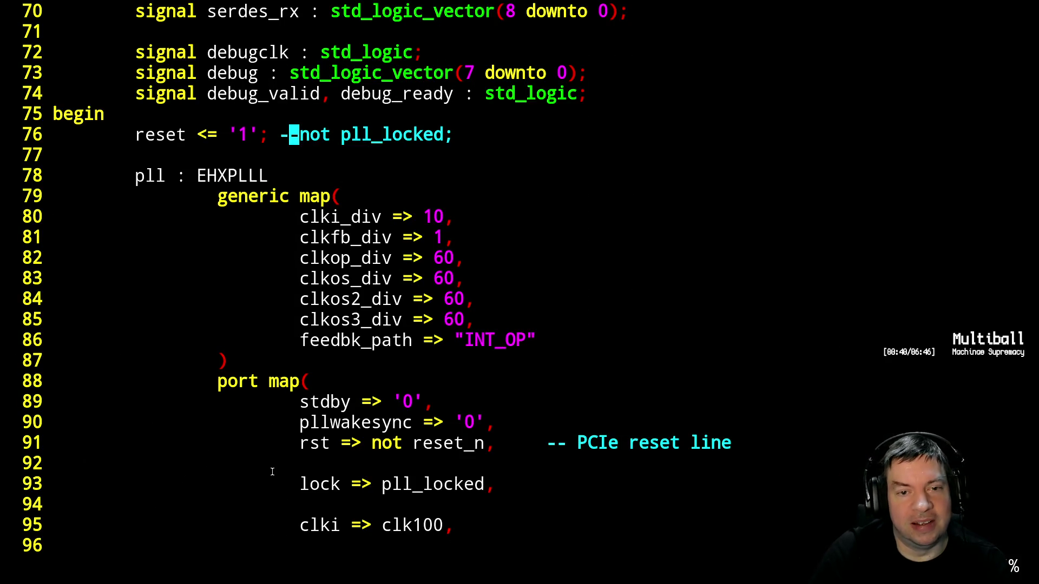
pyautogui.press('u')
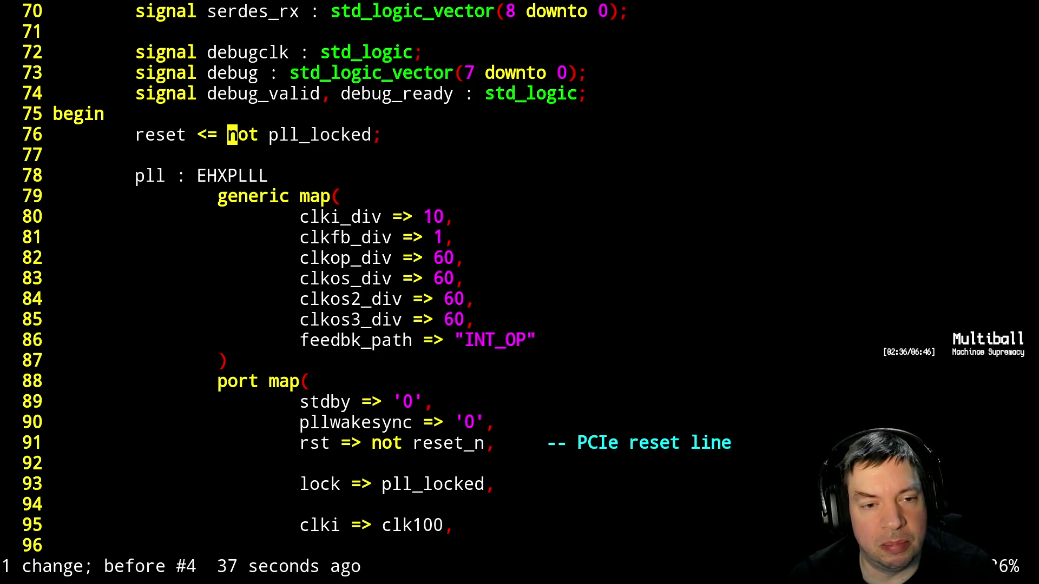
# Recheck the programming output, then switch to plain shell window 4 via screen's window list
pyautogui.hotkey('alt', 'Tab')
pyautogui.hotkey('alt', 'Tab')
pyautogui.hotkey('ctrl', 't')
pyautogui.press('w')
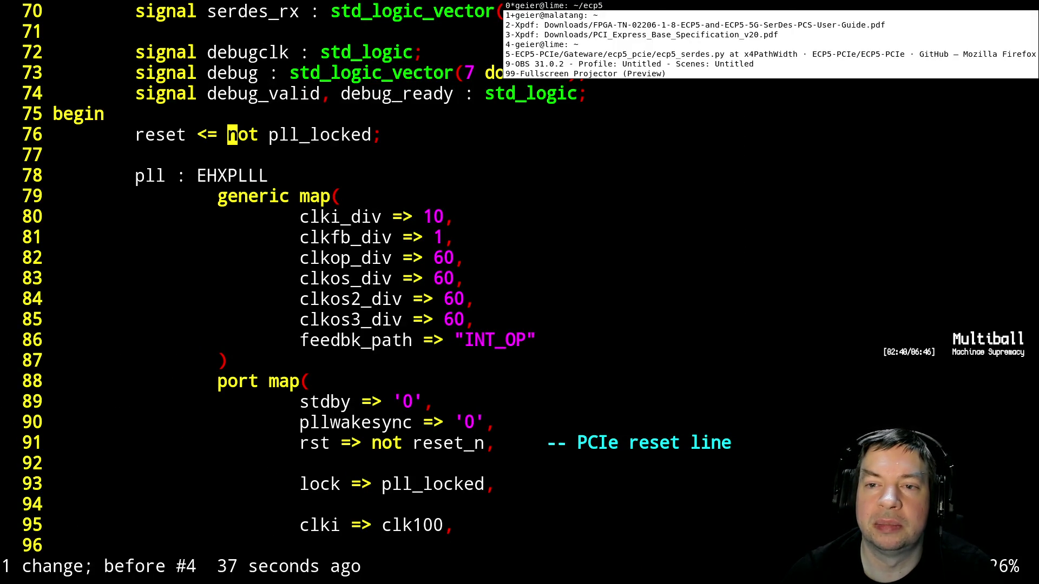
pyautogui.hotkey('ctrl', 't')
# Open Downloads/FPGALibrariesReferenceGuide33.pdf in Xpdf in the background and exit the shell
pyautogui.write('4')
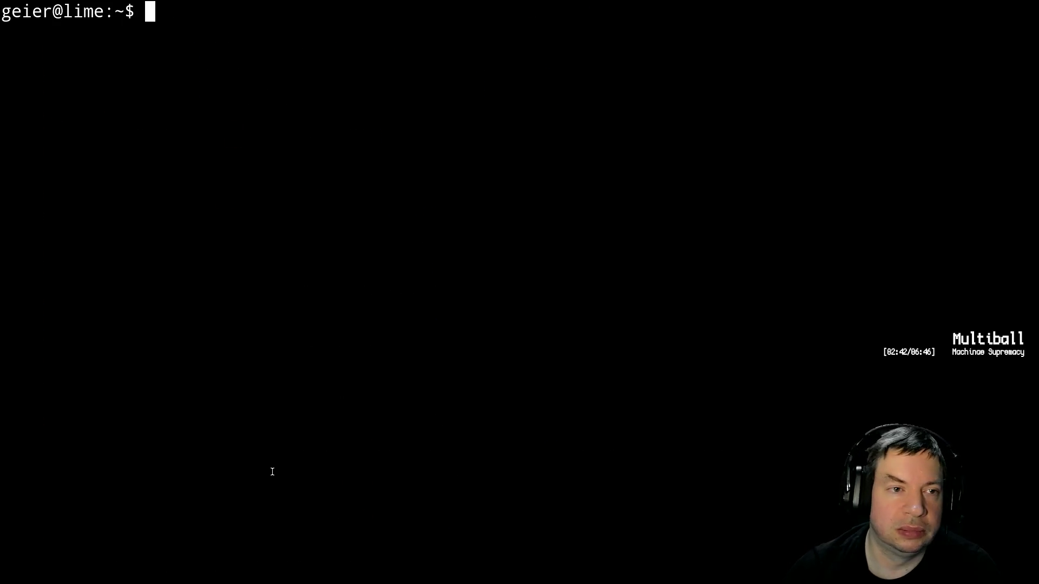
pyautogui.write('xpdf Dow')
pyautogui.press('Tab')
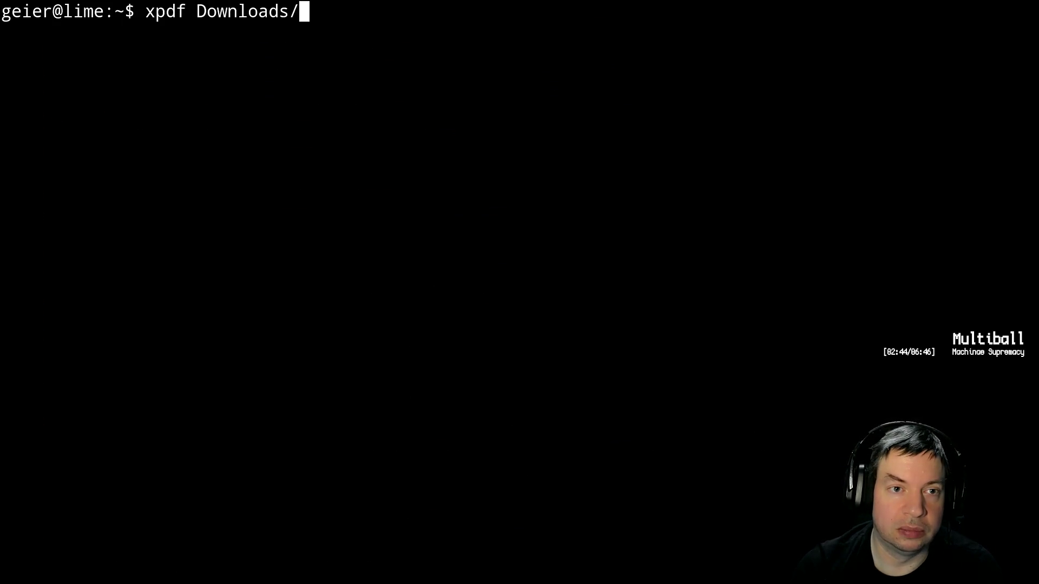
pyautogui.write('FPGA')
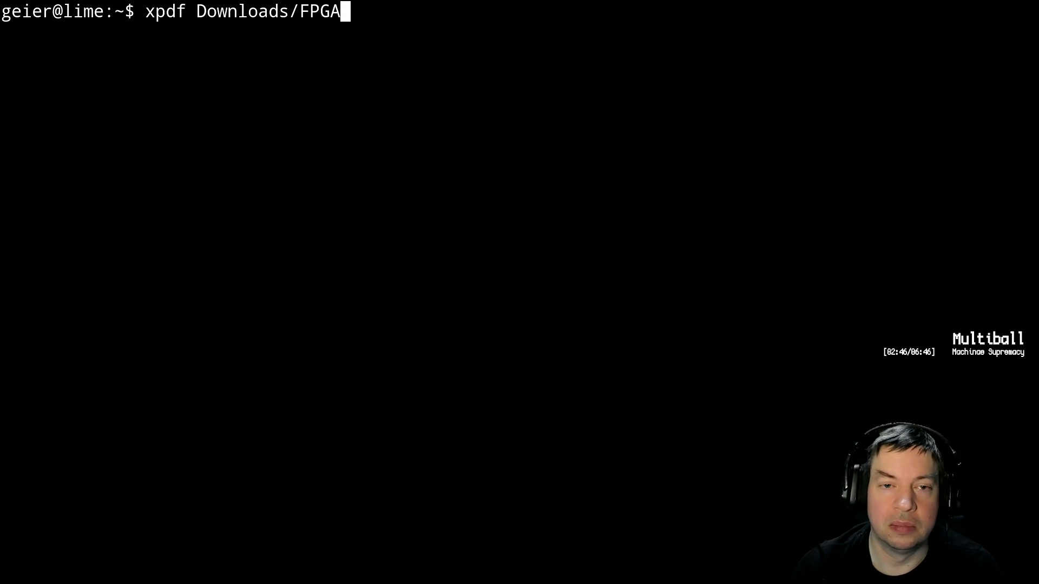
pyautogui.press('Tab')
pyautogui.press('Tab')
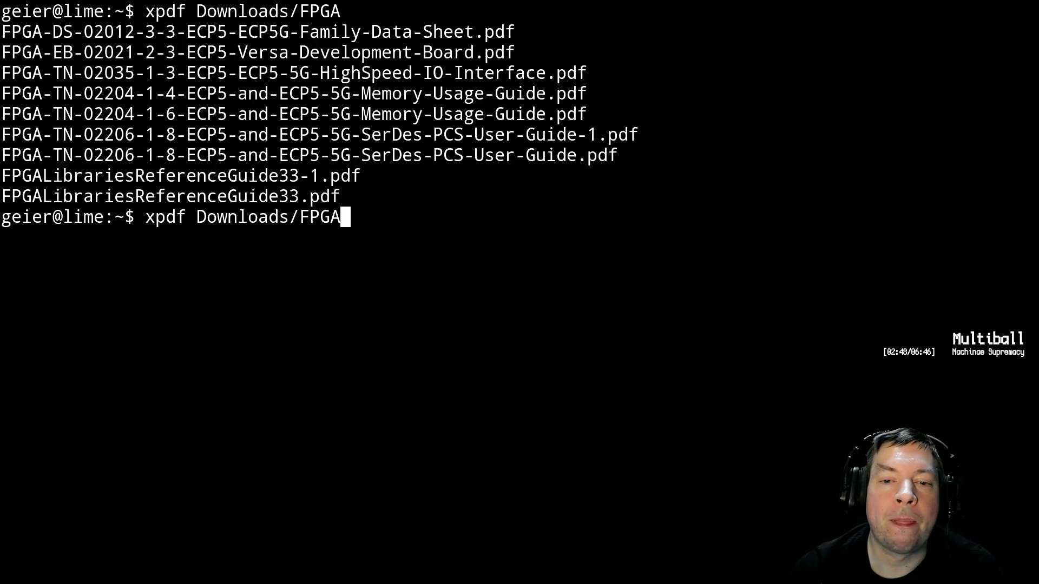
pyautogui.write('L')
pyautogui.press('Tab')
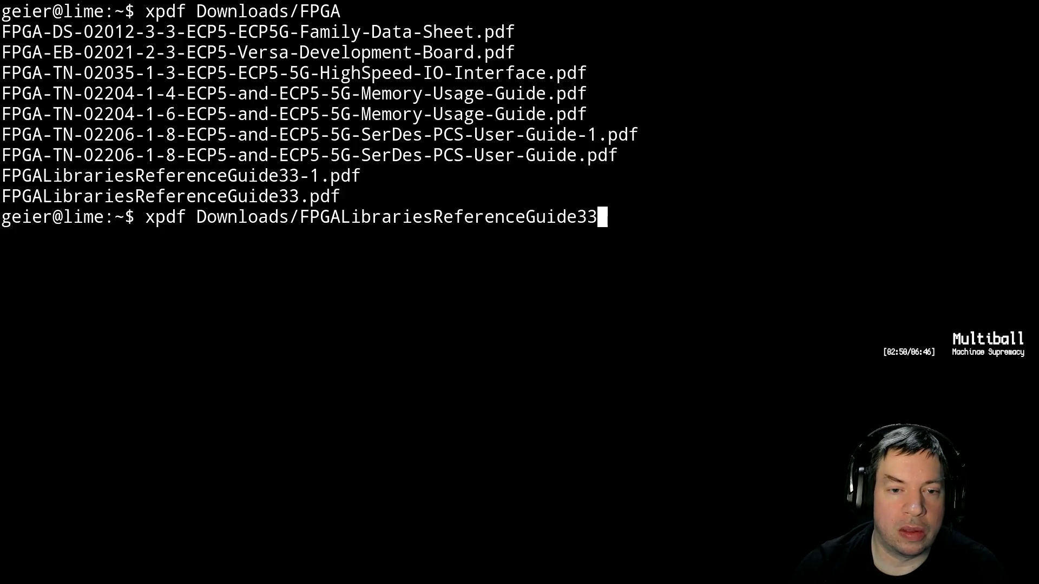
pyautogui.write('.')
pyautogui.press('Tab')
pyautogui.write('& exit')
pyautogui.press('Return')
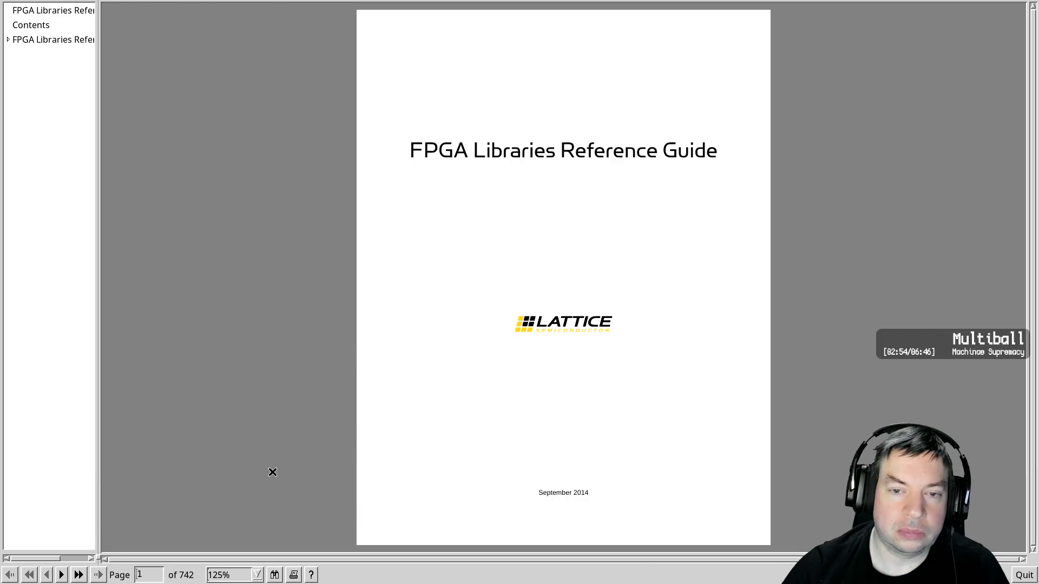
# Fit the guide to window width and jump through the outline to the Alphanumeric Primitives starting with E
pyautogui.press('w')
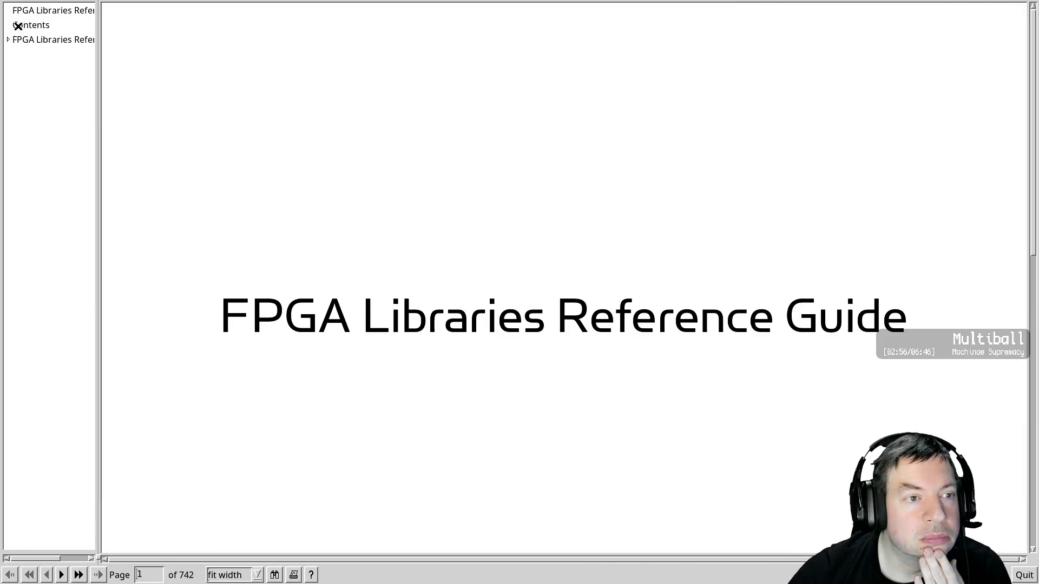
pyautogui.click(8, 39)
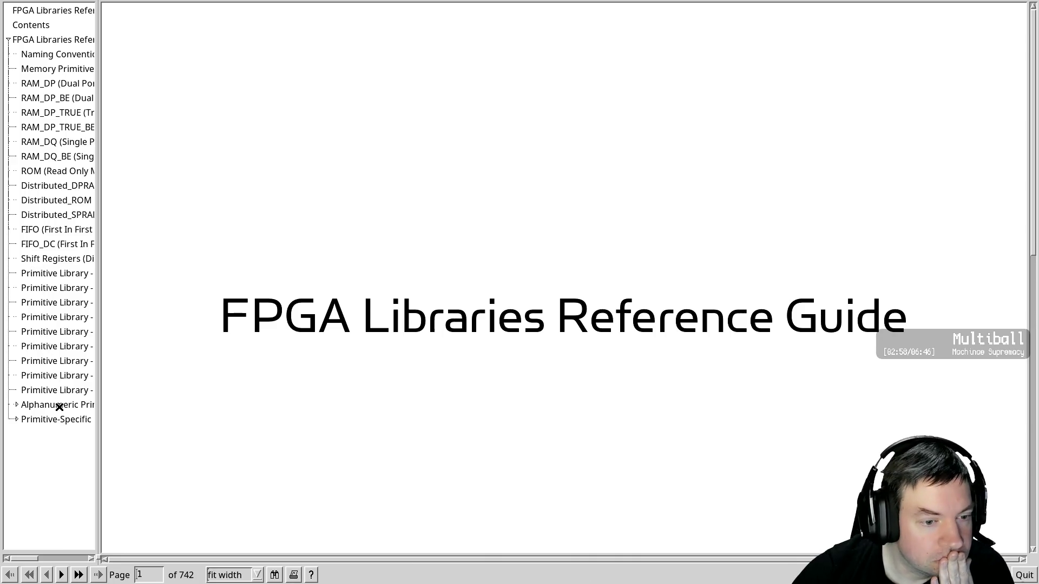
pyautogui.moveTo(27, 559)
pyautogui.mouseDown()
pyautogui.moveTo(43, 559)
pyautogui.moveTo(19, 558)
pyautogui.mouseUp()
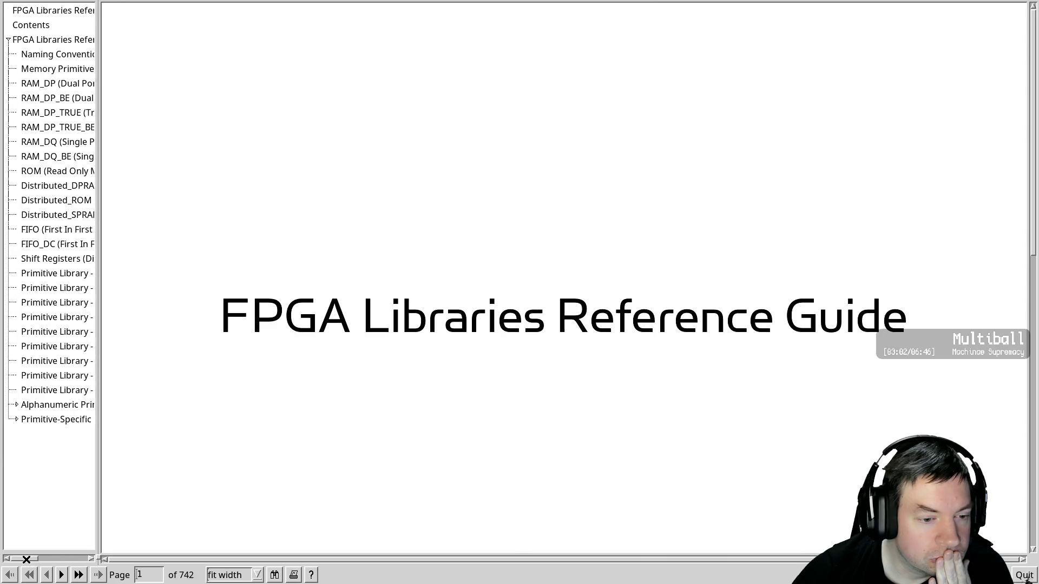
pyautogui.click(17, 405)
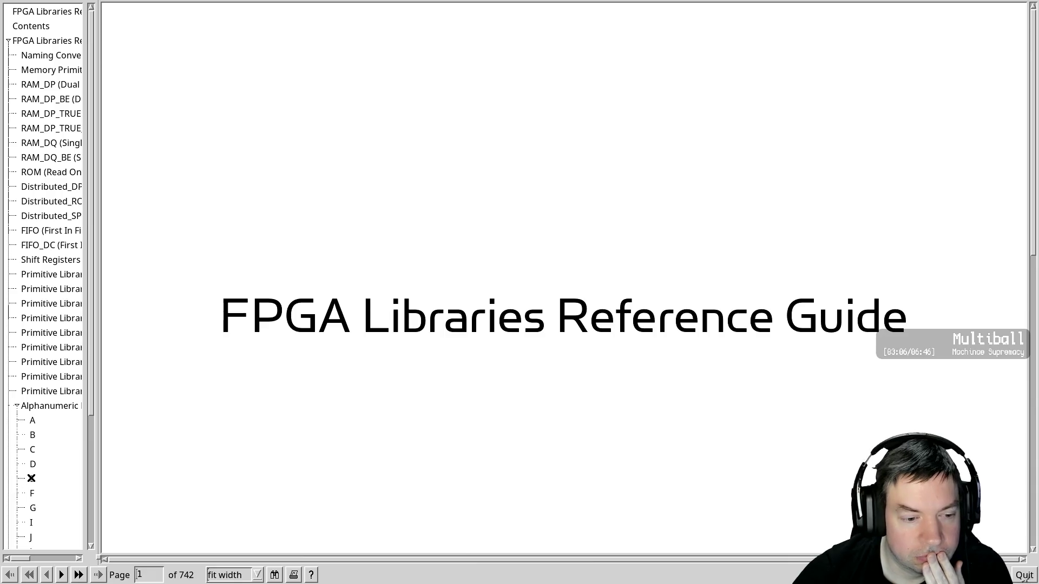
pyautogui.click(31, 478)
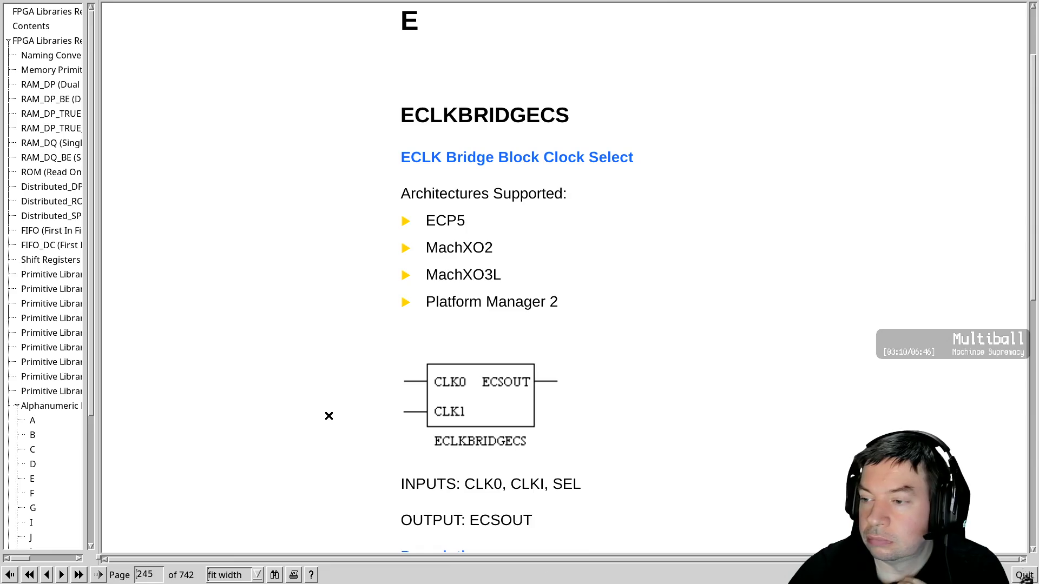
# Scroll down through the E primitives to the EHXPLLL port diagram on page 272
pyautogui.scroll(-2, 329, 415)
pyautogui.scroll(-3, 327, 416)
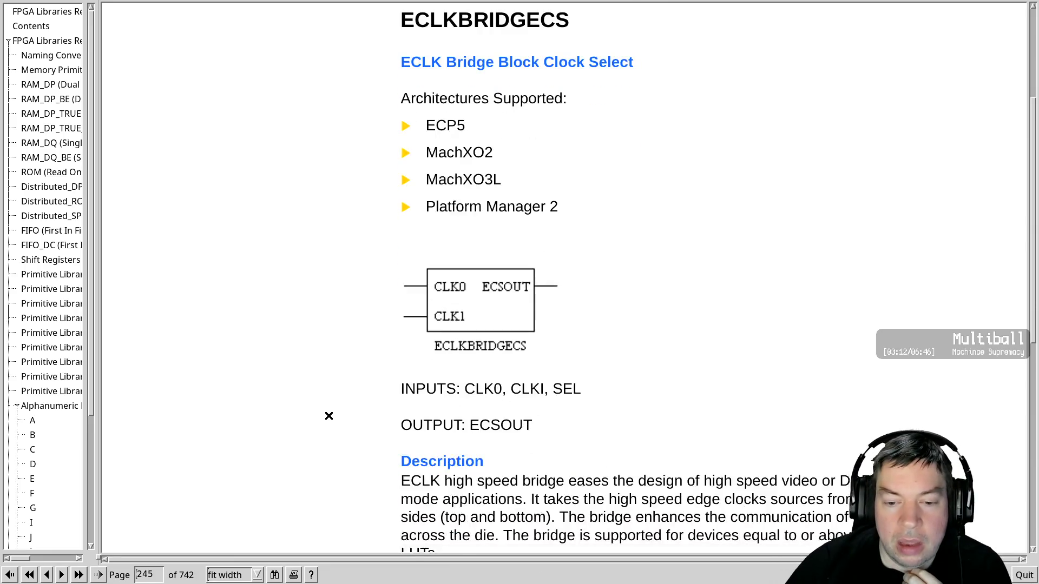
pyautogui.scroll(-2, 327, 416)
pyautogui.scroll(-3, 327, 417)
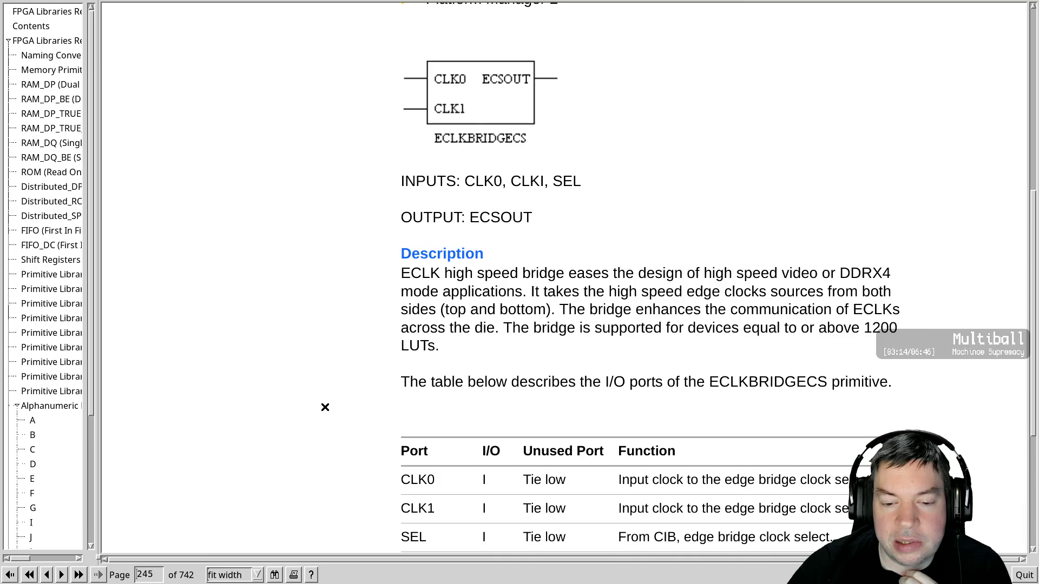
pyautogui.scroll(-5, 324, 407)
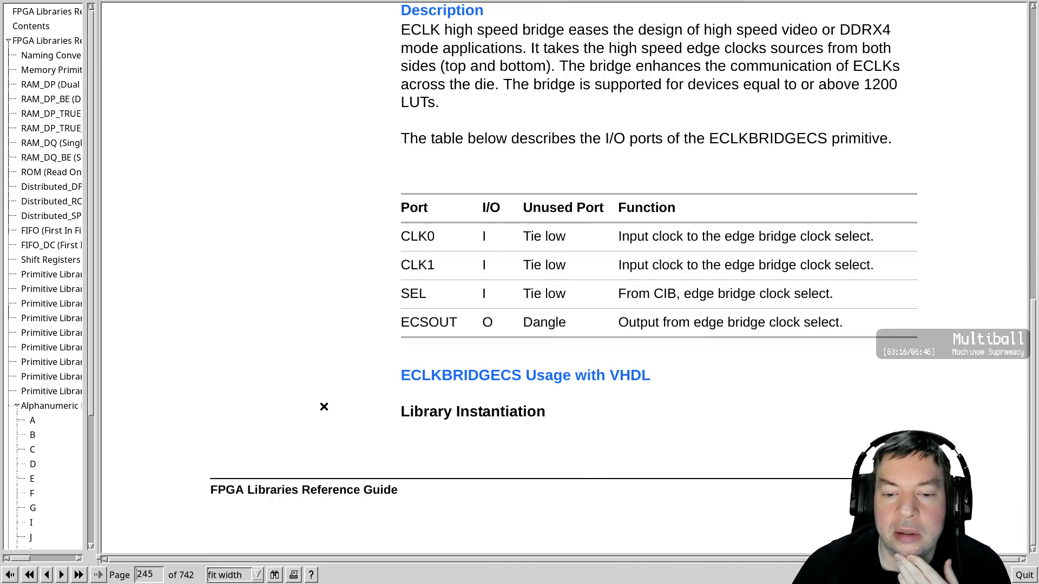
pyautogui.scroll(-10, 324, 406)
pyautogui.scroll(-10, 325, 407)
pyautogui.scroll(-10, 324, 407)
pyautogui.scroll(-10, 324, 406)
pyautogui.scroll(-10, 325, 407)
pyautogui.scroll(-10, 324, 406)
pyautogui.scroll(-10, 325, 407)
pyautogui.scroll(-10, 324, 407)
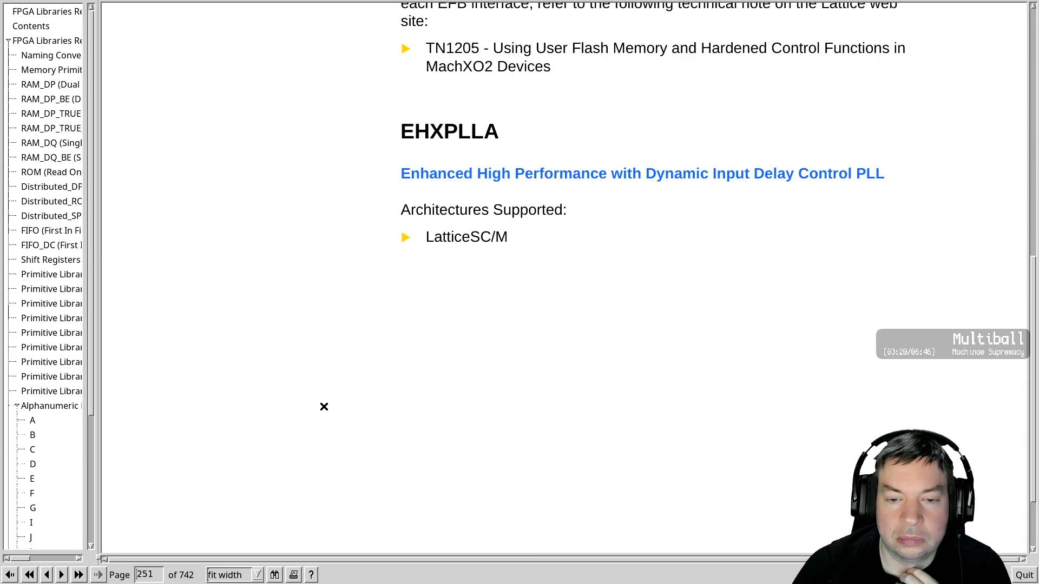
pyautogui.scroll(-10, 324, 407)
pyautogui.scroll(10, 324, 406)
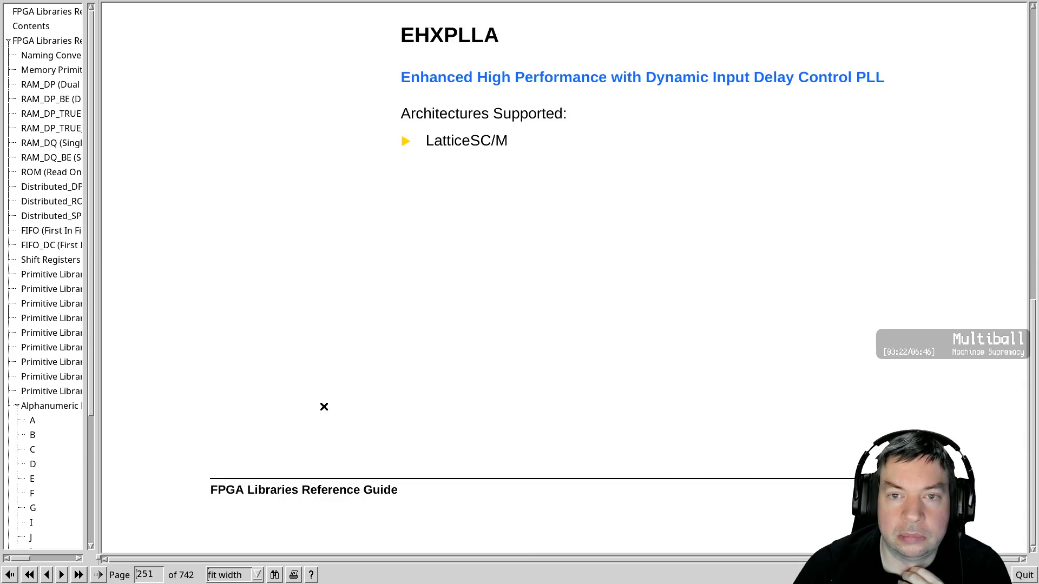
pyautogui.scroll(-10, 324, 407)
pyautogui.scroll(-10, 324, 406)
pyautogui.scroll(-10, 324, 407)
pyautogui.scroll(-10, 324, 407)
pyautogui.scroll(-10, 324, 407)
pyautogui.scroll(-10, 324, 407)
pyautogui.scroll(-3, 325, 407)
pyautogui.scroll(-10, 324, 407)
pyautogui.scroll(-10, 324, 407)
pyautogui.scroll(-10, 324, 407)
pyautogui.scroll(-10, 324, 407)
pyautogui.scroll(-10, 324, 407)
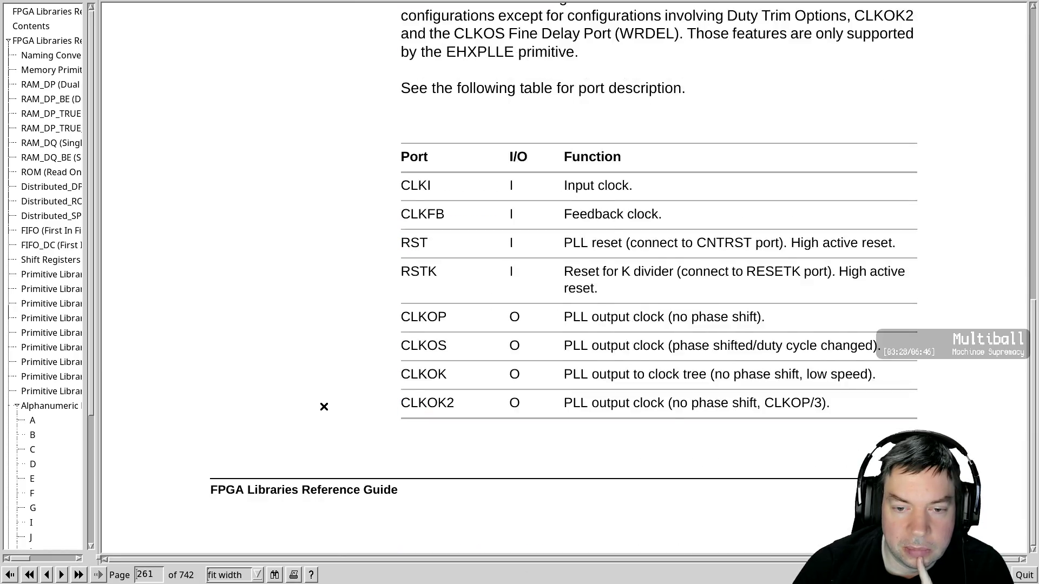
pyautogui.scroll(-10, 324, 407)
pyautogui.scroll(-10, 324, 406)
pyautogui.scroll(-10, 324, 407)
pyautogui.scroll(-3, 324, 407)
pyautogui.scroll(-10, 324, 406)
pyautogui.scroll(-10, 324, 406)
pyautogui.scroll(-10, 324, 406)
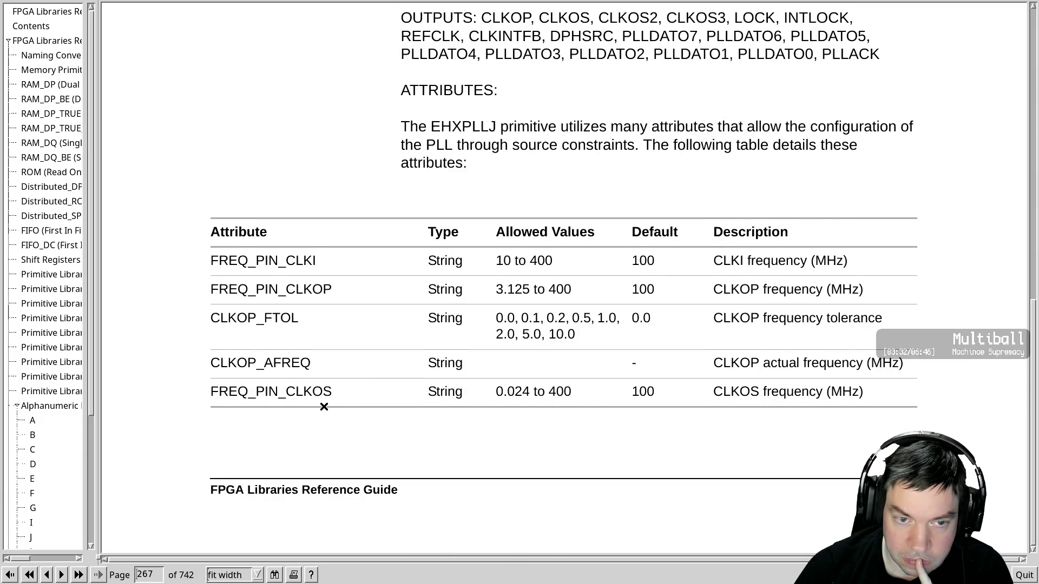
pyautogui.scroll(-7, 324, 407)
pyautogui.scroll(-7, 324, 407)
pyautogui.scroll(-7, 324, 407)
pyautogui.scroll(-7, 324, 407)
pyautogui.scroll(-7, 324, 407)
pyautogui.scroll(-7, 324, 407)
pyautogui.scroll(-5, 324, 407)
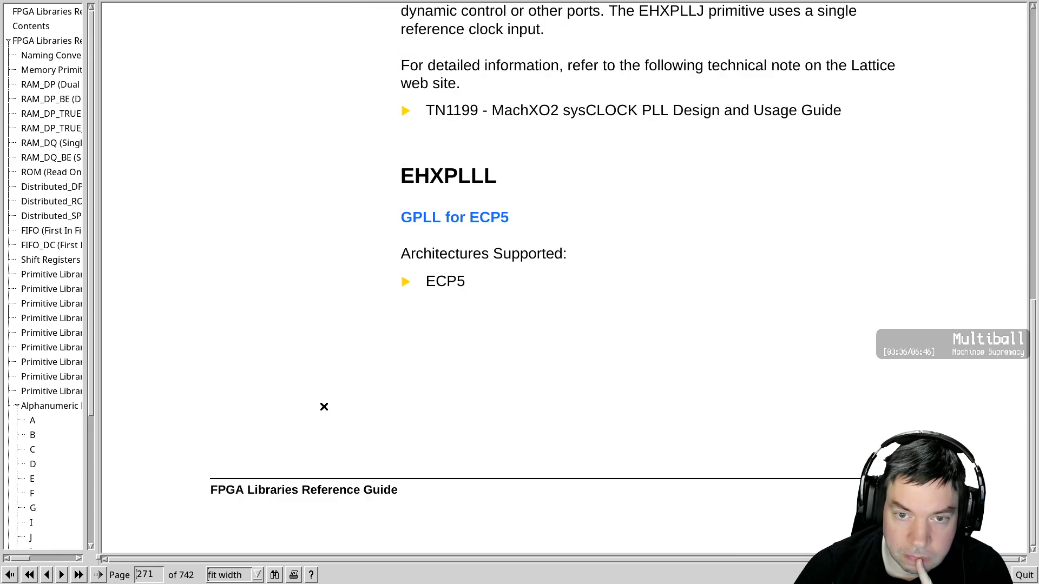
pyautogui.scroll(-5, 324, 407)
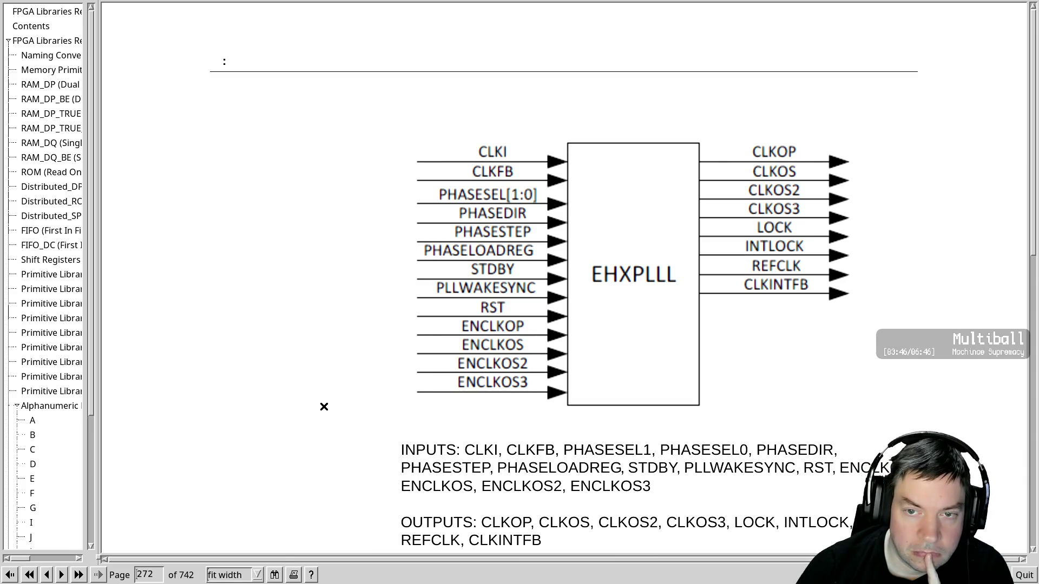
# Page through the EHXPLLL attributes table down to page 275
pyautogui.press('pagedown')
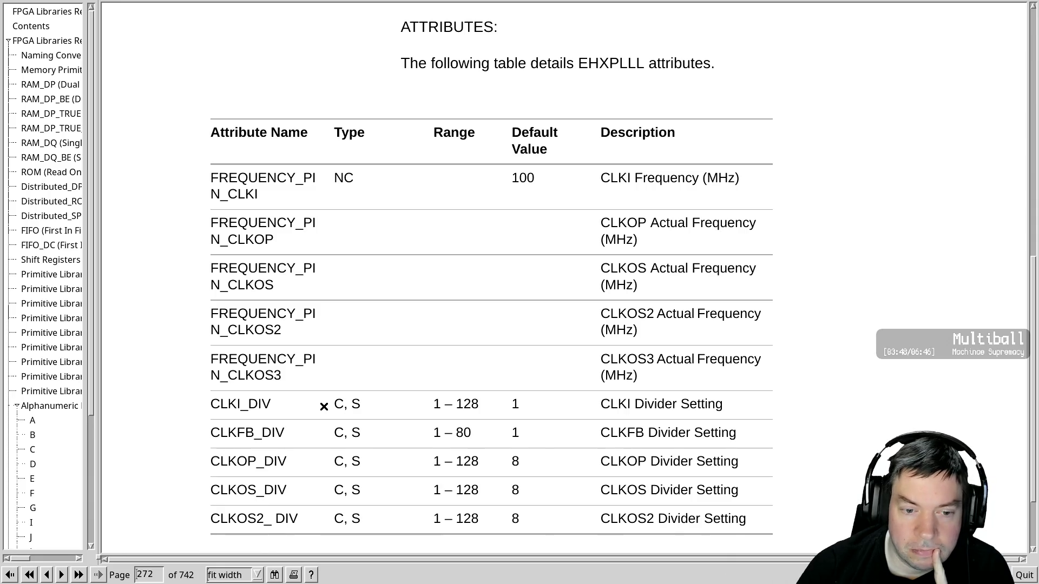
pyautogui.scroll(-3, 323, 406)
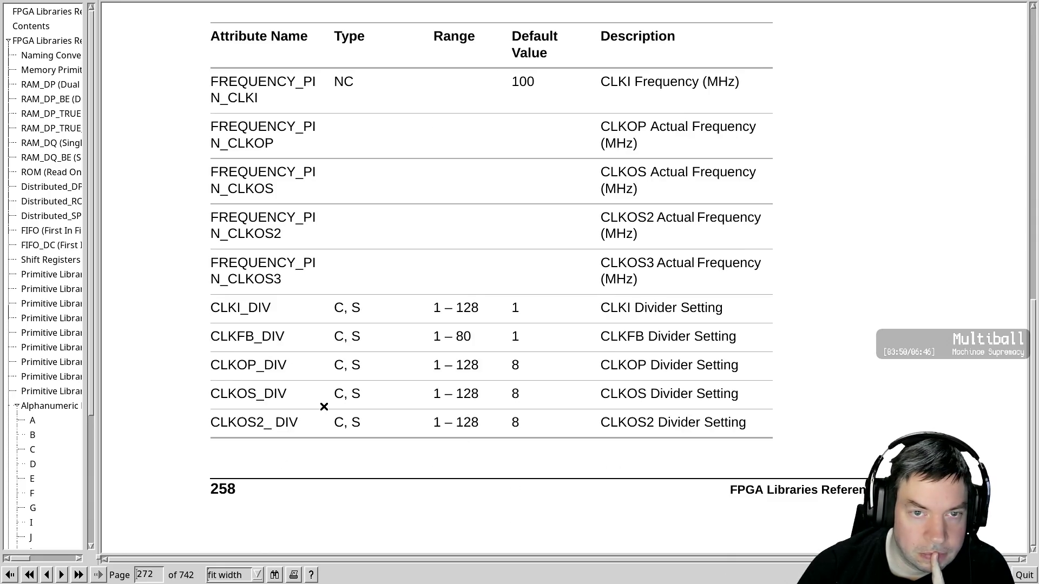
pyautogui.press('pagedown')
pyautogui.press('pagedown')
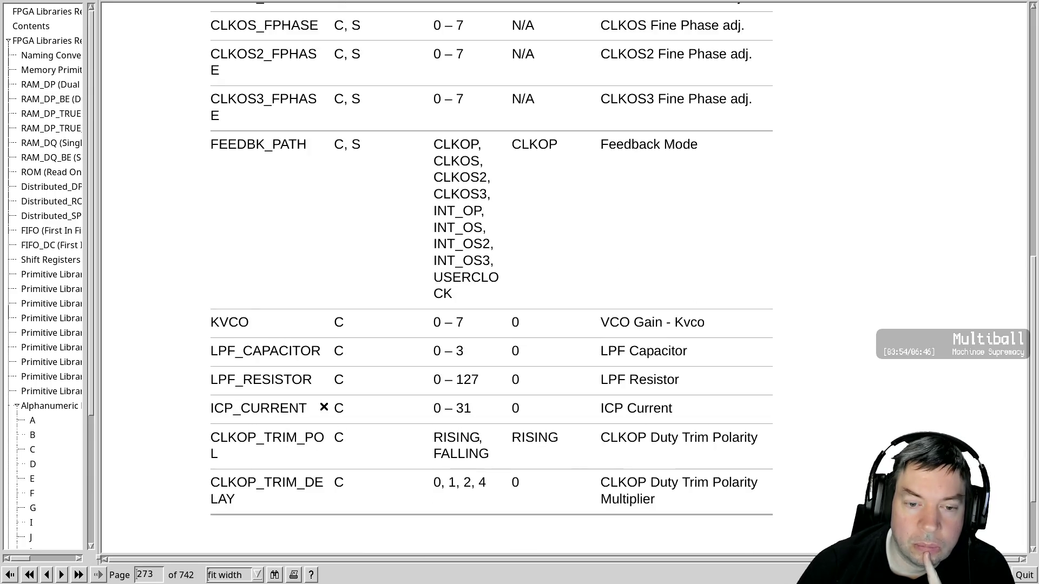
pyautogui.scroll(-3, 324, 406)
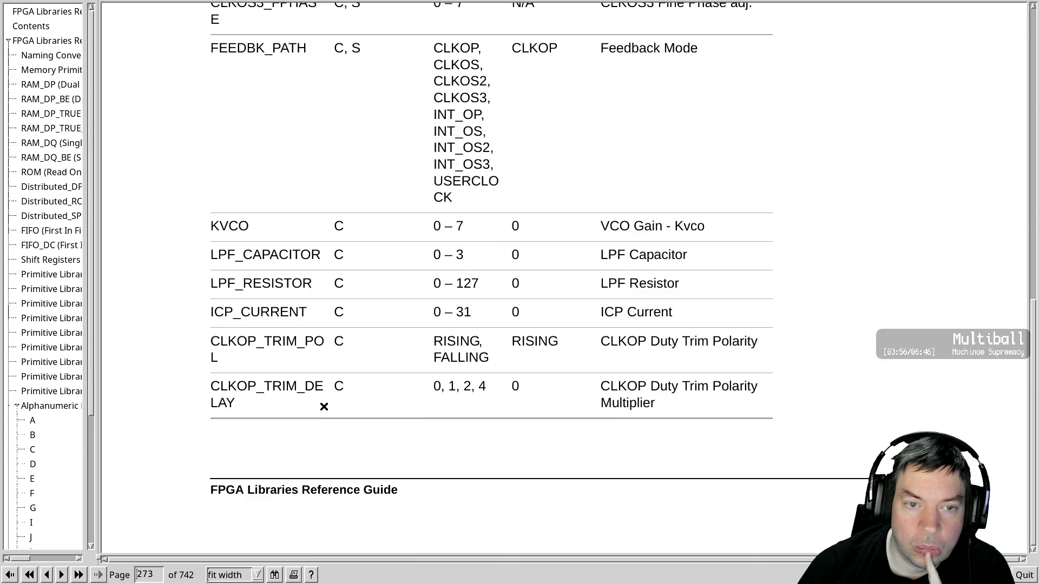
pyautogui.press('pagedown')
pyautogui.press('pagedown')
pyautogui.scroll(-3, 324, 407)
pyautogui.press('pagedown')
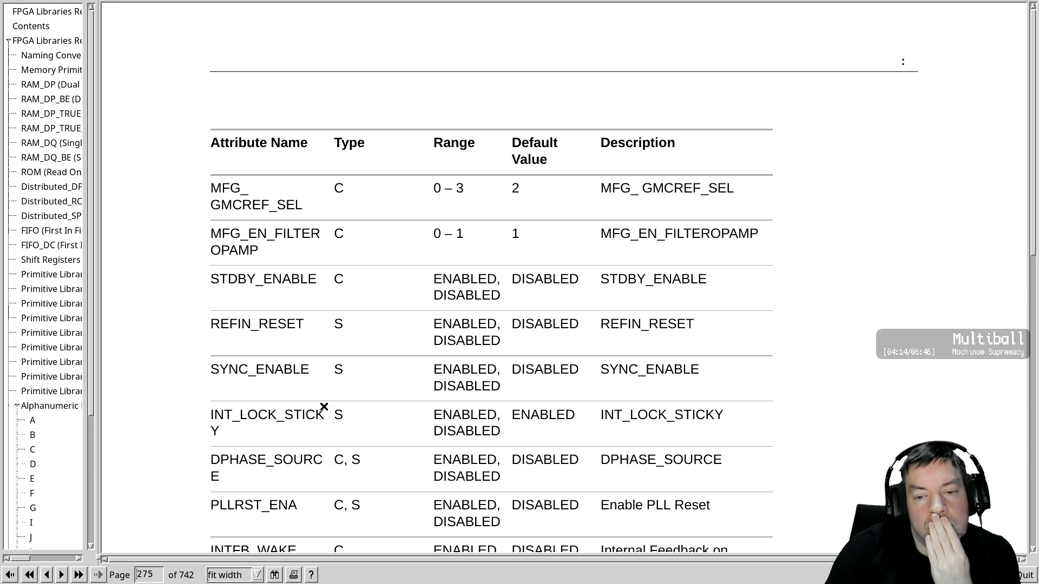
# Read the EHXPLLL description and port table covering LOCK and RST, then quit Xpdf
pyautogui.press('pagedown')
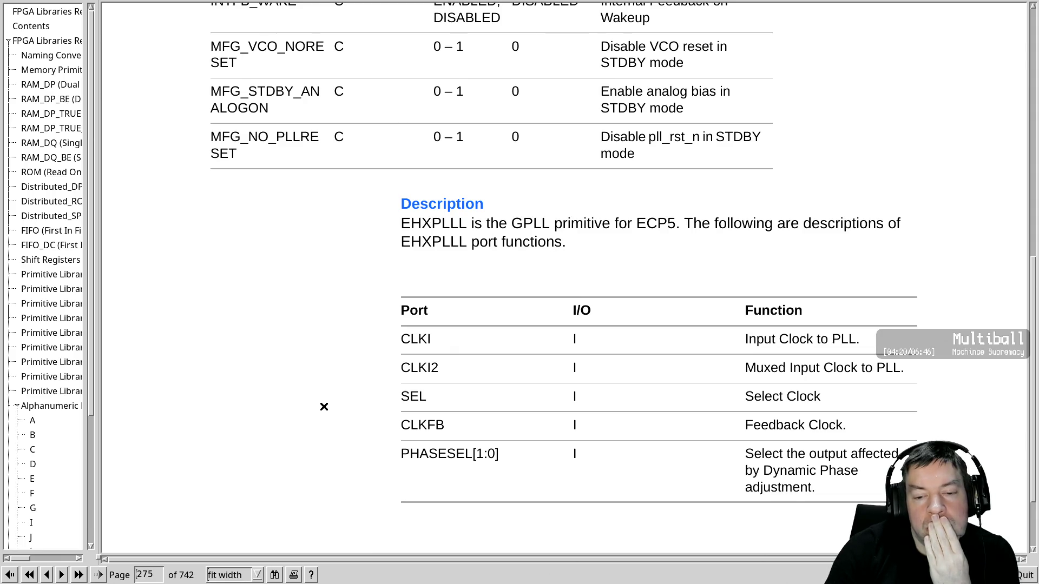
pyautogui.scroll(-3, 324, 406)
pyautogui.scroll(-3, 324, 406)
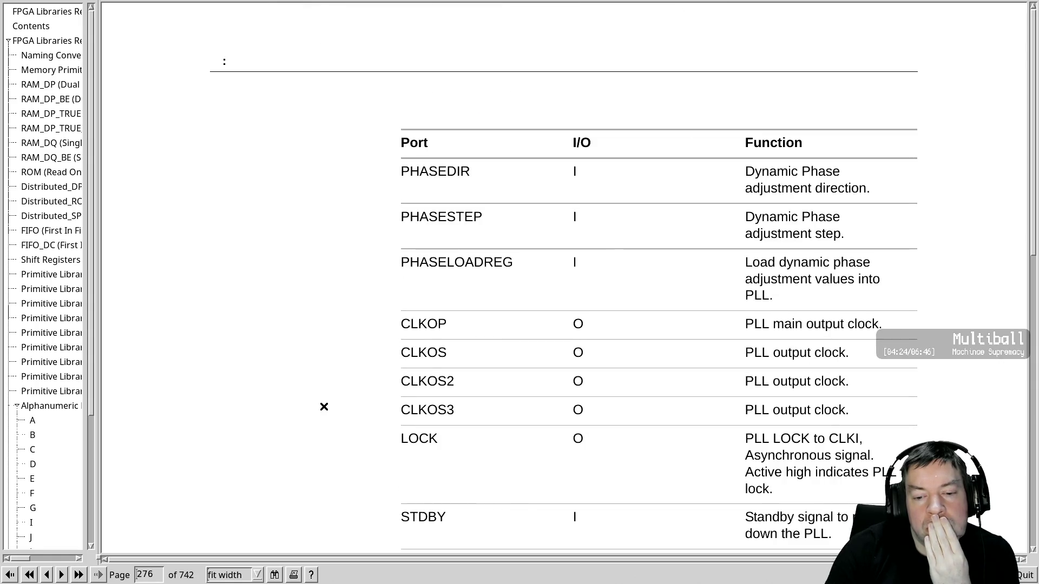
pyautogui.scroll(-1, 324, 406)
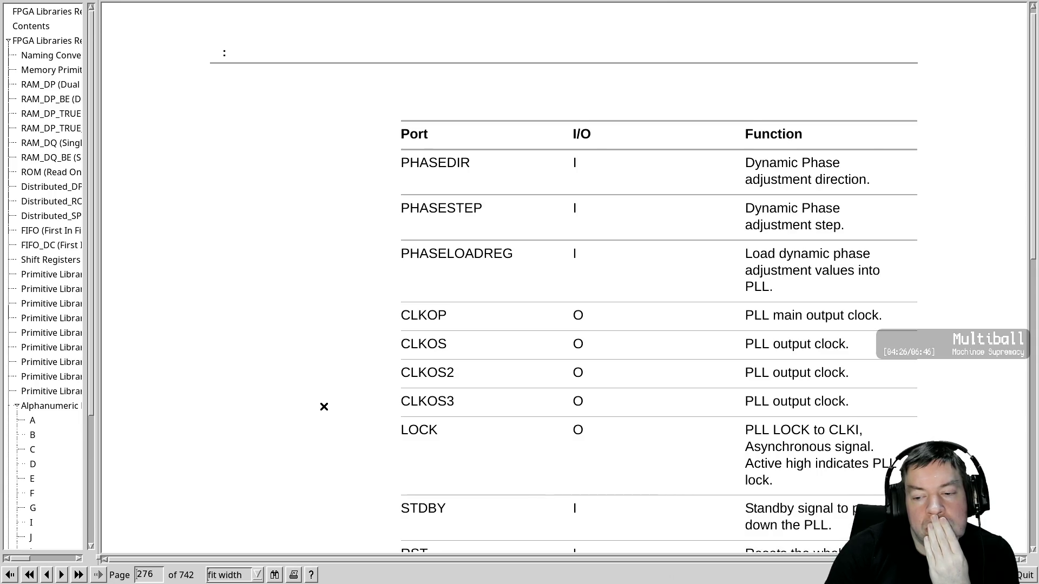
pyautogui.scroll(-2, 323, 407)
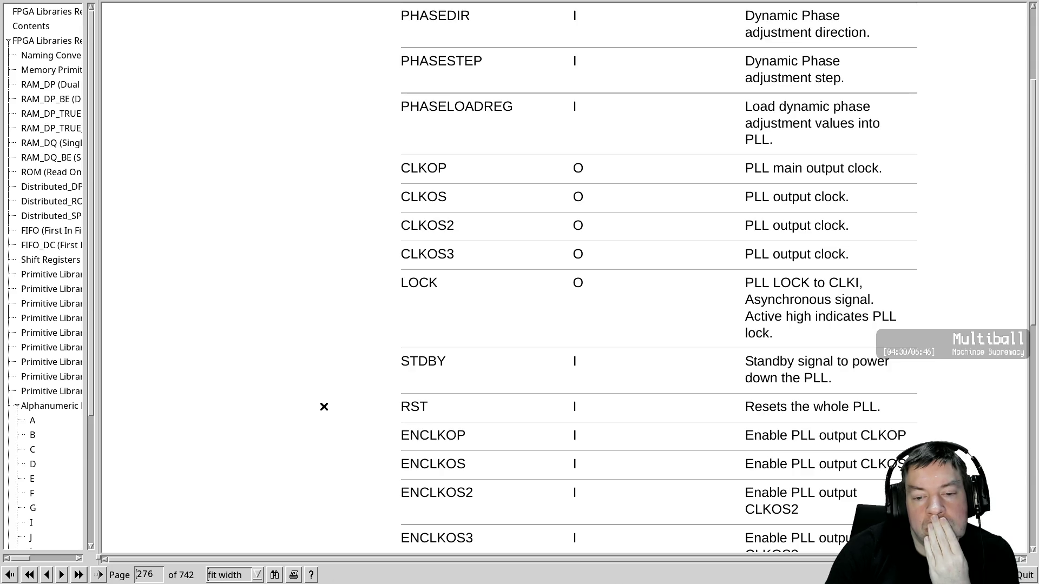
pyautogui.scroll(-9, 324, 406)
pyautogui.scroll(-10, 323, 407)
pyautogui.scroll(10, 323, 406)
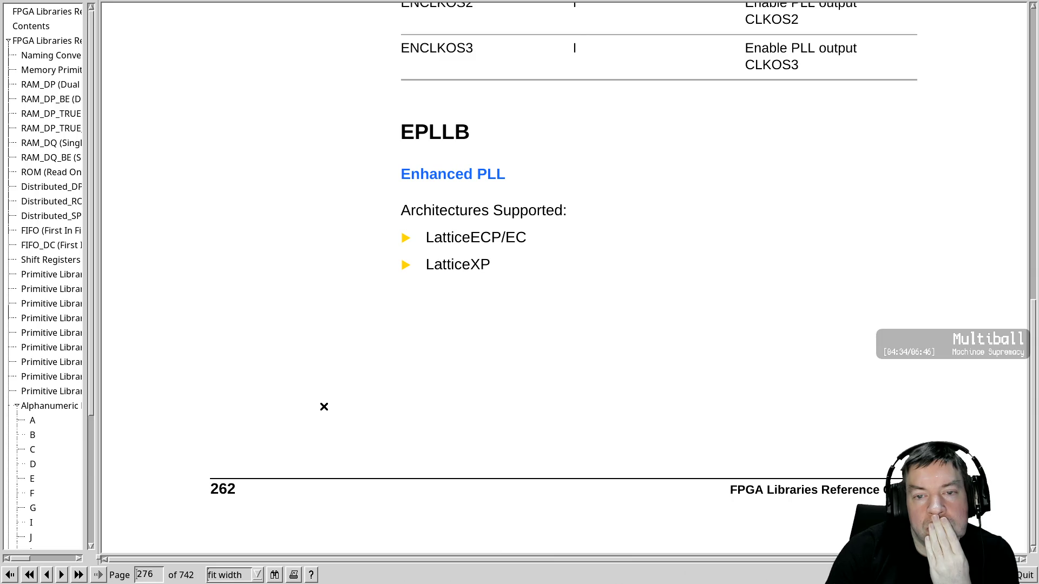
pyautogui.scroll(9, 323, 407)
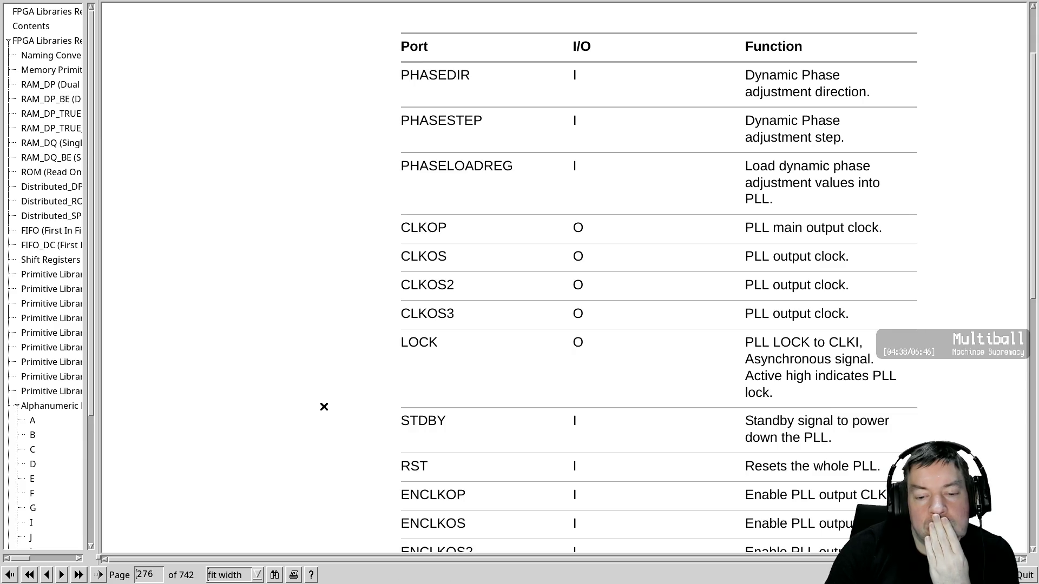
pyautogui.scroll(-3, 323, 407)
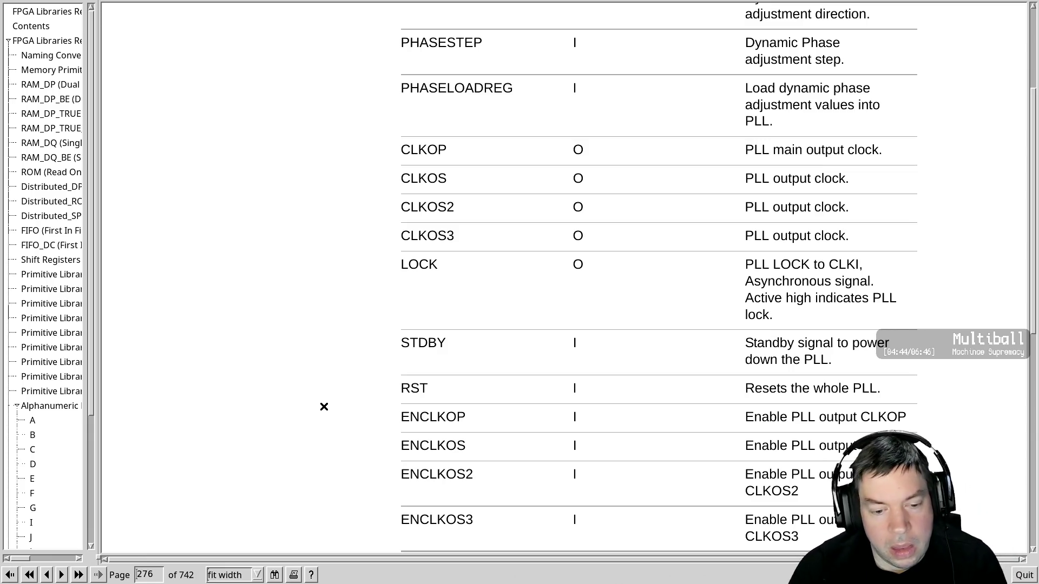
pyautogui.write('q:q')
pyautogui.press('Return')
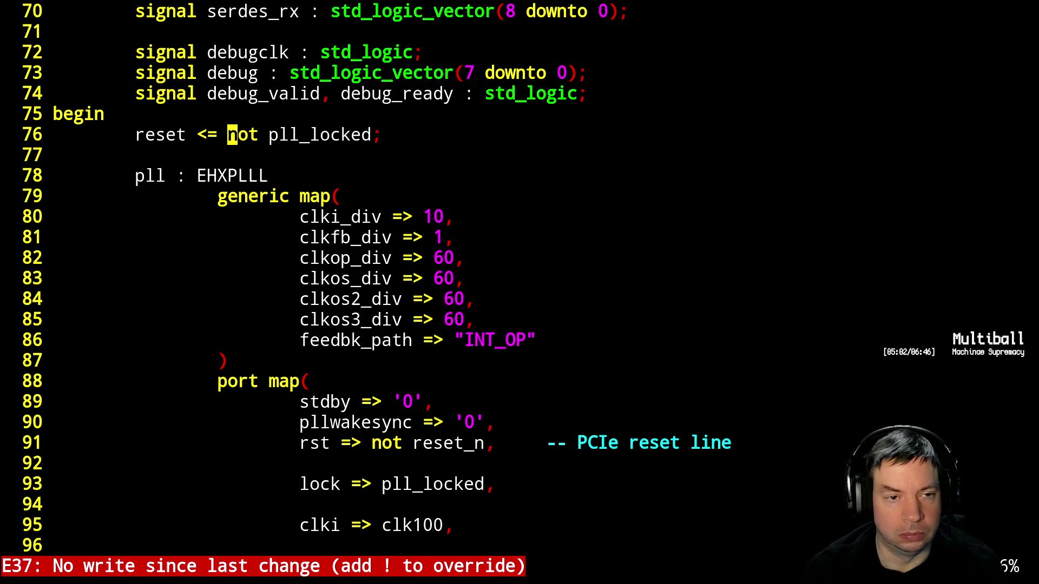
# Above the reset assignment, start 'reset_gen : block is' declaring signal reset_chain : std_logic_vector(19 downto 0)
pyautogui.press('k')
pyautogui.press('k')
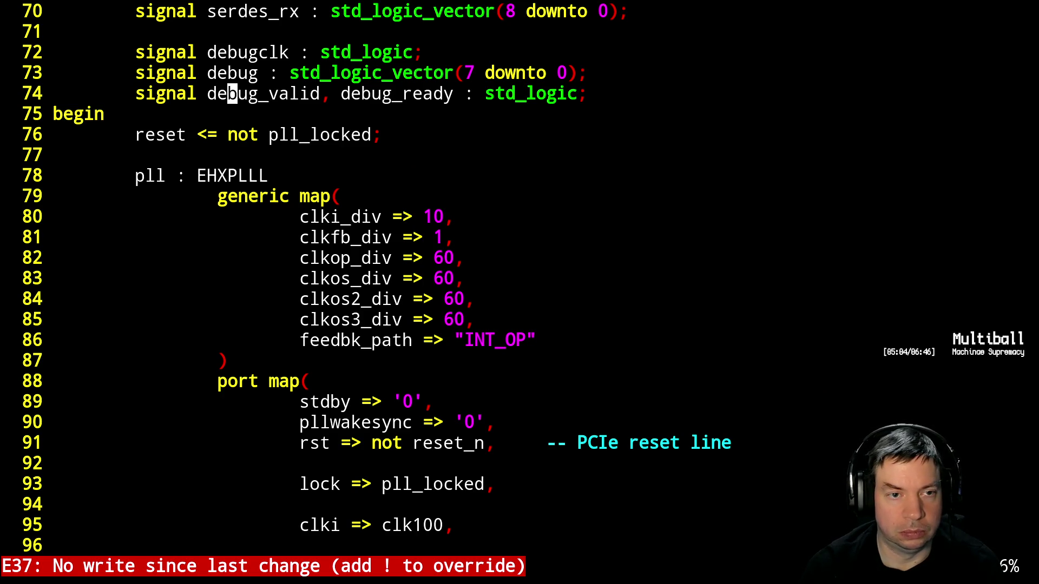
pyautogui.press('j')
pyautogui.press('j')
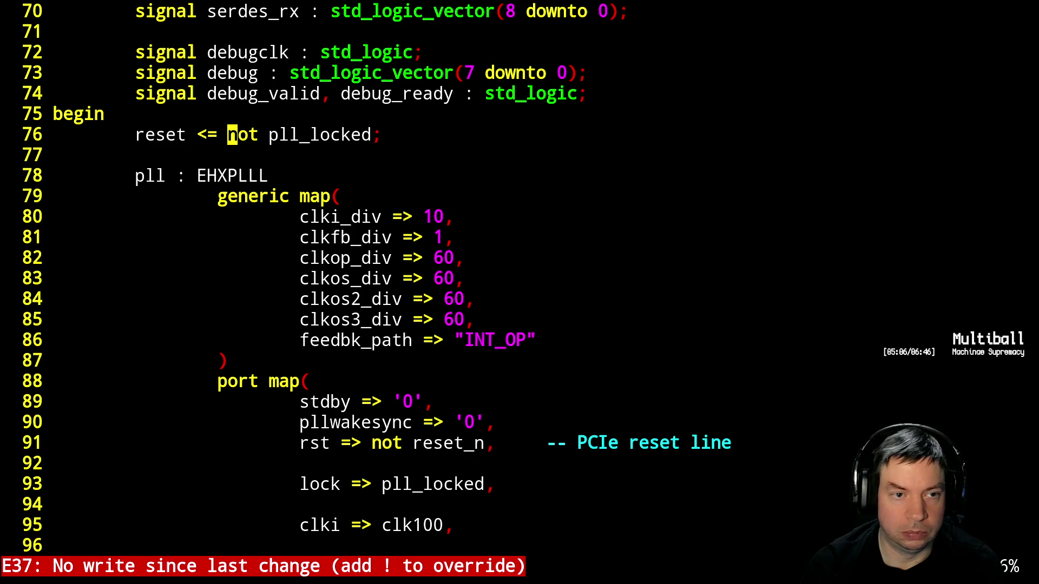
pyautogui.hotkey('shift', 'o')
pyautogui.press('Tab')
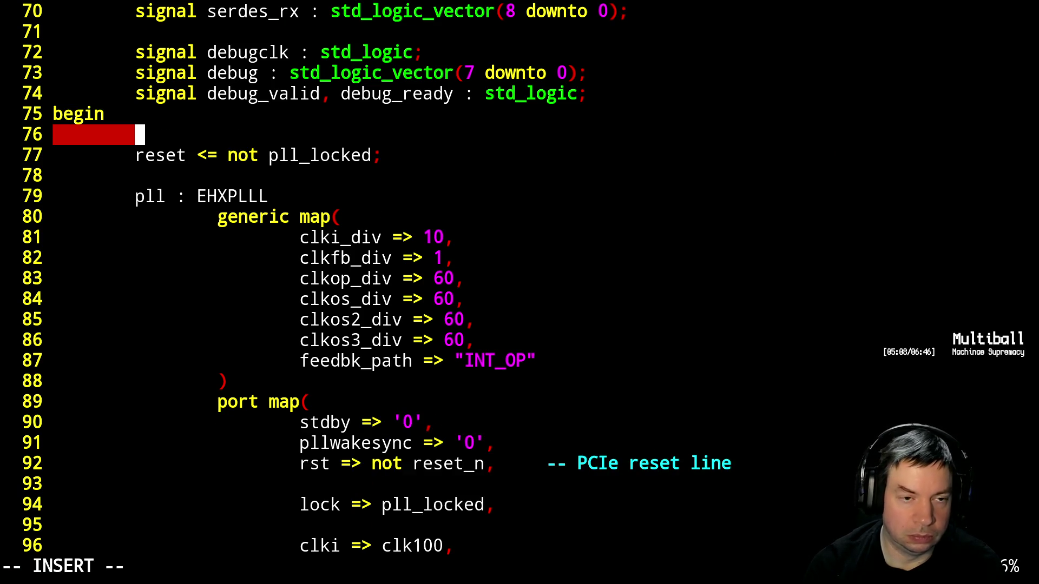
pyautogui.write('reset_h')
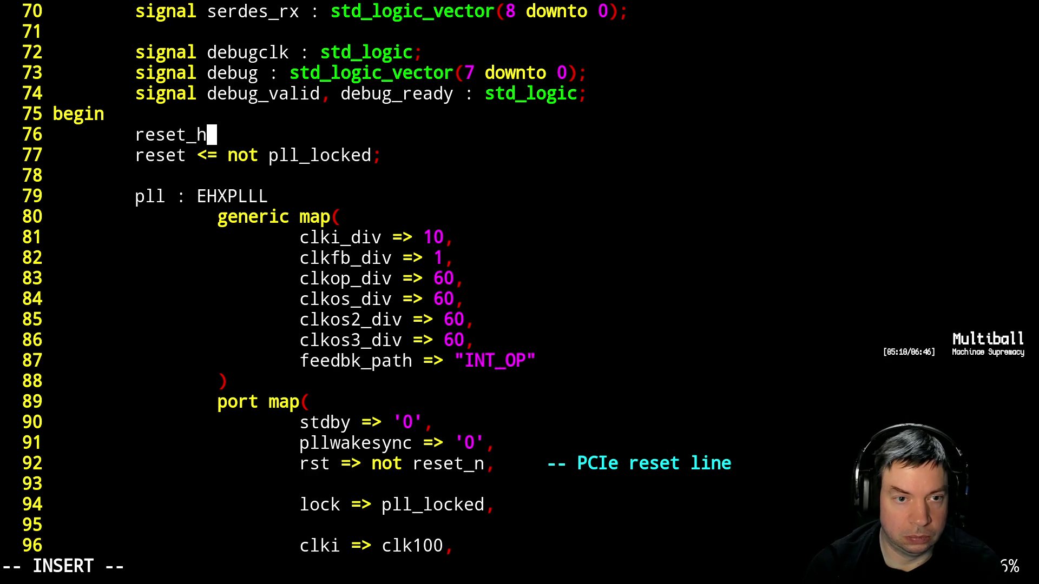
pyautogui.press('BackSpace')
pyautogui.write('gen : block ')
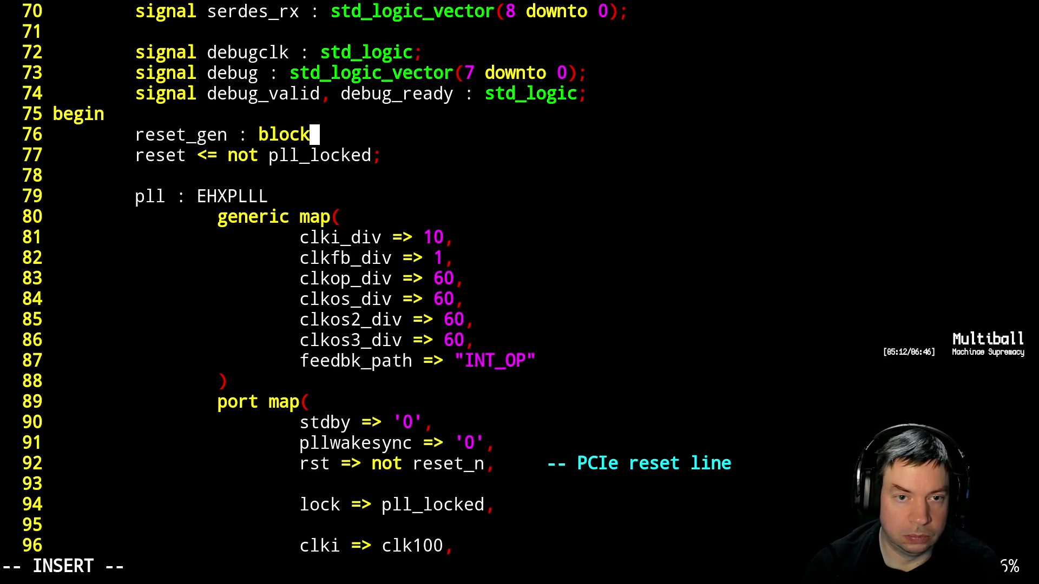
pyautogui.write('is')
pyautogui.press('Return')
pyautogui.press('Tab')
pyautogui.write('signal reset_')
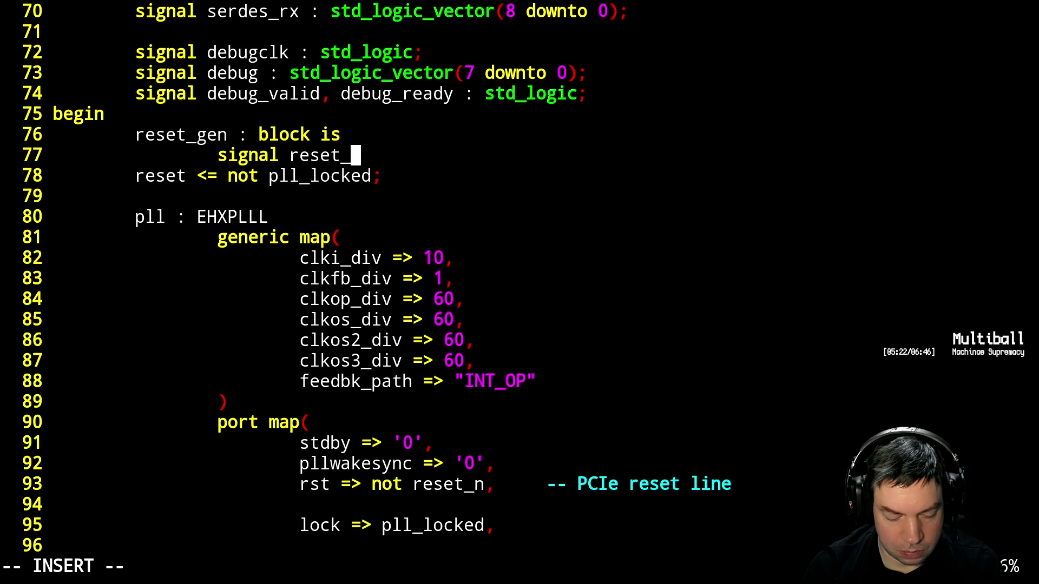
pyautogui.write('chain ')
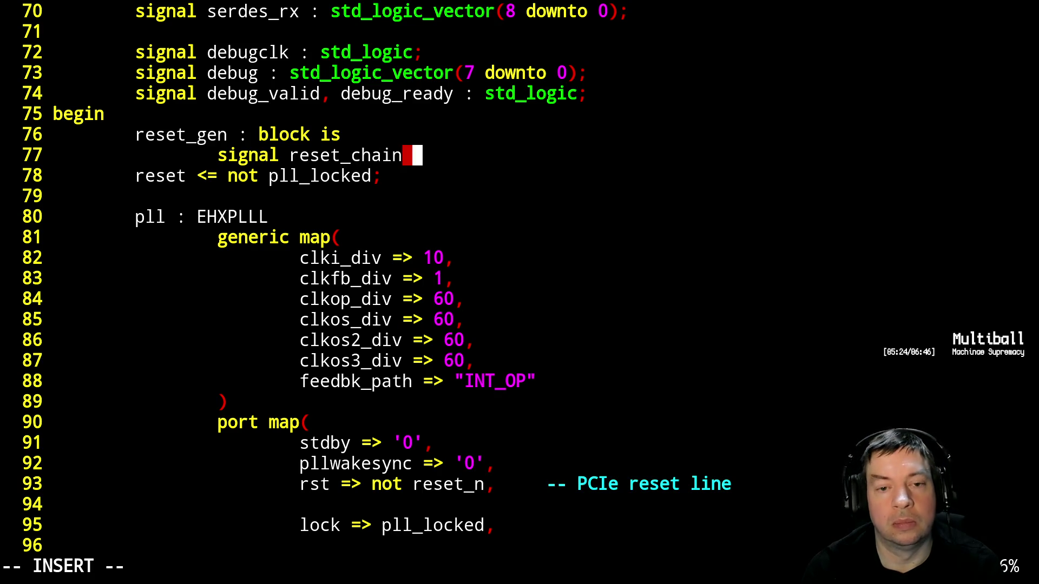
pyautogui.write(': std_logic_vector(')
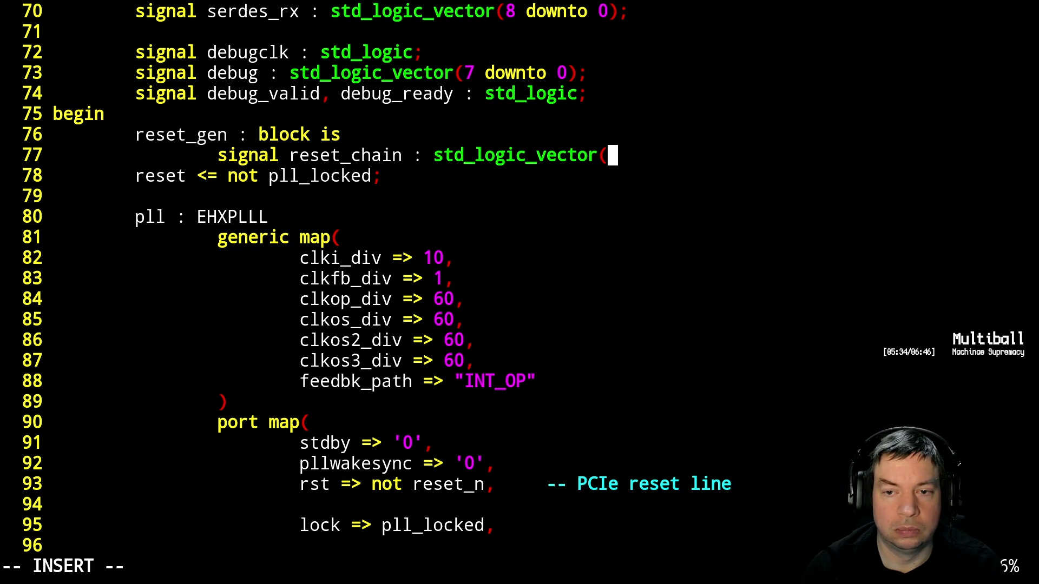
pyautogui.write('20')
pyautogui.press('BackSpace')
pyautogui.press('BackSpace')
pyautogui.write('19 downto 0);')
# Add begin and the assignment reset_chain <= (others => '0') when ?? (not pll_locked) else
pyautogui.press('Return')
pyautogui.press('BackSpace')
pyautogui.write('begin')
pyautogui.press('Return')
pyautogui.press('Tab')
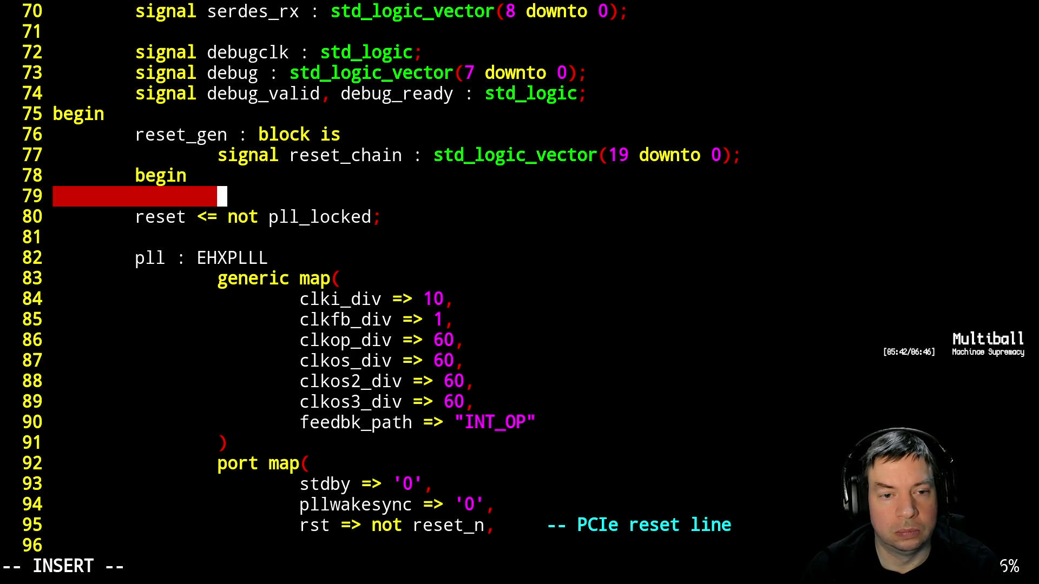
pyautogui.write('reset_c')
pyautogui.press('BackSpace')
pyautogui.write('chain <=')
pyautogui.press('Return')
pyautogui.press('Tab')
pyautogui.write('(others => ')
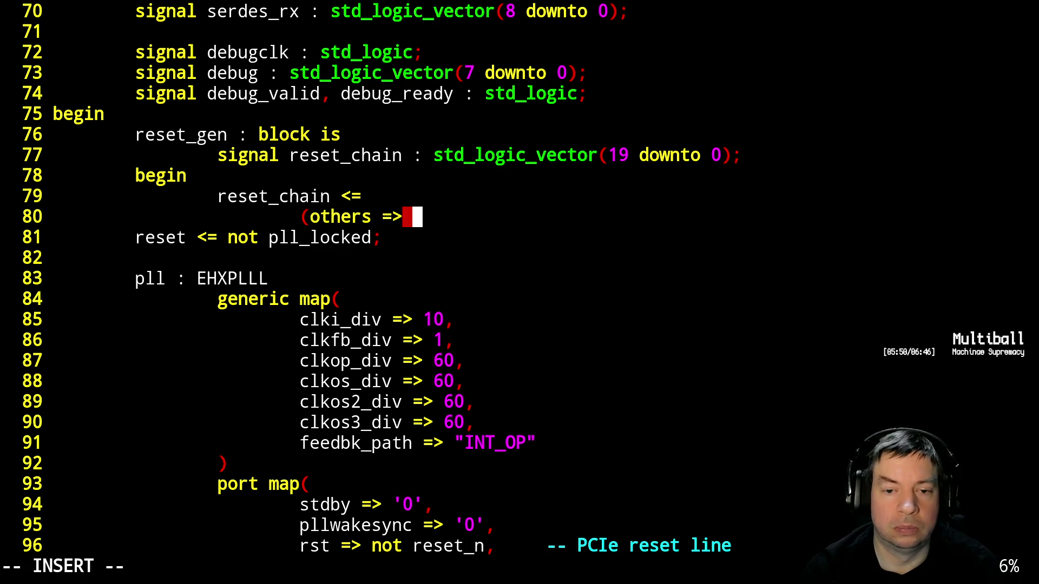
pyautogui.write("'0' w")
pyautogui.press('BackSpace')
pyautogui.press('BackSpace')
pyautogui.write(') when ')
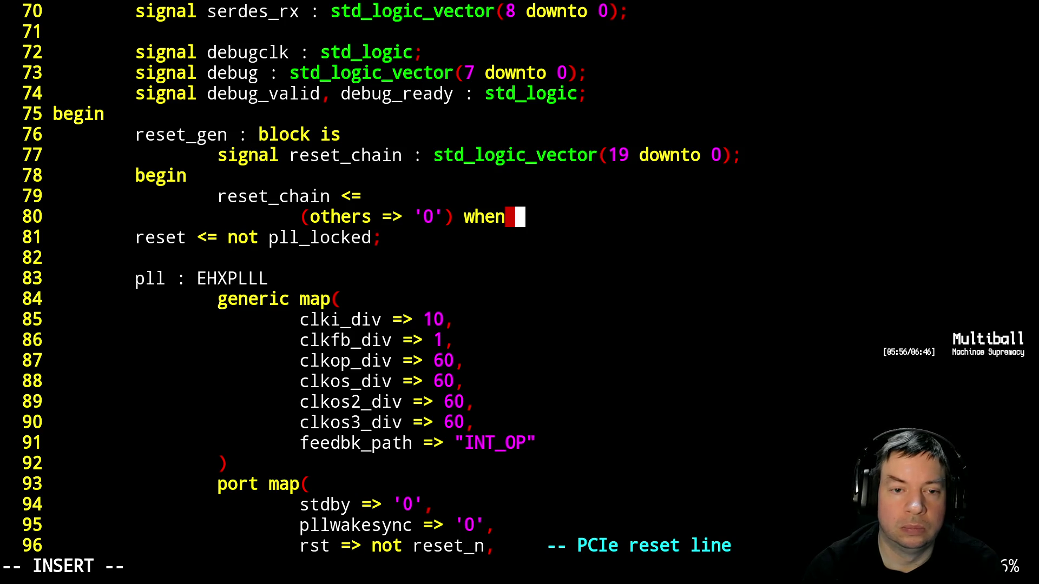
pyautogui.write('?? (not pll_locked);')
pyautogui.press('BackSpace')
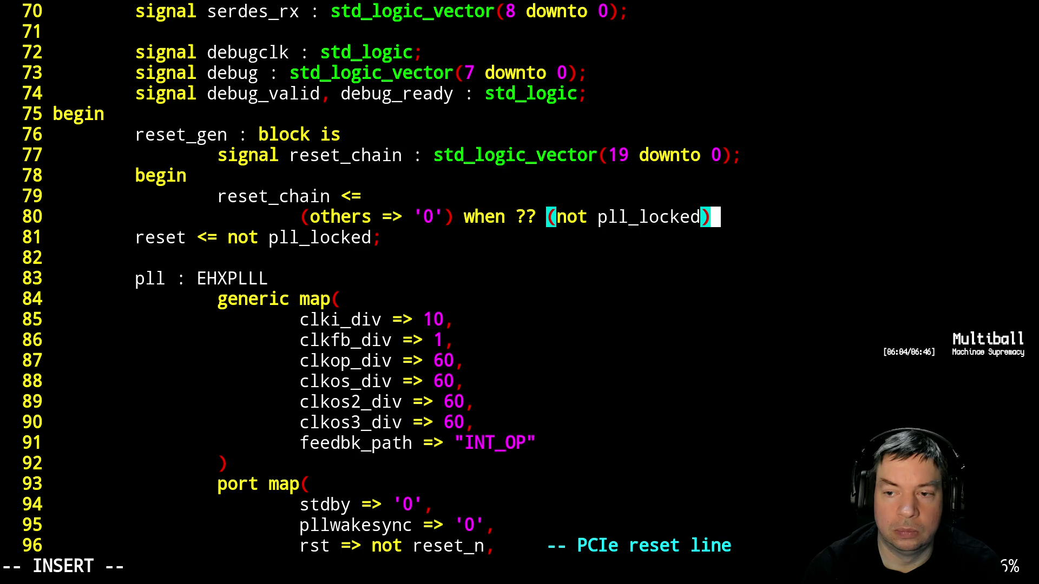
pyautogui.write(' else')
pyautogui.press('Return')
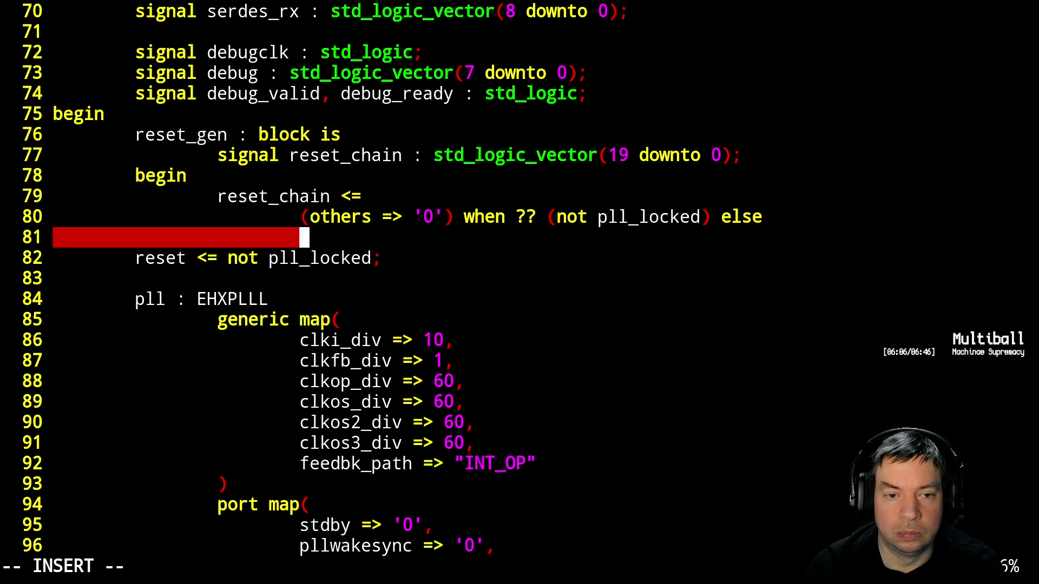
# Preset reset_chain to ones and shift in "0" & reset_chain(19 downto 1) when rising_edge(clk10)
pyautogui.write('reset_chain')
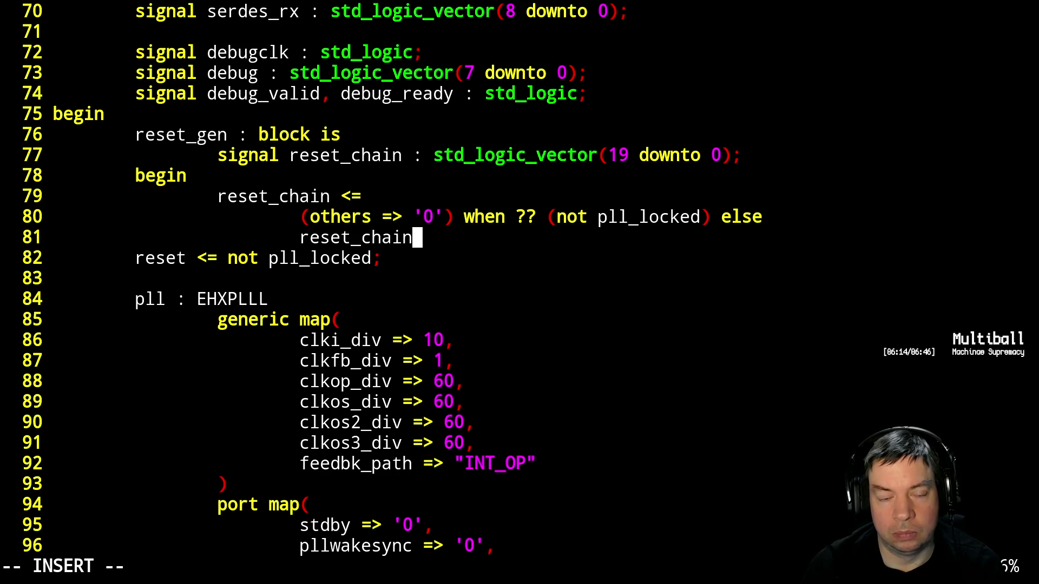
pyautogui.press('Escape')
pyautogui.press('k')
pyautogui.press('l')
pyautogui.press('l')
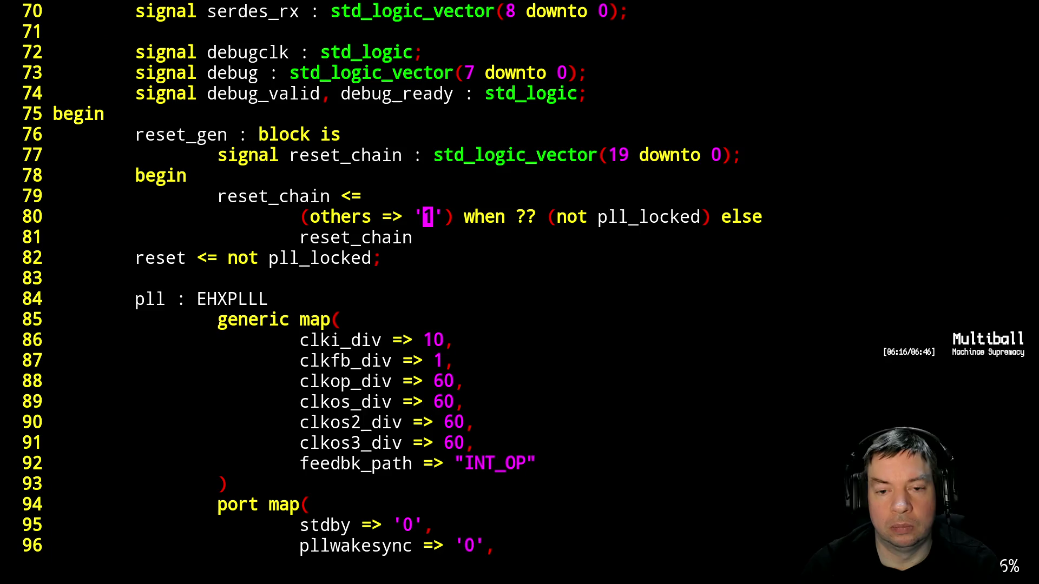
pyautogui.press('r')
pyautogui.press('1')
pyautogui.press('j')
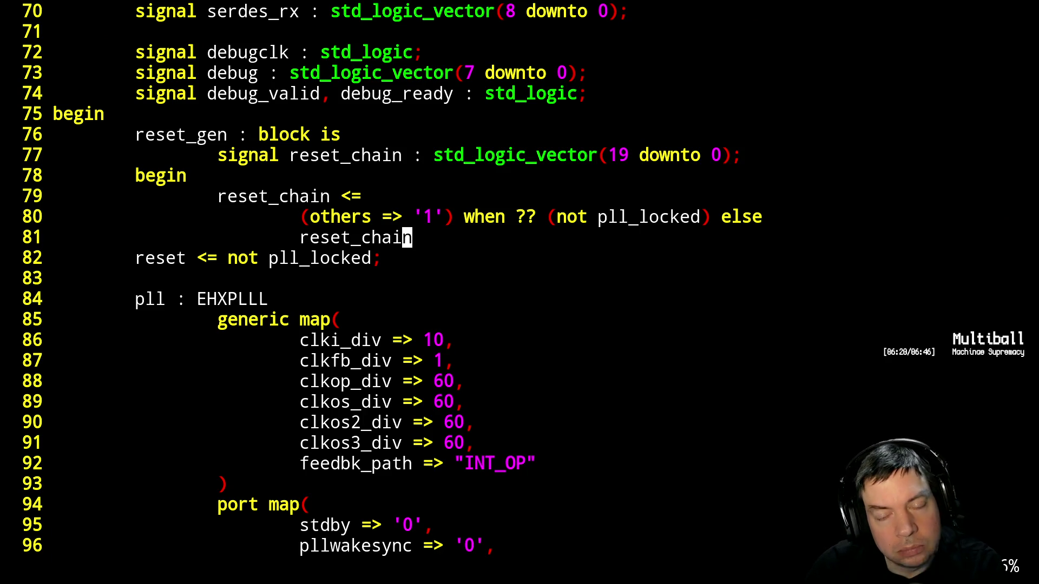
pyautogui.write('ain(')
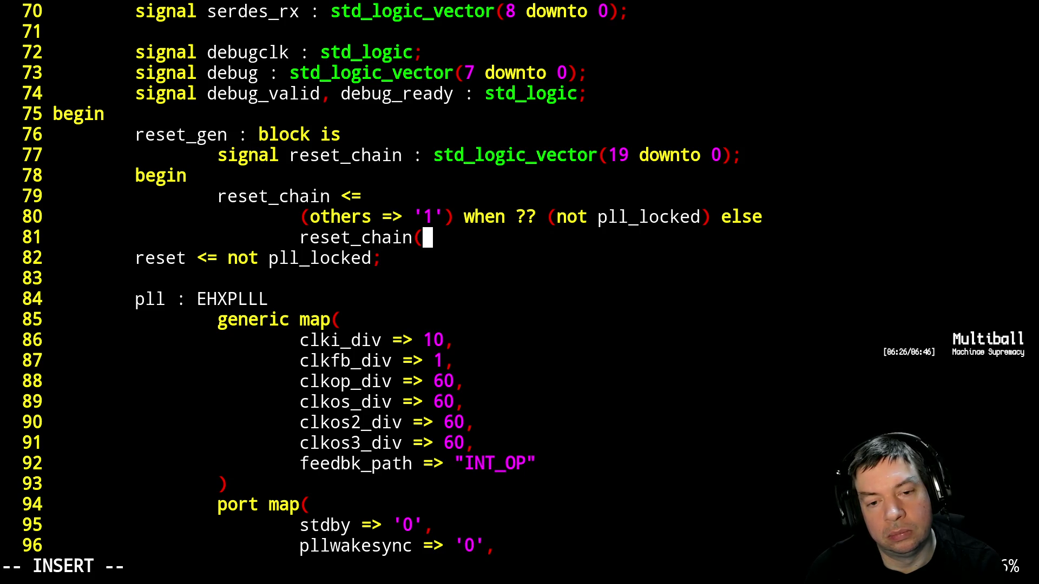
pyautogui.press('Left')
pyautogui.press('Left')
pyautogui.press('Left')
pyautogui.press('Left')
pyautogui.press('Left')
pyautogui.press('Left')
pyautogui.write('"0" &')
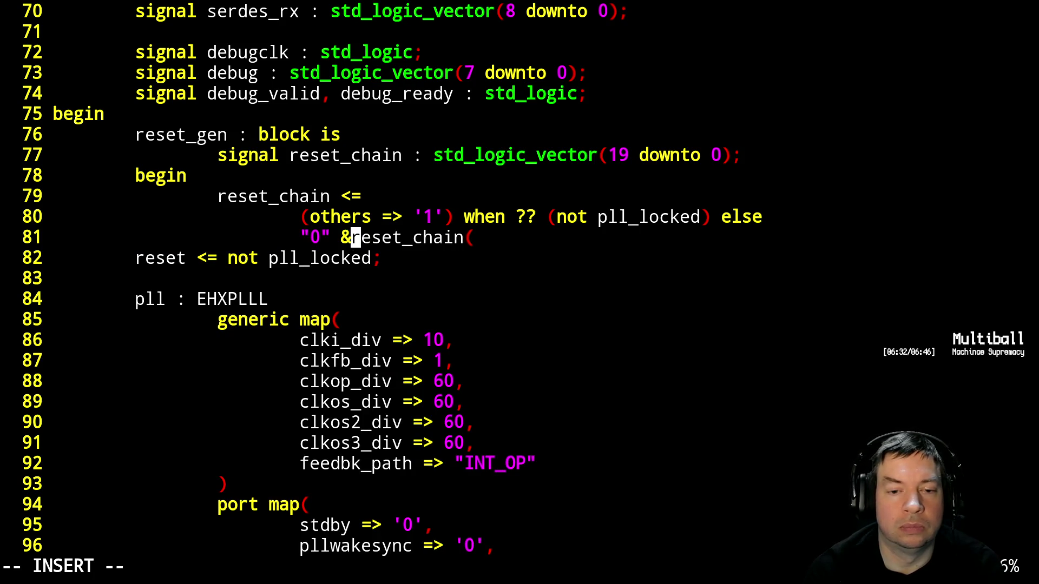
pyautogui.press('End')
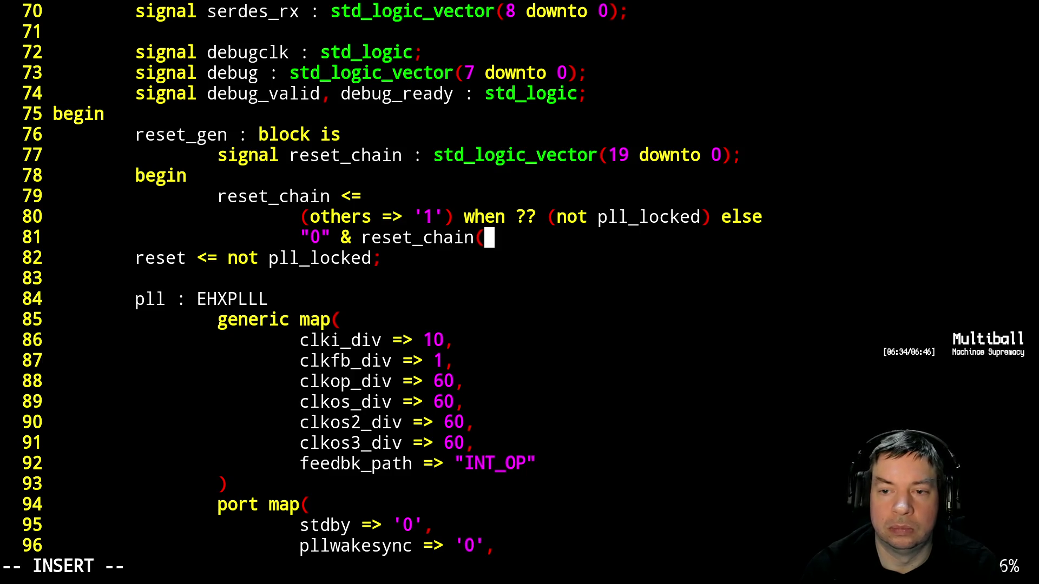
pyautogui.write('19 downto 0')
pyautogui.press('BackSpace')
pyautogui.write('1)')
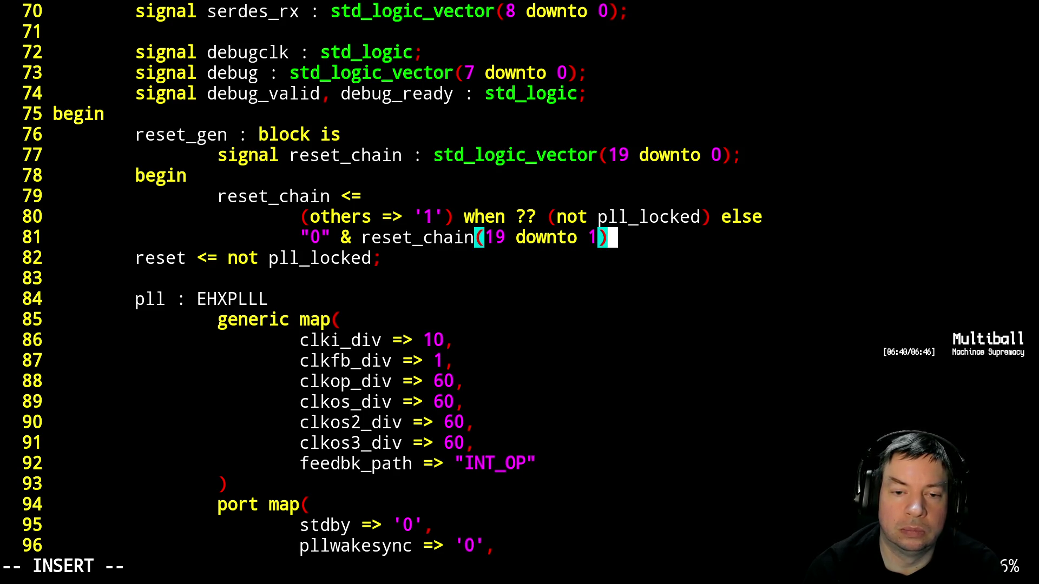
pyautogui.write(' when rising_edge(')
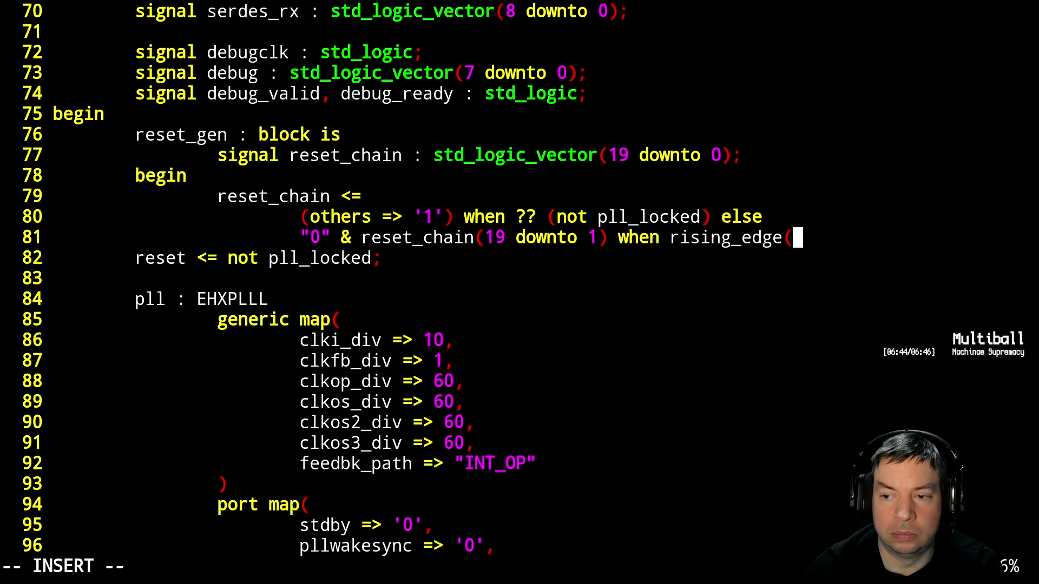
pyautogui.write('clk10);')
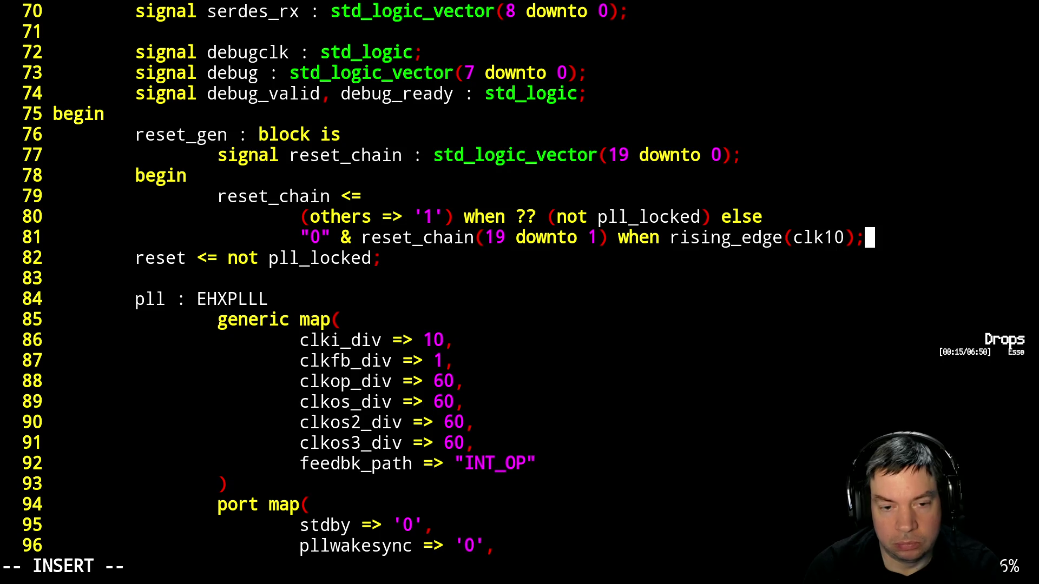
# Move the reset line into the block, drive it from reset_chain(0), and add 'end block;'
pyautogui.press('Escape')
pyautogui.press('j')
pyautogui.press('>')
pyautogui.press('>')
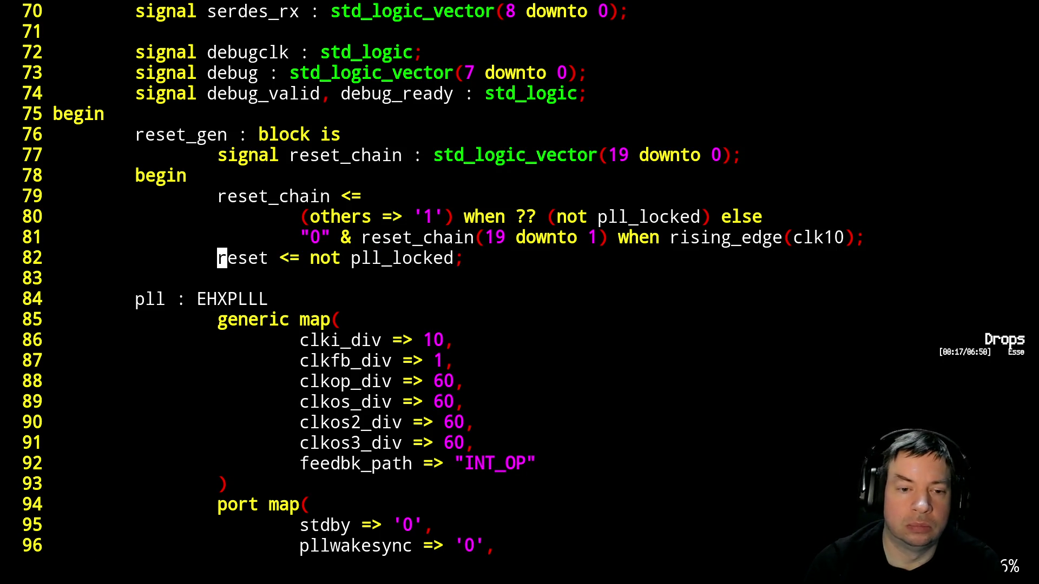
pyautogui.write('wwCreset_chain(0);')
pyautogui.press('Return')
pyautogui.press('BackSpace')
pyautogui.write('end block;')
pyautogui.press('Escape')
# Save the VHDL file, suspend Vim, and rebuild the design with make
pyautogui.write(':w')
pyautogui.press('Return')
pyautogui.hotkey('ctrl', 'z')
pyautogui.write('make')
pyautogui.press('Return')
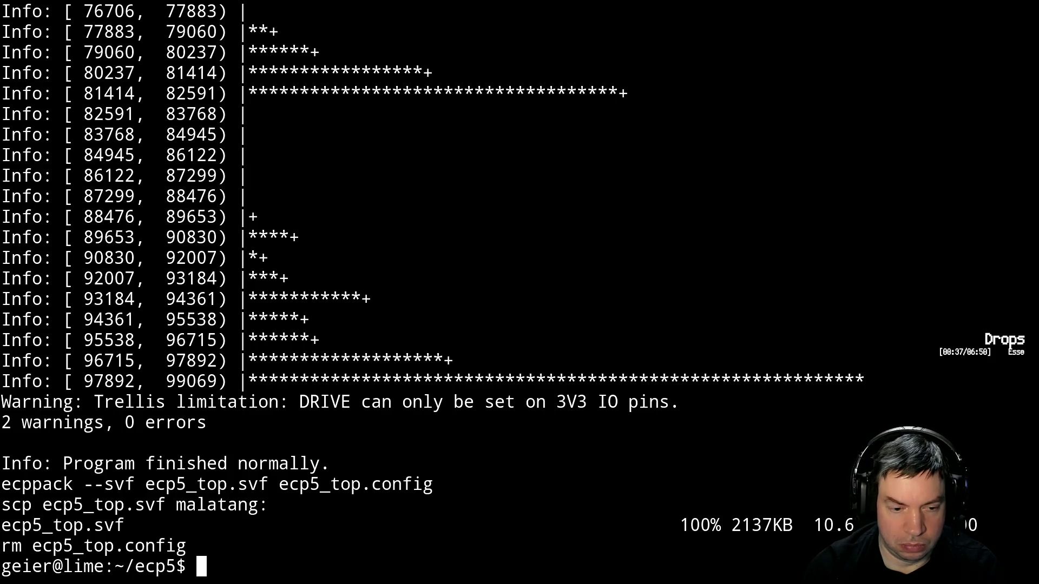
# In the FPGA programming session, re-run the earlier SVF programming command
pyautogui.hotkey('alt', 'Tab')
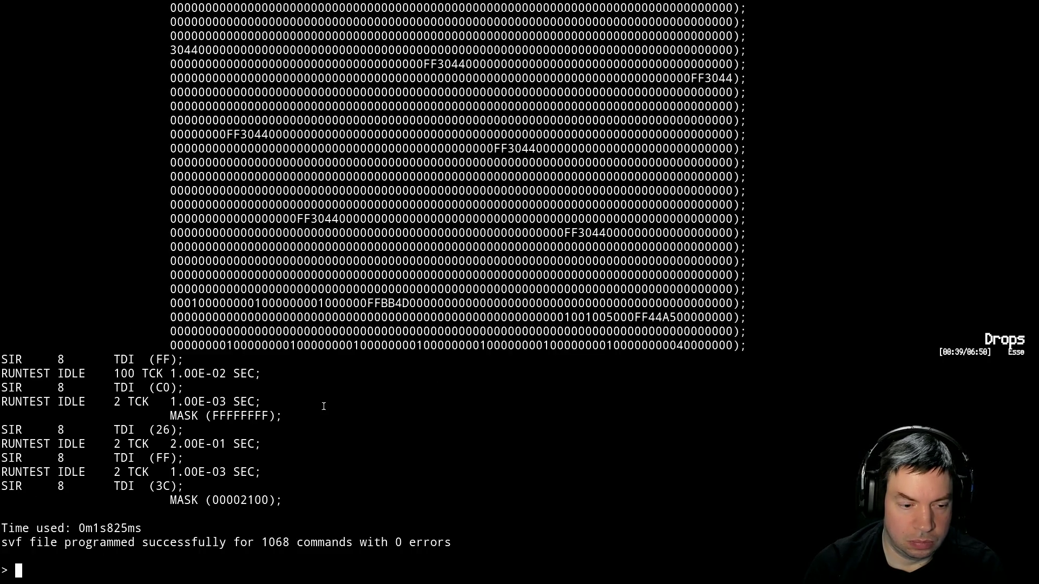
pyautogui.press('Up')
pyautogui.press('Return')
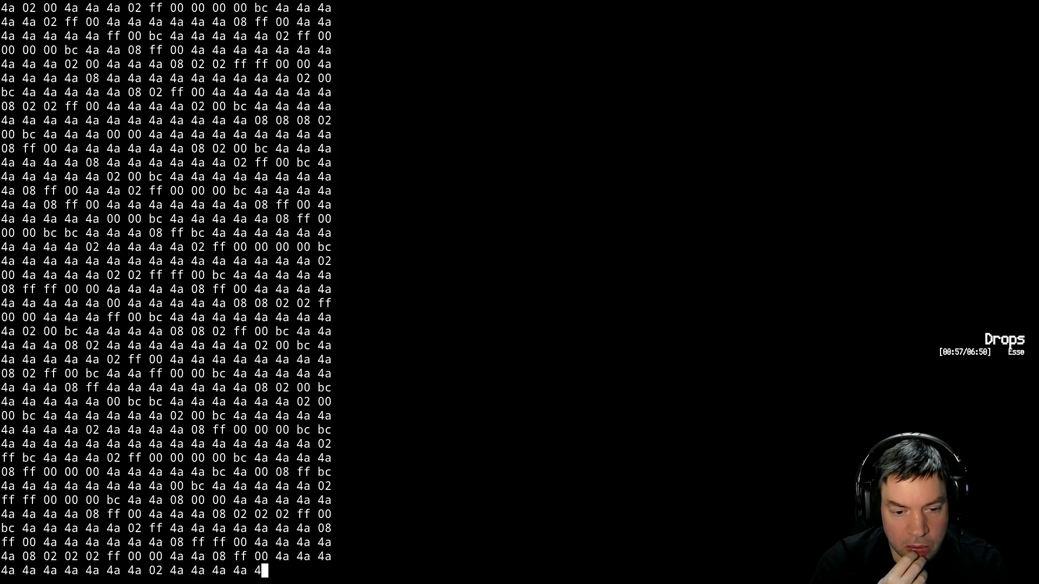
# Program the board with ecp5_top.svf, then exit the programming tool
pyautogui.press('Up')
pyautogui.press('Return')
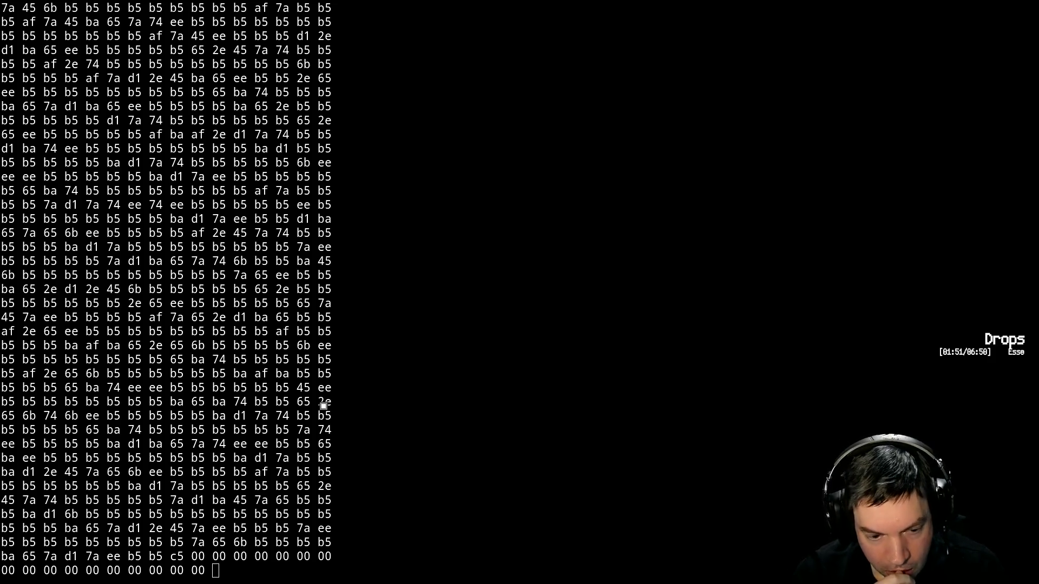
pyautogui.hotkey('ctrl', 'c')
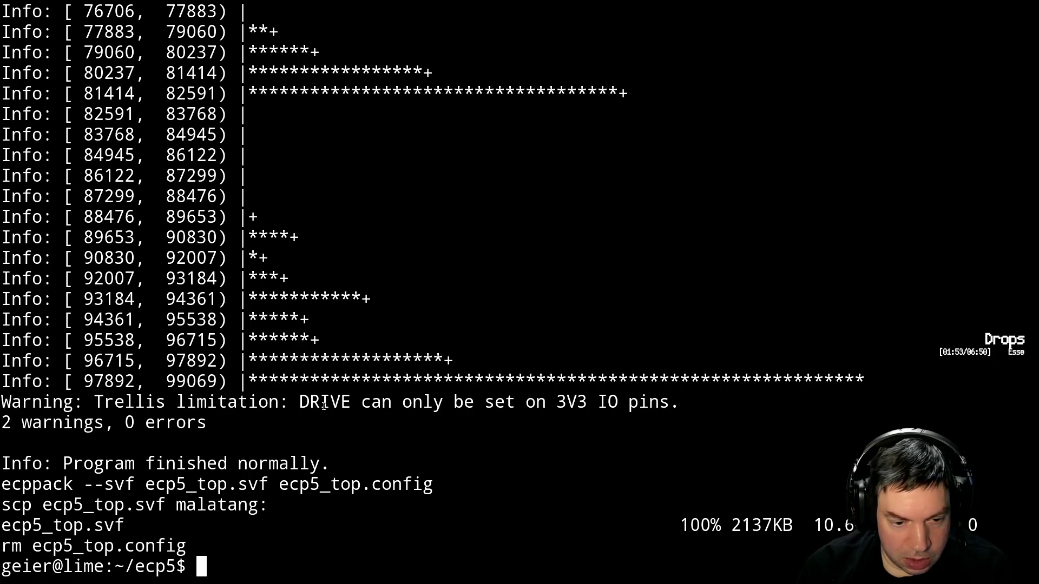
# Run nextpnr-ecp5 without arguments and scroll through its printed option list, including the placer options
pyautogui.write('ne')
pyautogui.press('Tab')
pyautogui.press('Tab')
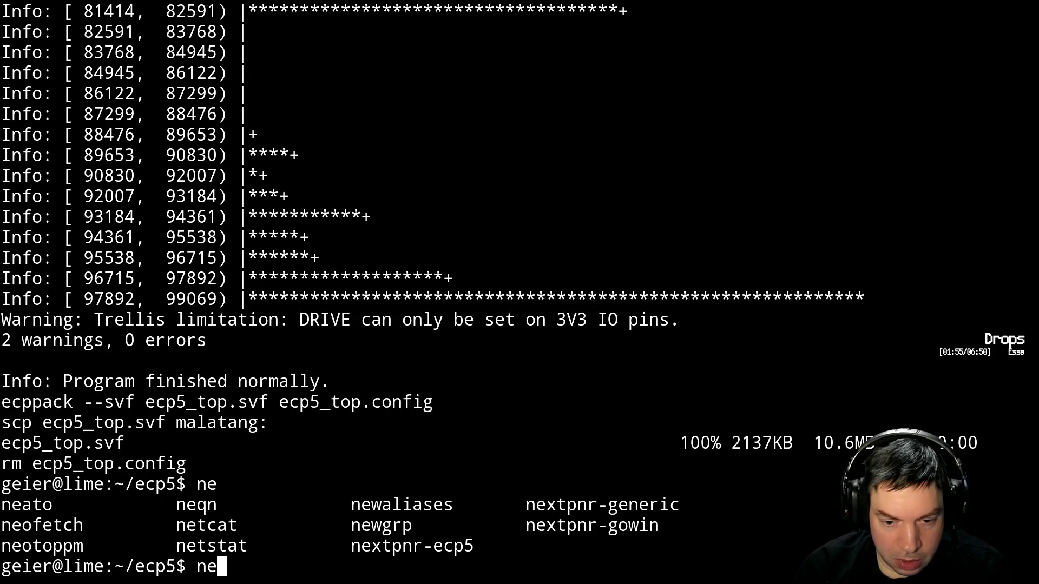
pyautogui.write('x')
pyautogui.press('Tab')
pyautogui.write('e')
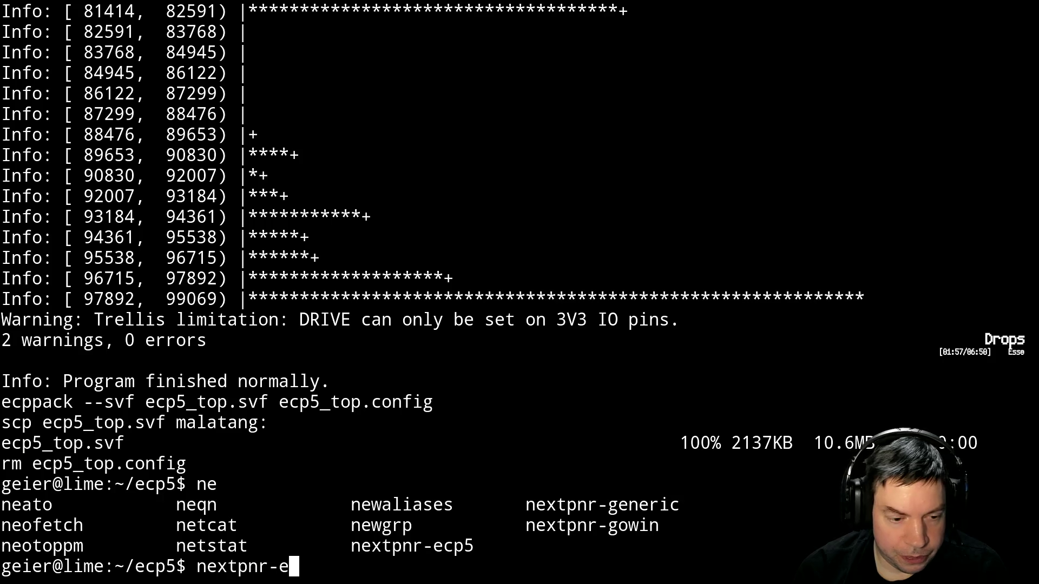
pyautogui.press('Tab')
pyautogui.press('Tab')
pyautogui.press('Tab')
pyautogui.press('Return')
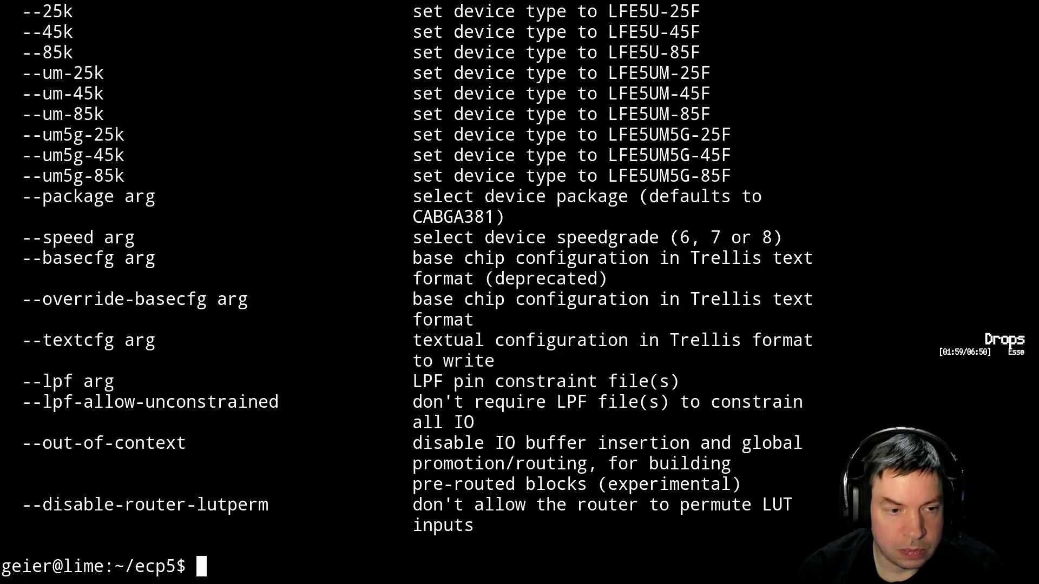
pyautogui.hotkey('shift', 'pageup')
pyautogui.hotkey('shift', 'pageup')
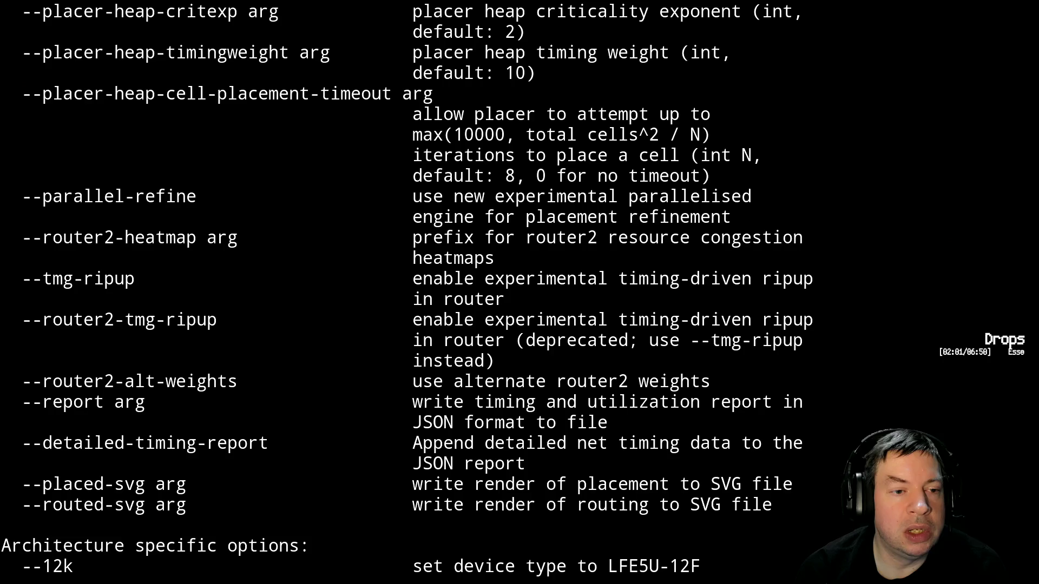
pyautogui.hotkey('shift', 'pageup')
pyautogui.hotkey('shift', 'pageup')
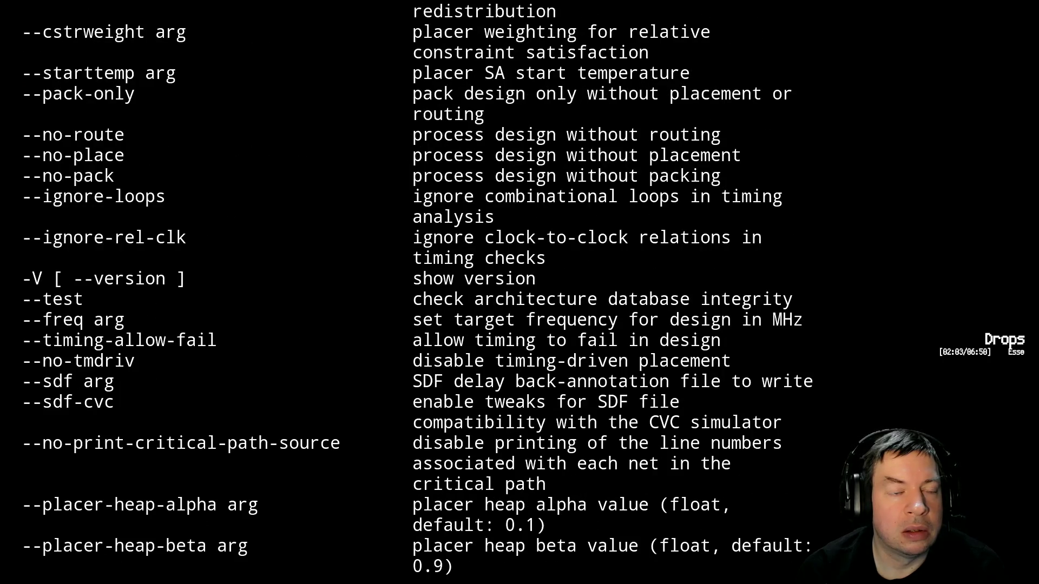
pyautogui.hotkey('shift', 'pageup')
pyautogui.hotkey('shift', 'pageup')
pyautogui.hotkey('shift', 'pageup')
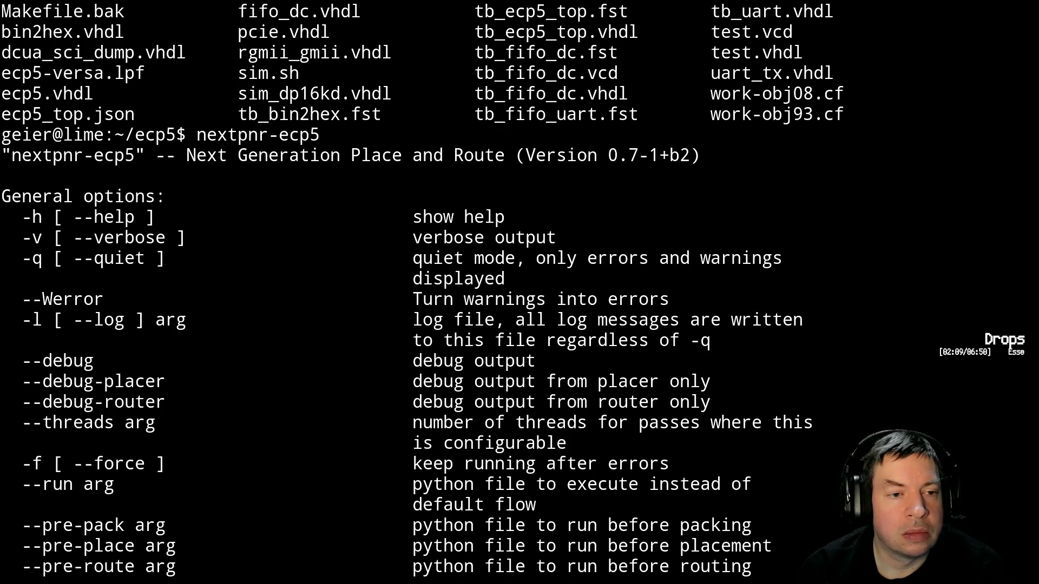
pyautogui.hotkey('shift', 'pagedown')
pyautogui.hotkey('shift', 'pagedown')
pyautogui.hotkey('shift', 'pagedown')
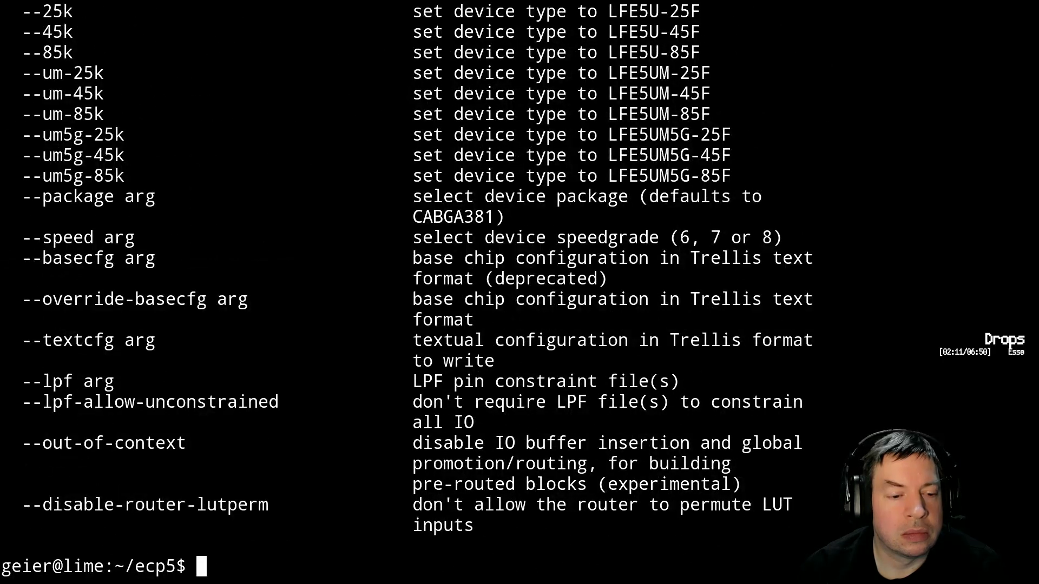
# Start aptitude as superuser with su -lc aptitude, retrying after the first attempt fails
pyautogui.write('su -lc aptitude')
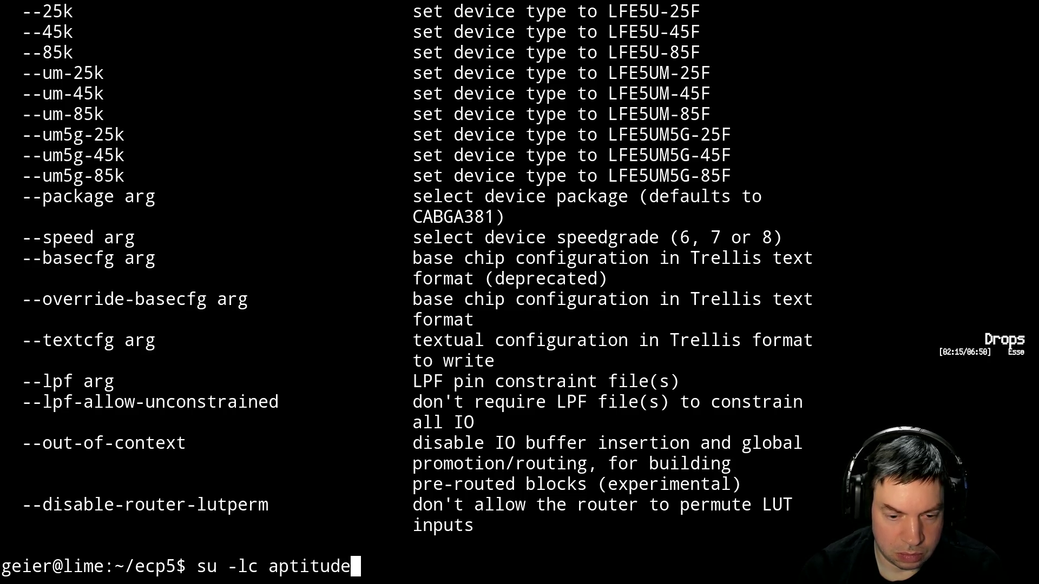
pyautogui.press('Return')
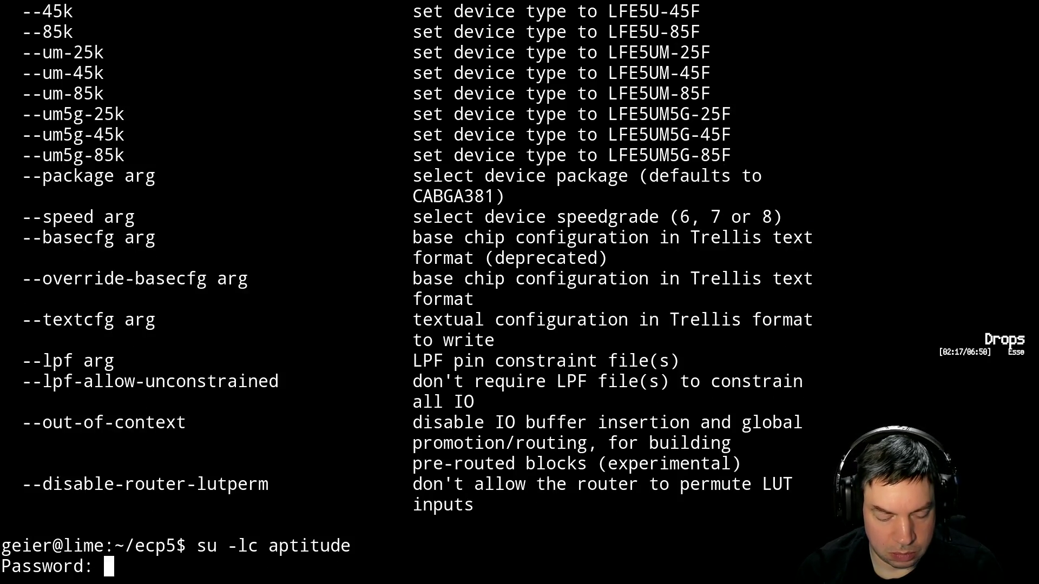
pyautogui.press('Return')
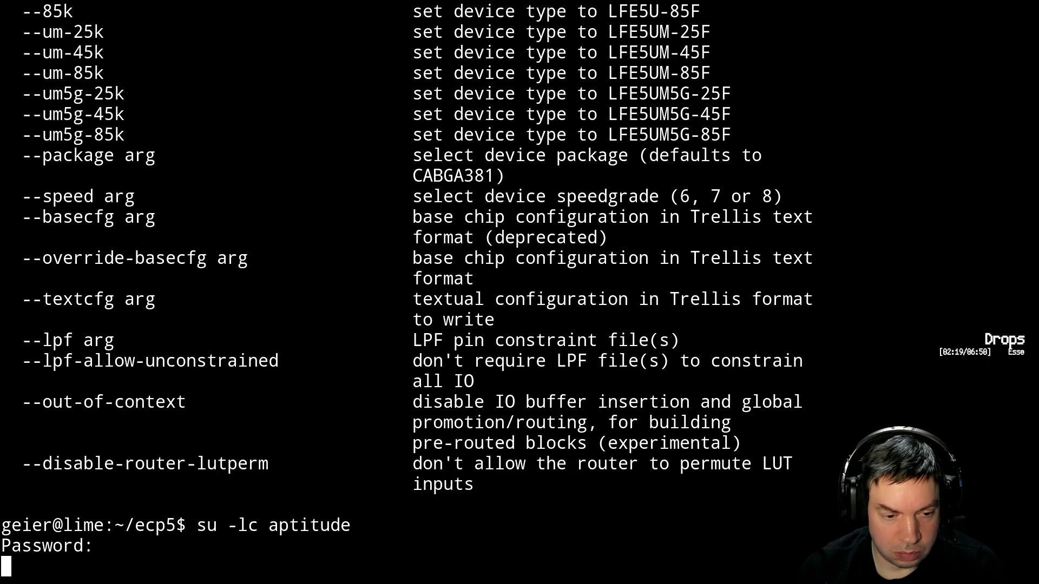
pyautogui.press('Up')
pyautogui.press('Return')
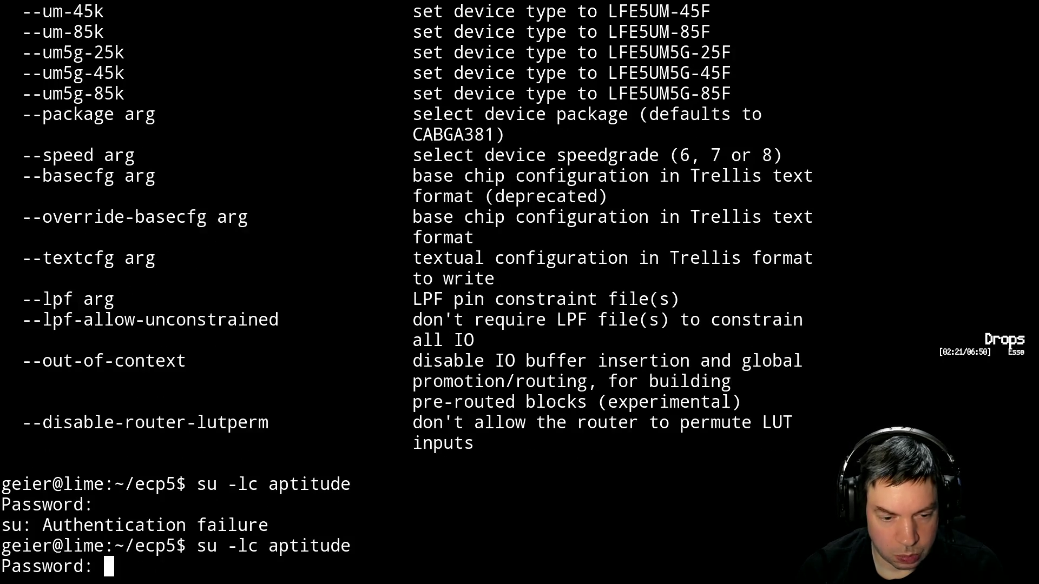
pyautogui.press('Return')
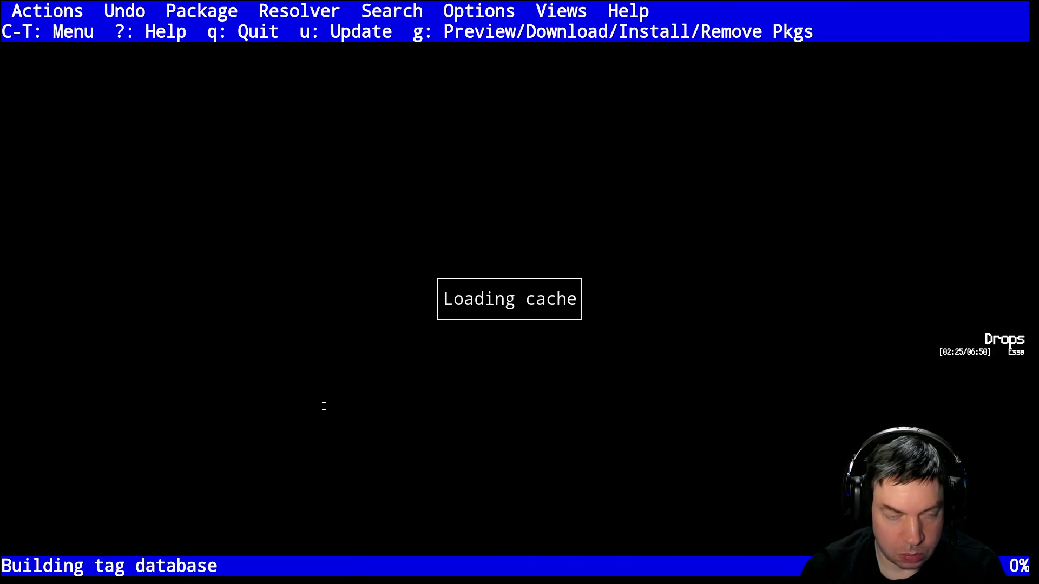
# Search aptitude for nextpnr and browse the matches down to nextpnr-ecp5-qt
pyautogui.press('/')
pyautogui.write('nextpnr')
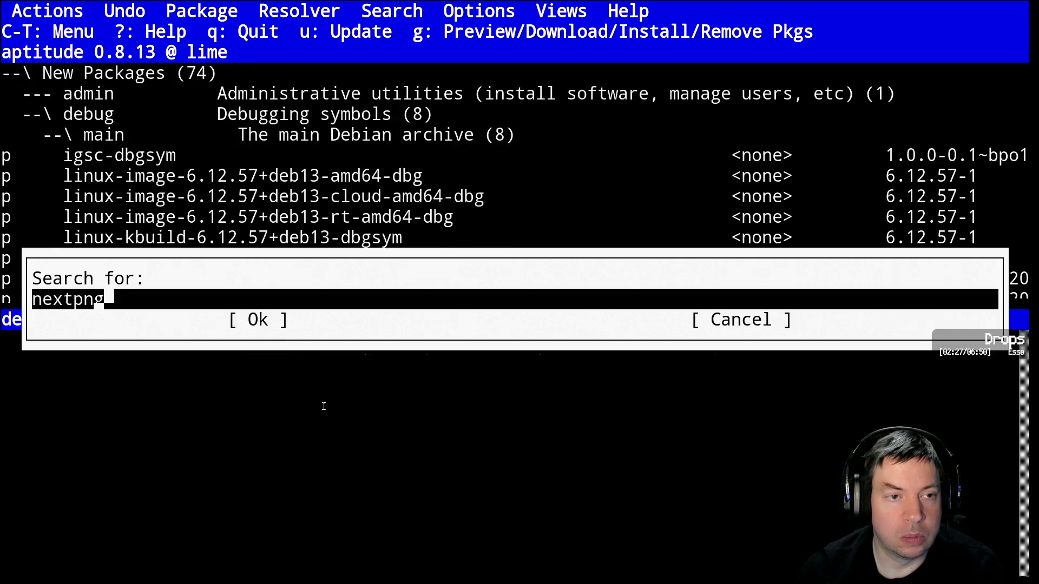
pyautogui.press('Return')
pyautogui.press('n')
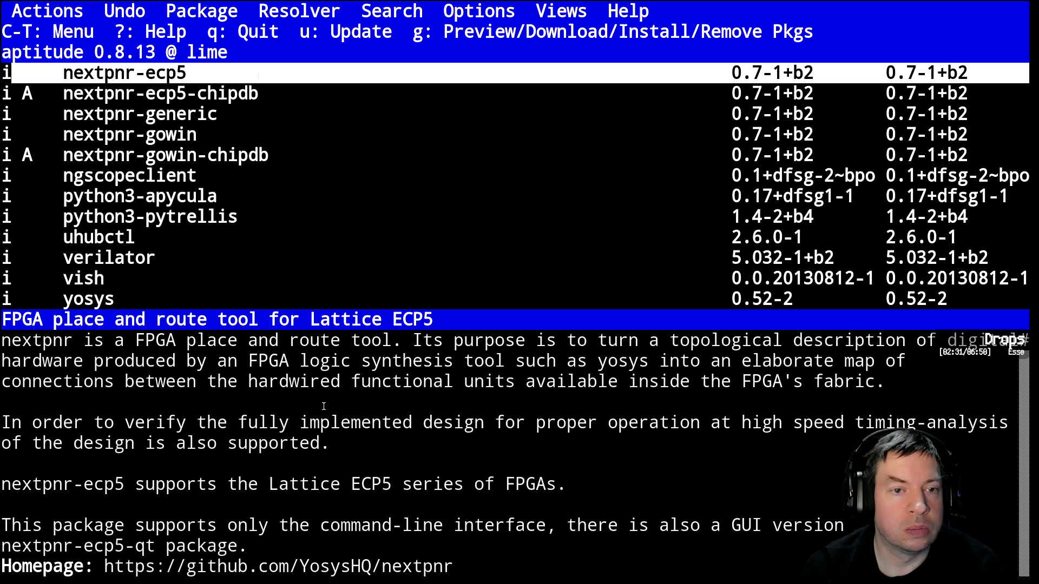
pyautogui.press('Down')
pyautogui.press('Down')
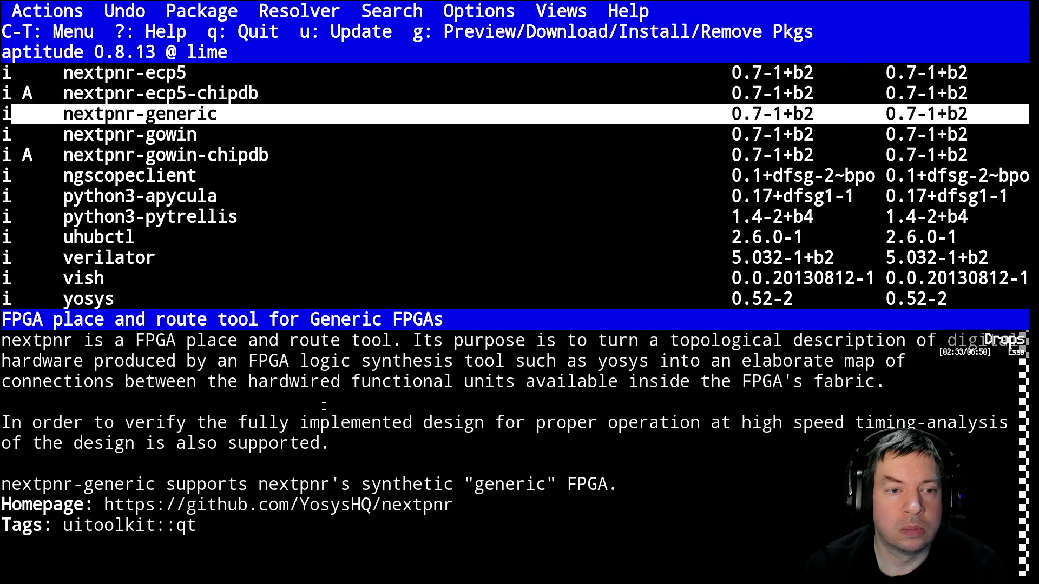
pyautogui.press('Down')
pyautogui.press('Down')
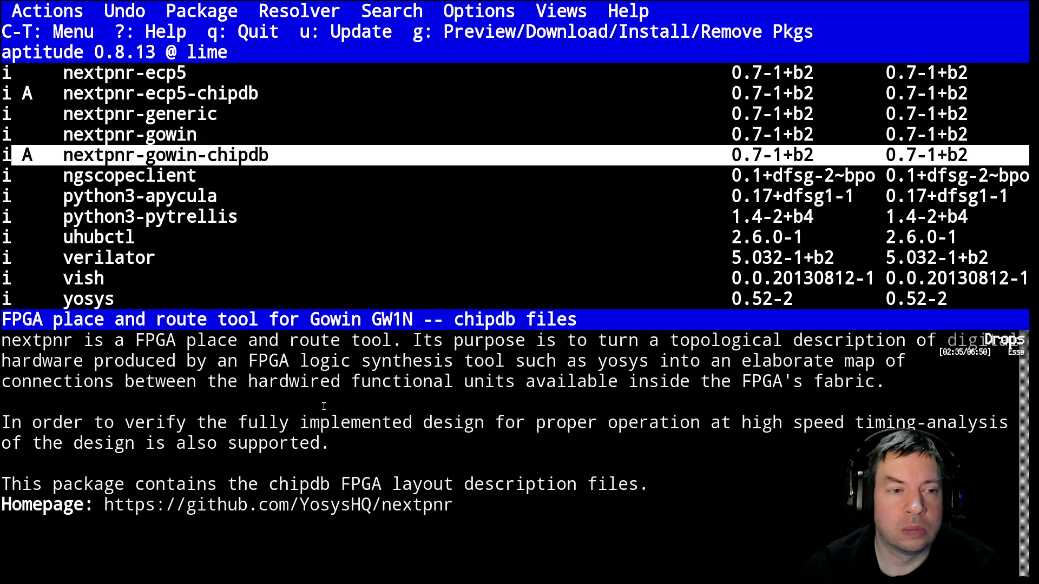
pyautogui.press('n')
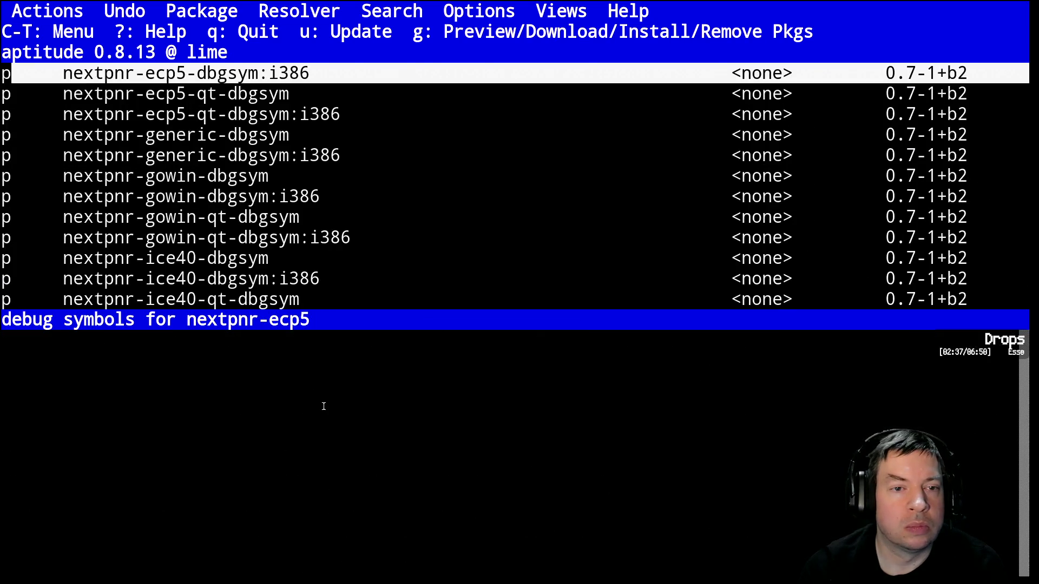
pyautogui.press('Down')
pyautogui.press('Down')
pyautogui.press('Down')
pyautogui.press('Down')
pyautogui.press('Down')
pyautogui.press('Down')
pyautogui.press('Down')
pyautogui.press('Down')
pyautogui.press('Down')
pyautogui.press('Down')
pyautogui.press('Down')
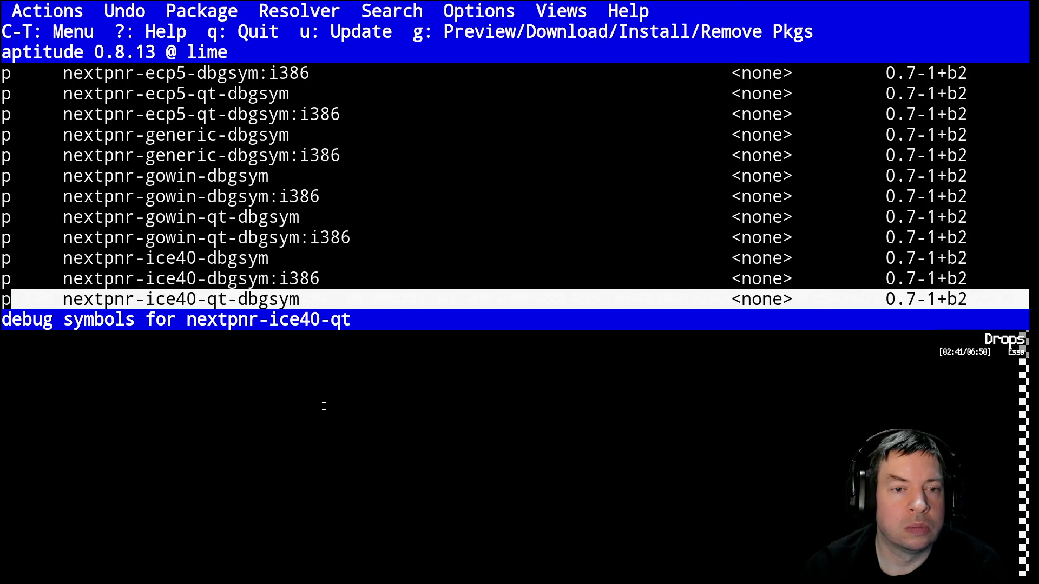
pyautogui.press('Down')
pyautogui.press('n')
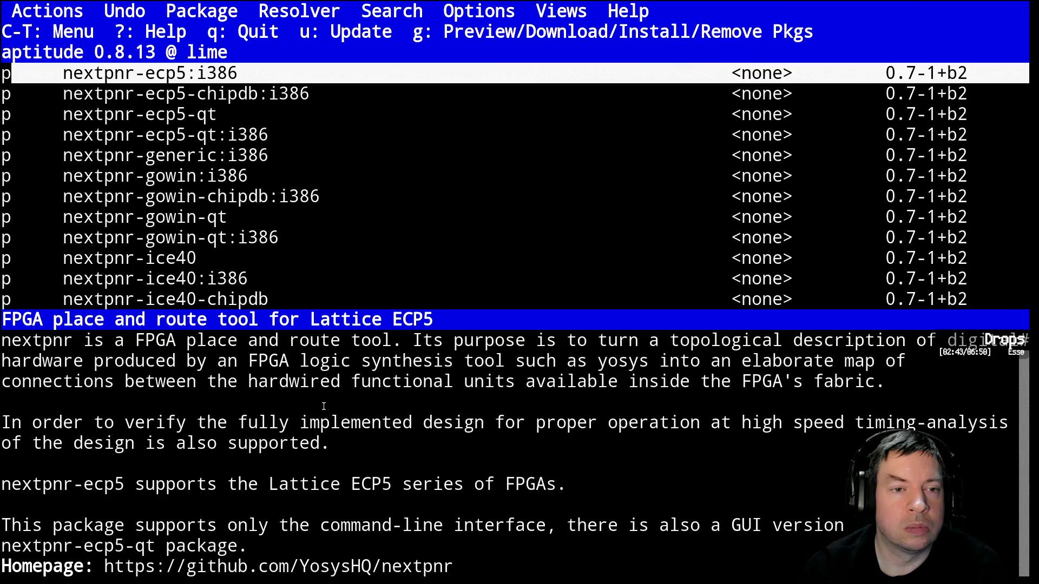
pyautogui.press('Down')
pyautogui.press('Down')
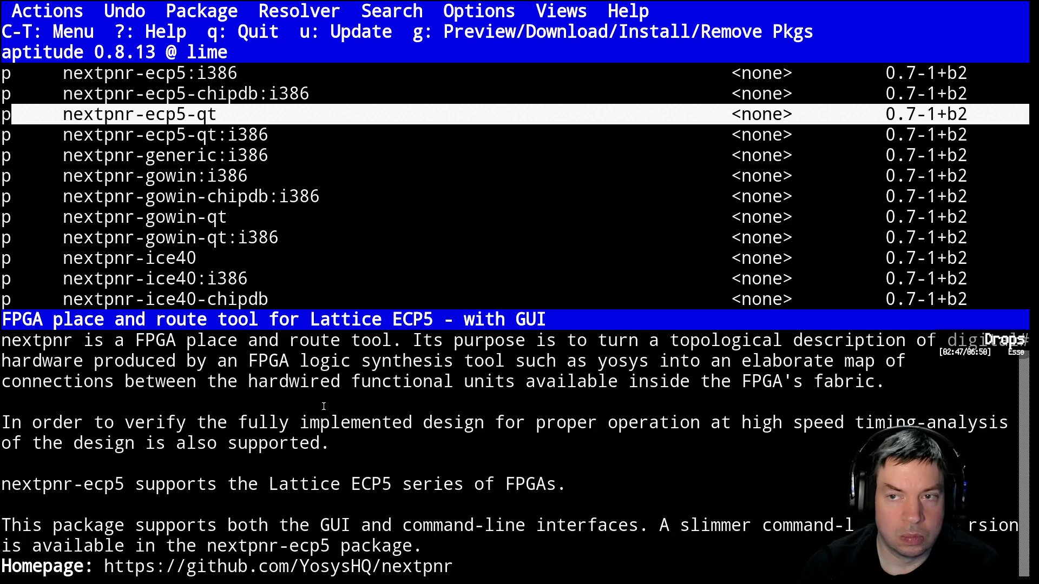
# Mark nextpnr-ecp5-qt for installation, accepting the solution that removes nextpnr-ecp5-dbgsym
pyautogui.press('+')
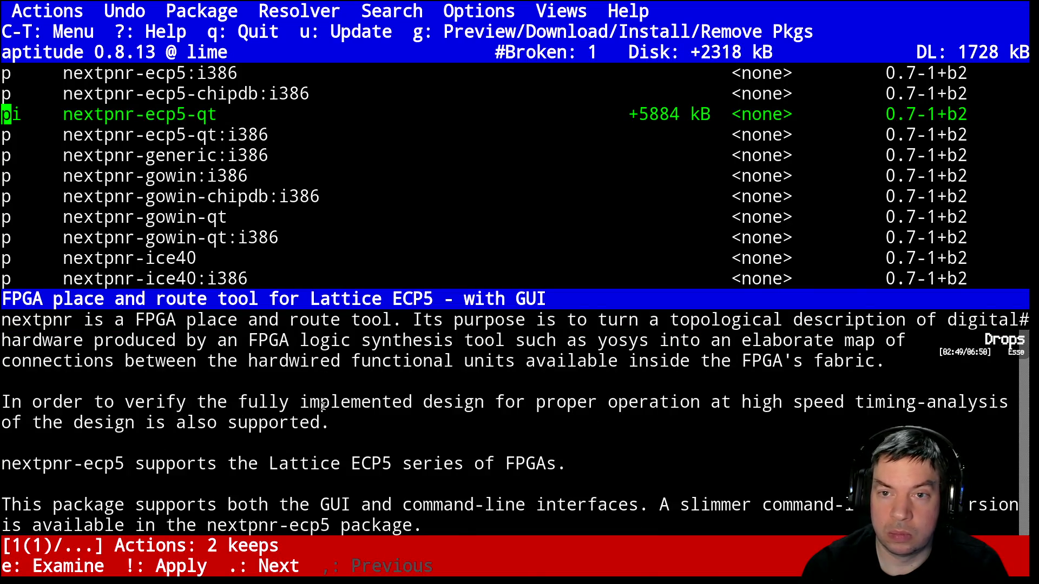
pyautogui.press('e')
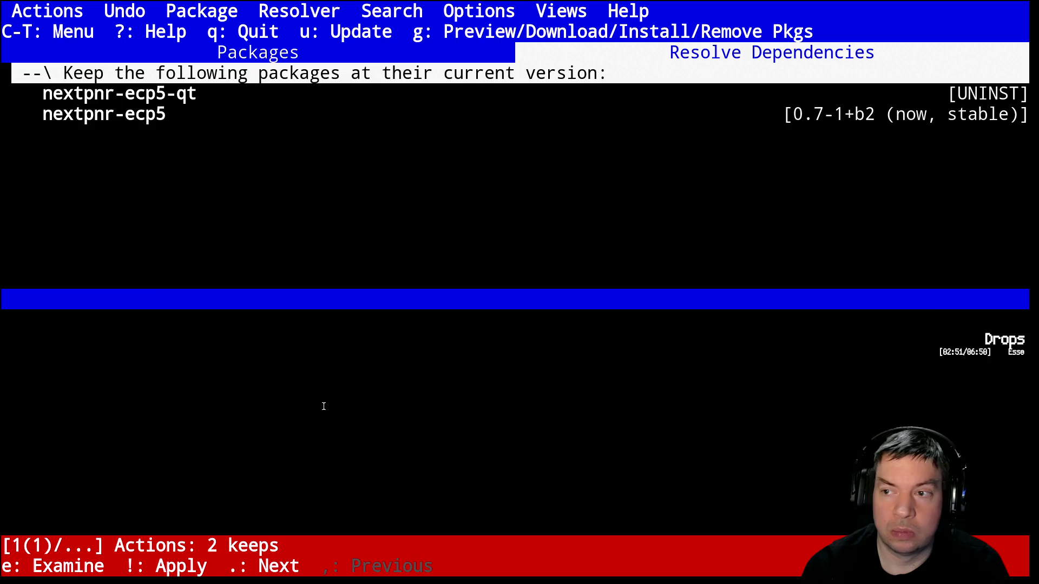
pyautogui.press('.')
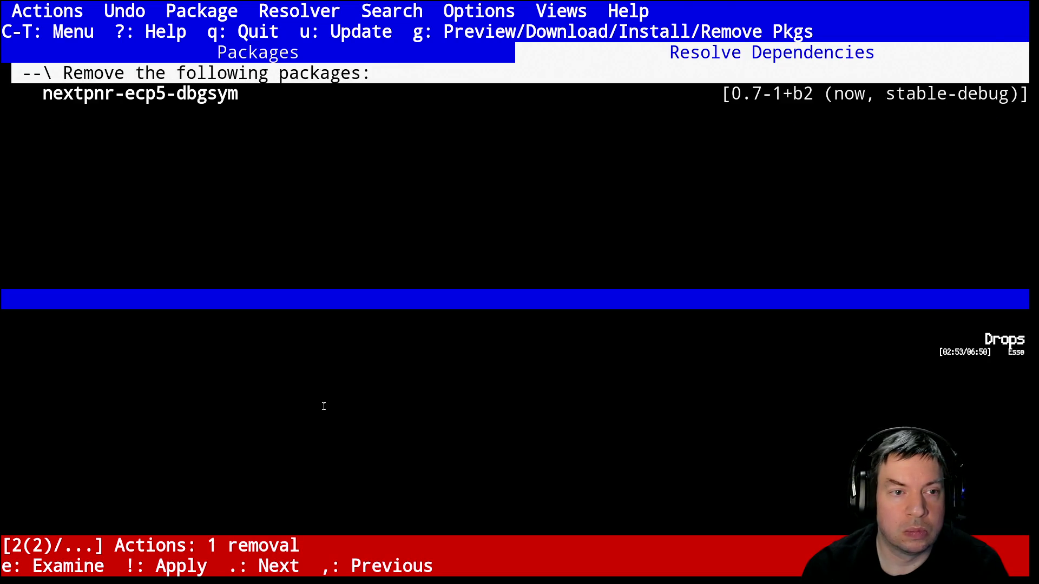
pyautogui.press('!')
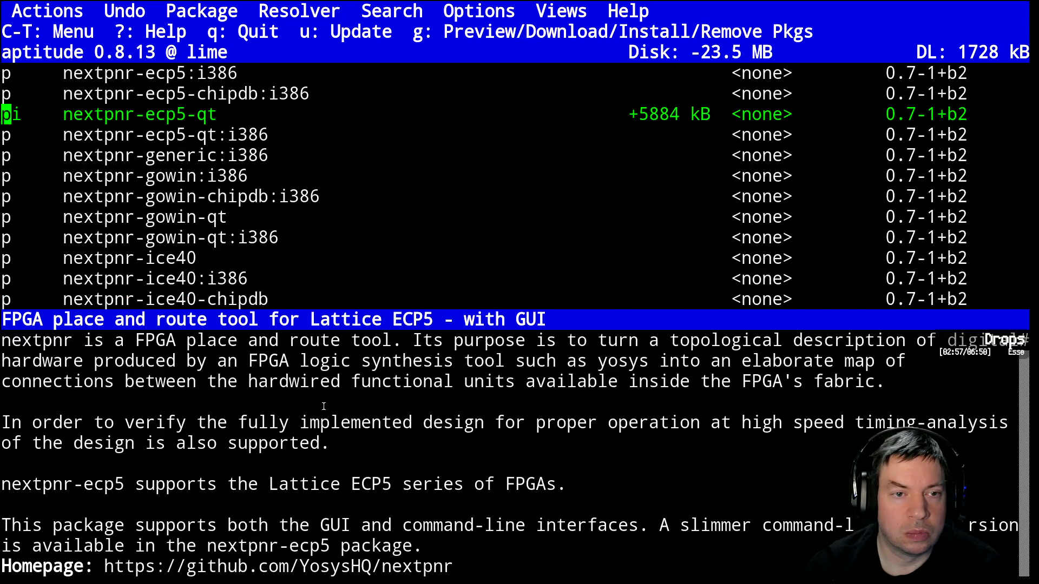
# Mark nextpnr-ecp5-qt-dbgsym for installation and preview the pending install and removal list
pyautogui.press('Down')
pyautogui.press('Down')
pyautogui.press('Down')
pyautogui.press('Down')
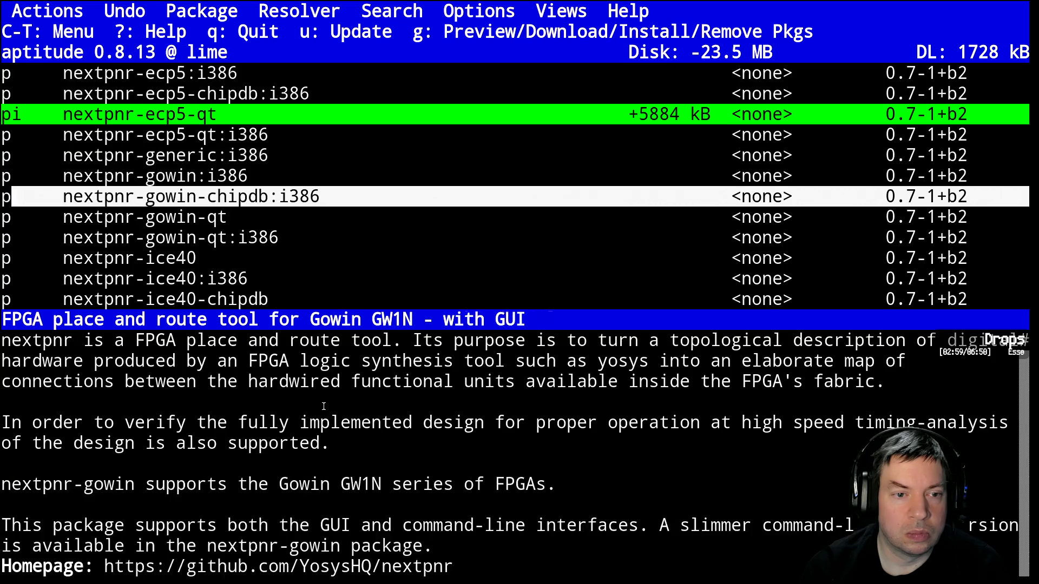
pyautogui.press('Down')
pyautogui.press('Down')
pyautogui.press('Down')
pyautogui.press('Down')
pyautogui.press('Down')
pyautogui.press('Down')
pyautogui.press('Down')
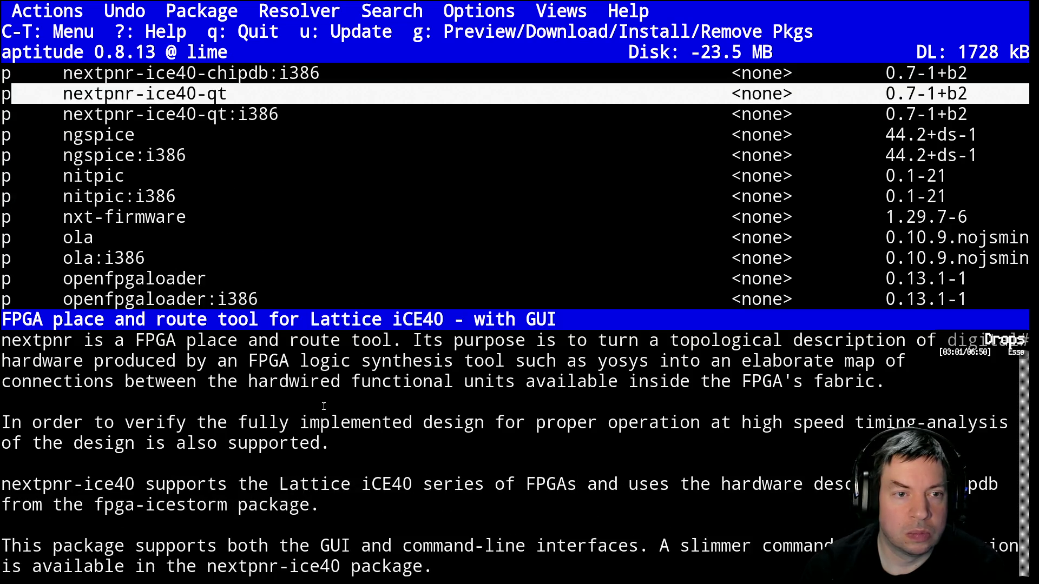
pyautogui.press('Down')
pyautogui.press('n')
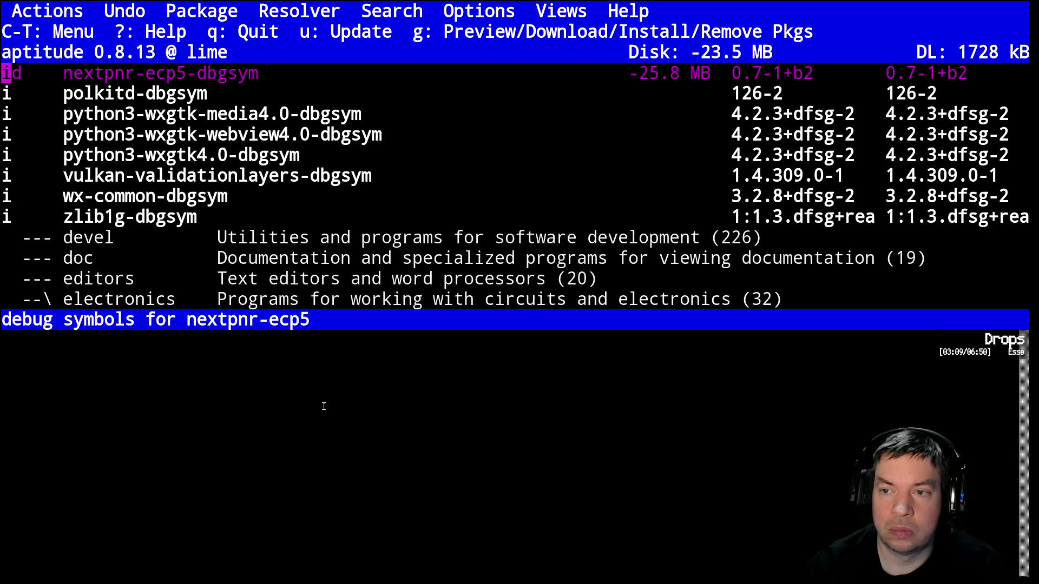
pyautogui.press('n')
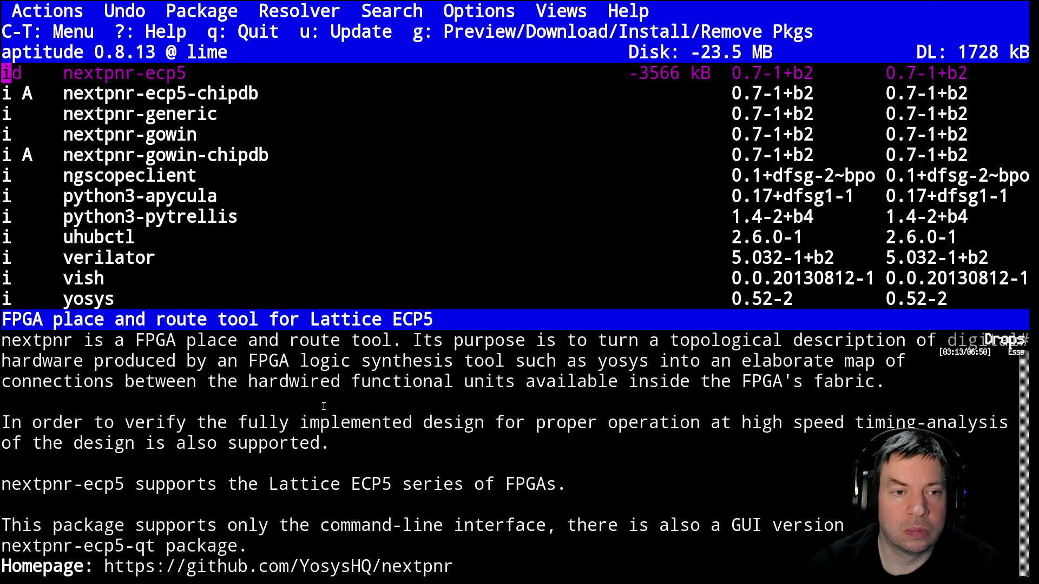
pyautogui.press('Up')
pyautogui.press('Down')
pyautogui.press('Down')
pyautogui.press('Down')
pyautogui.press('Down')
pyautogui.press('Down')
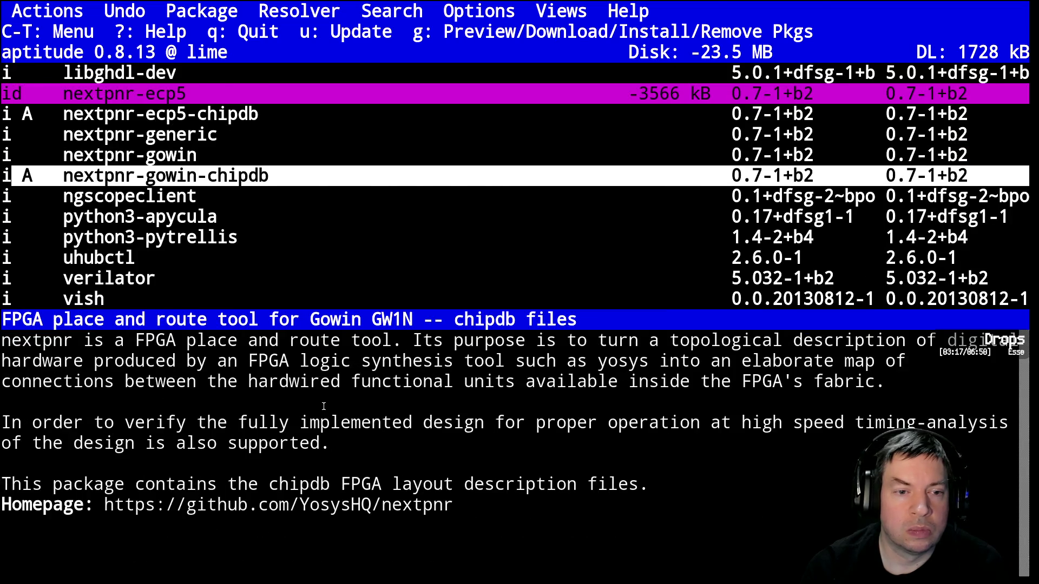
pyautogui.press('n')
pyautogui.press('Down')
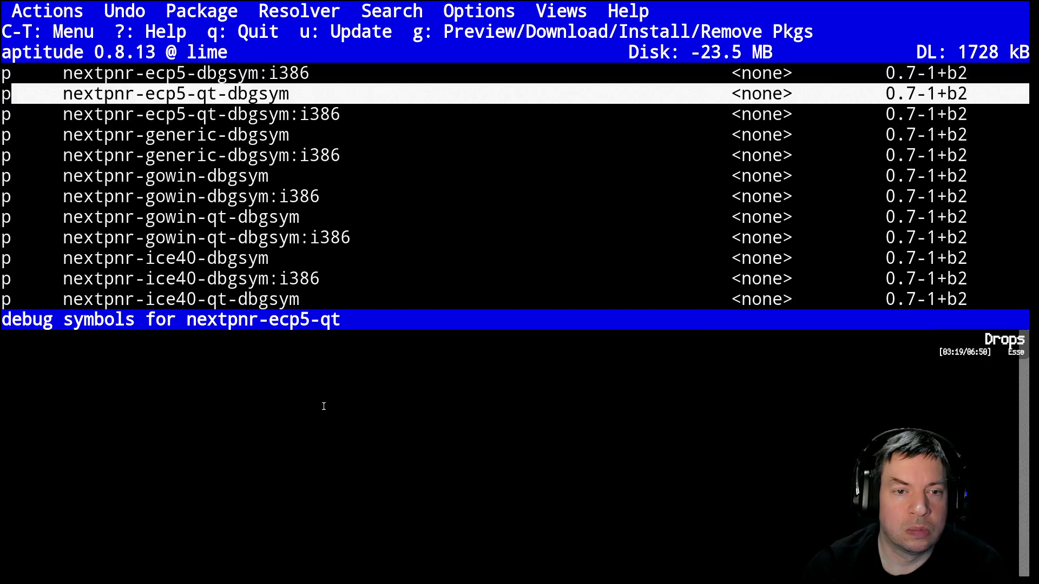
pyautogui.press('+')
pyautogui.press('g')
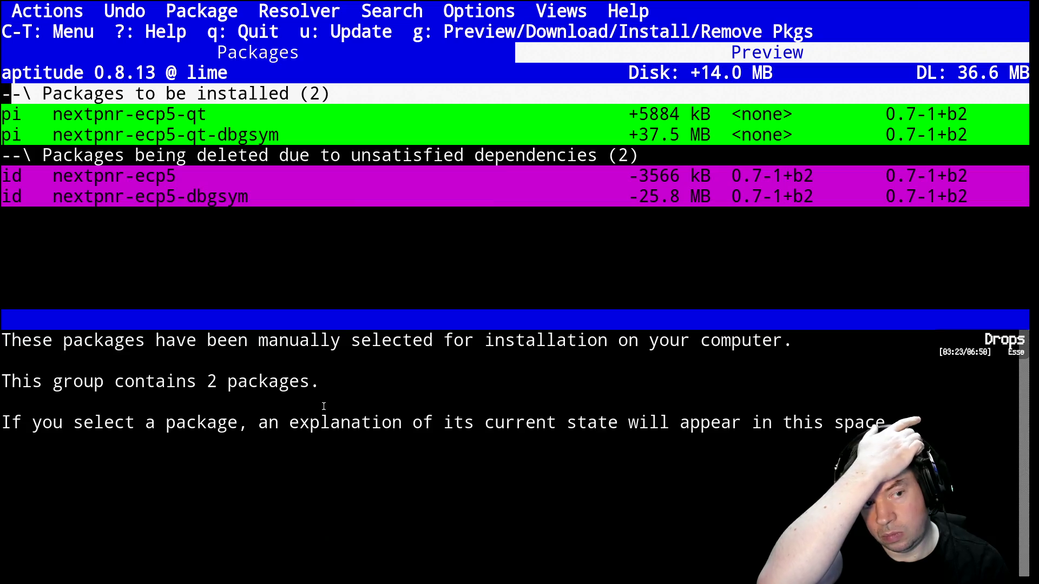
# Install the marked nextpnr-ecp5-qt packages, dismiss the restart check with q, and rerun nextpnr-ecp5
pyautogui.press('g')
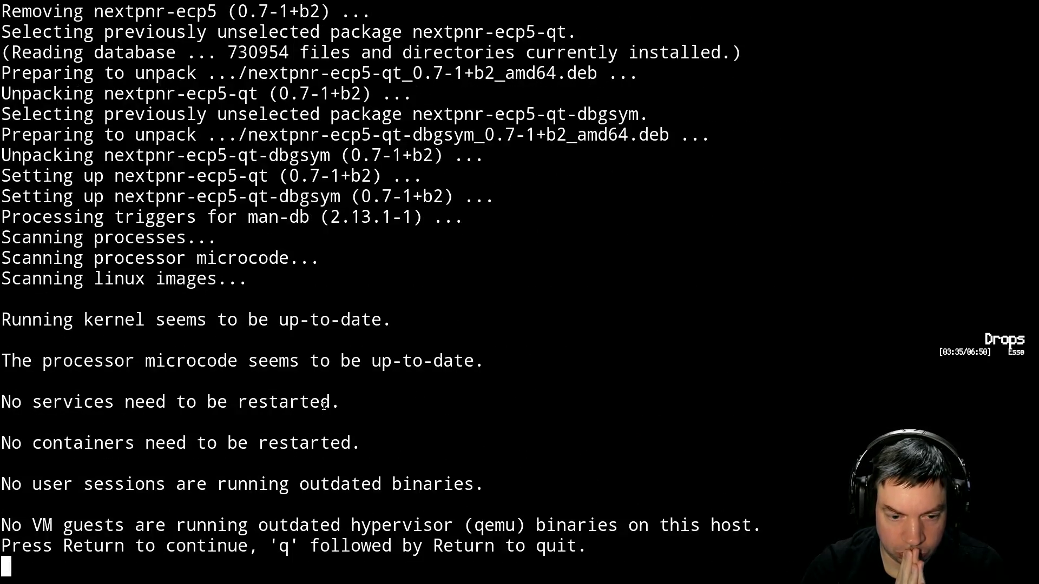
pyautogui.write('q')
pyautogui.press('Return')
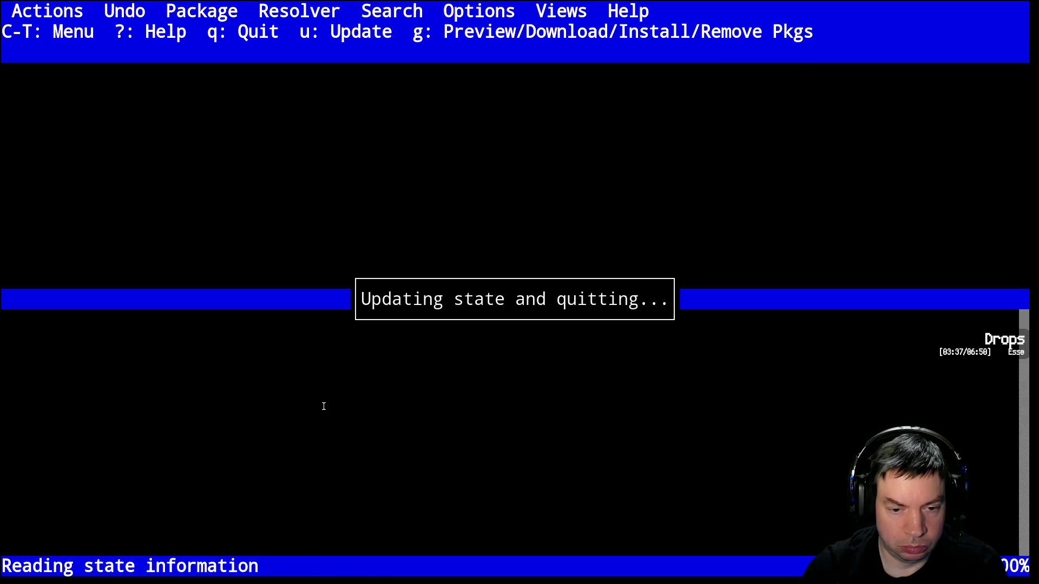
pyautogui.press('Up')
pyautogui.press('Up')
pyautogui.press('Return')
# Look over nextpnr-ecp5's options, then run make to build and upload the bitstream
pyautogui.scroll(5, 519, 292)
pyautogui.scroll(3, 520, 292)
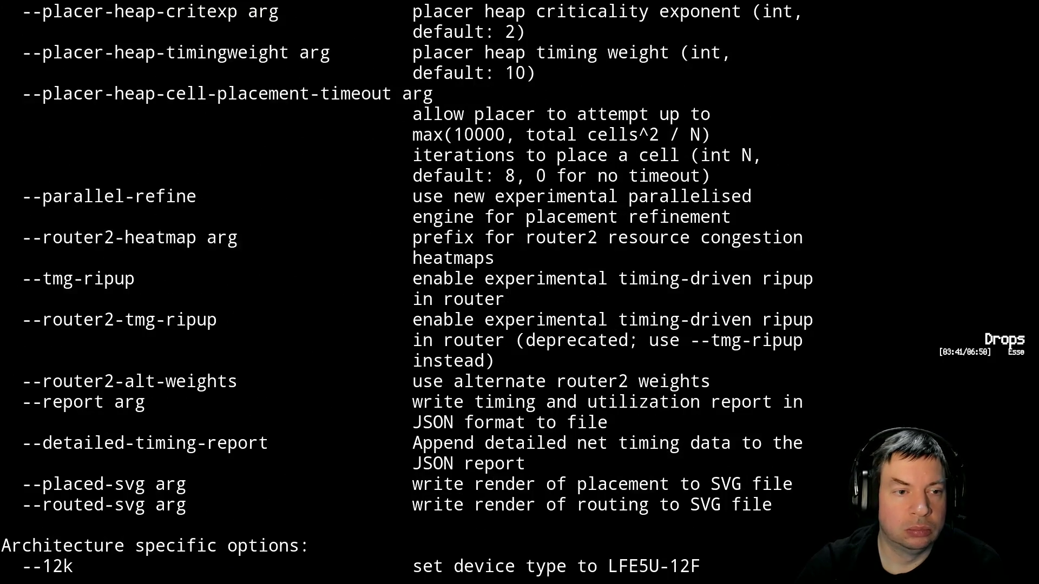
pyautogui.scroll(4, 519, 292)
pyautogui.scroll(5, 520, 292)
pyautogui.scroll(7, 519, 292)
pyautogui.scroll(9, 520, 292)
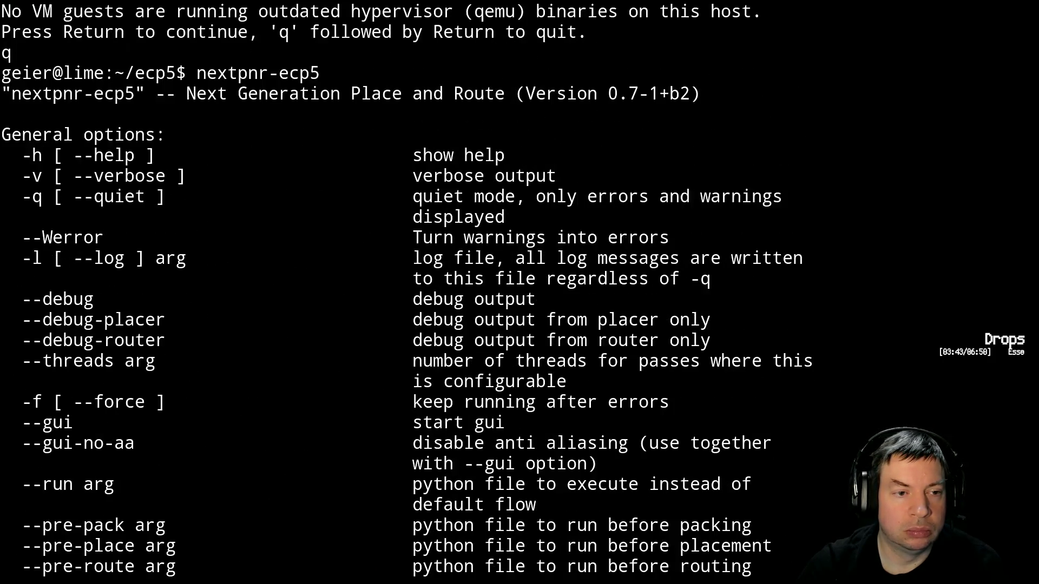
pyautogui.scroll(-5, 519, 292)
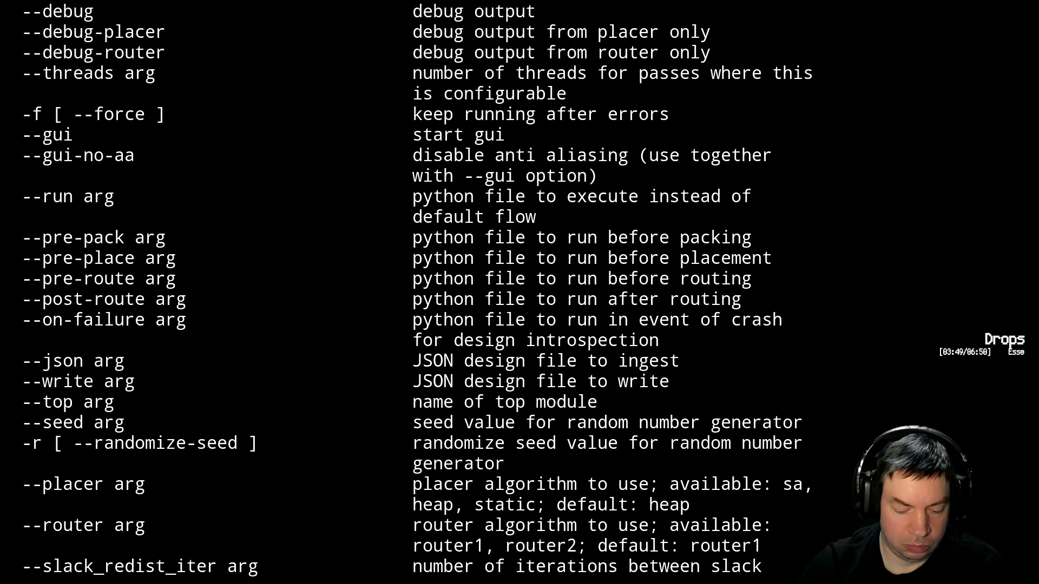
pyautogui.write('make')
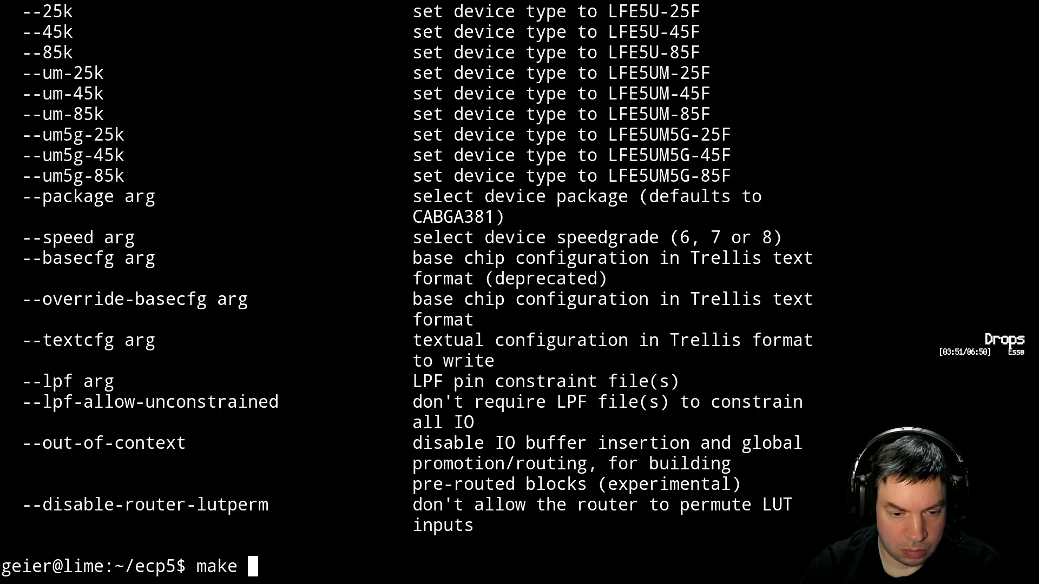
pyautogui.press('Return')
# Clean the build outputs with make clean, preview with make -n, and rebuild with make
pyautogui.write('make clean')
pyautogui.press('Return')
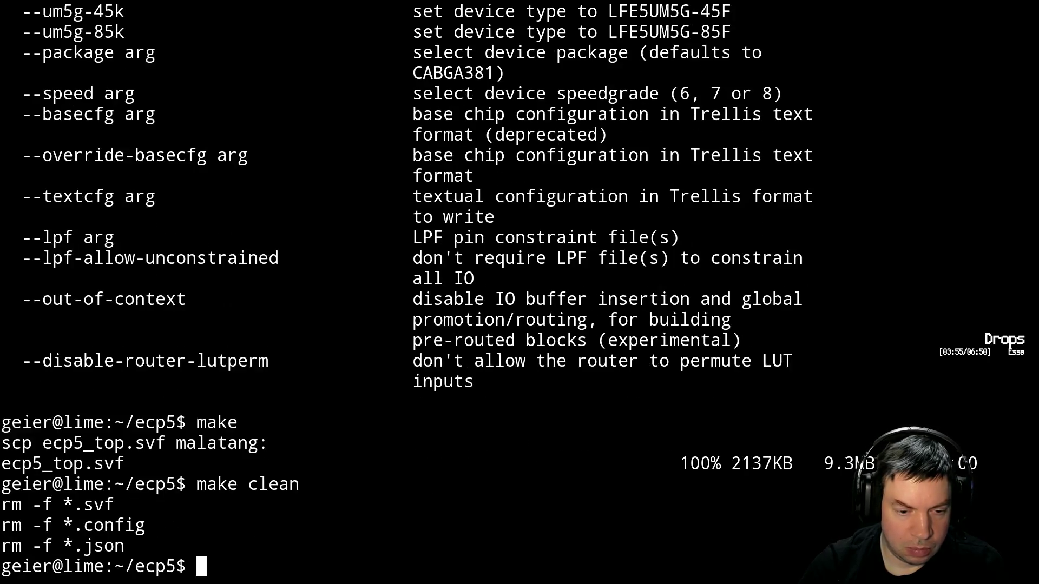
pyautogui.write('make -n')
pyautogui.press('Return')
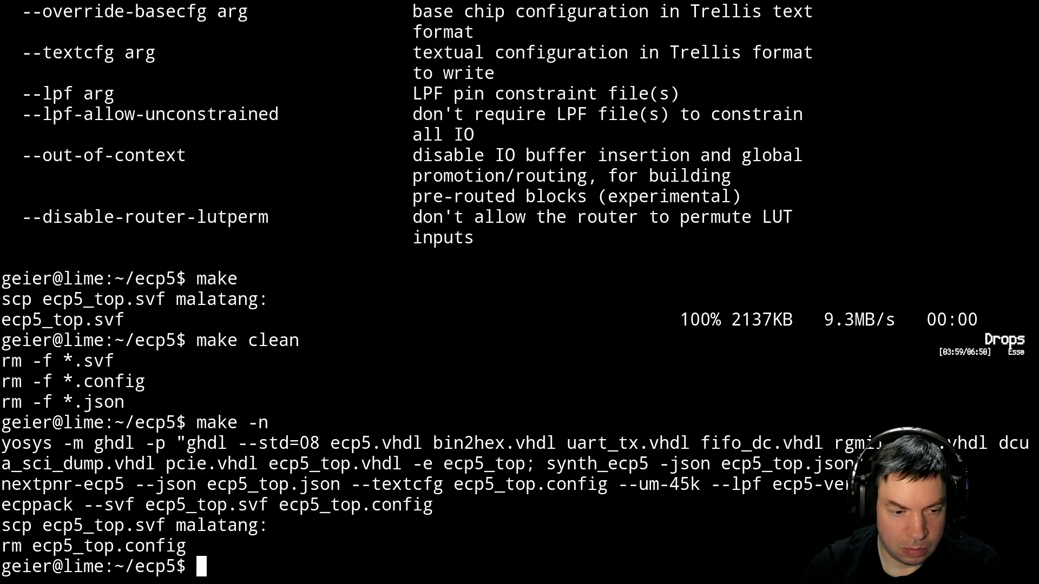
pyautogui.write('make')
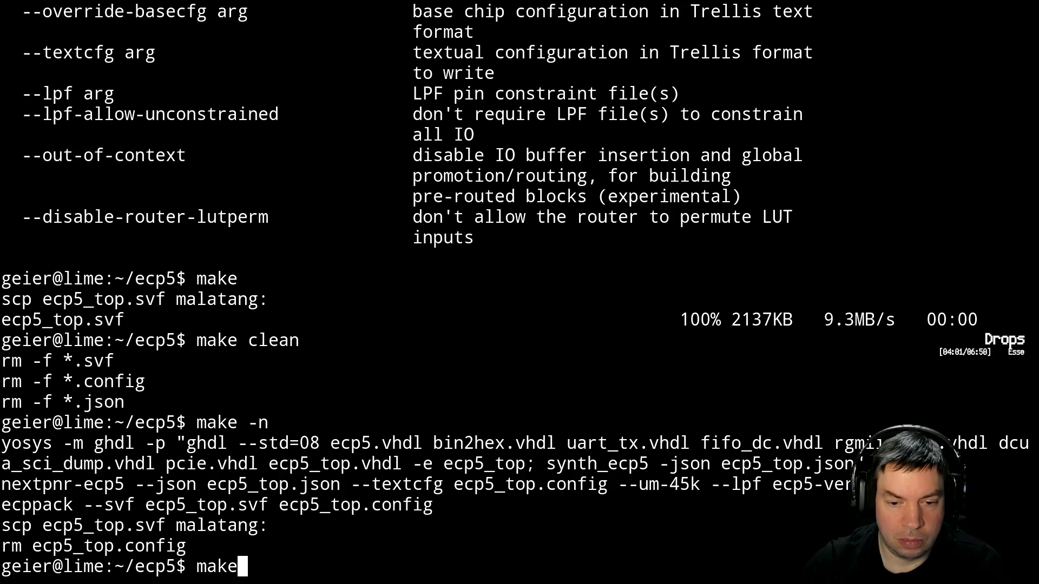
pyautogui.press('Return')
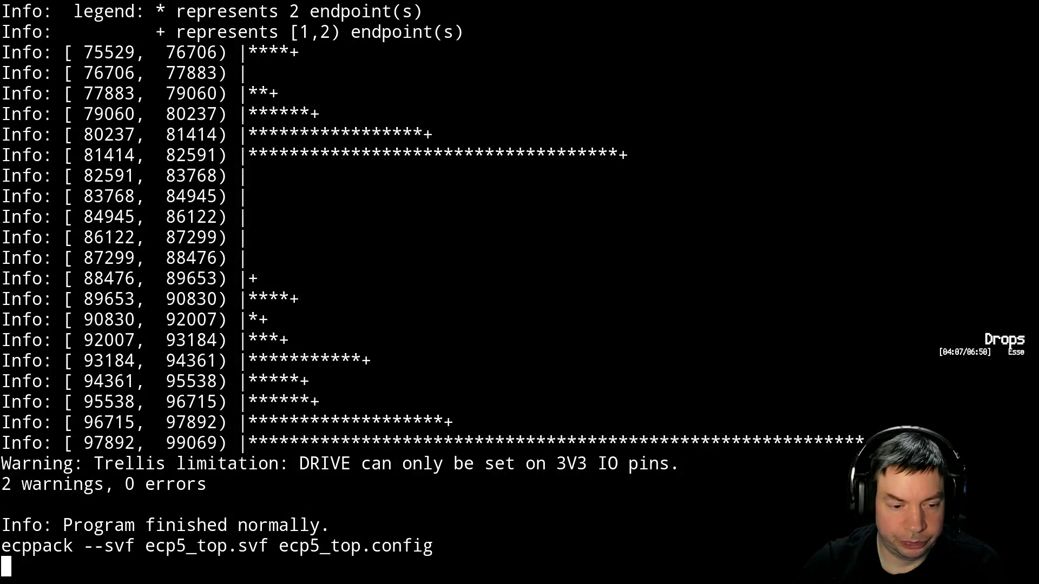
# Dry-run with make -n, run make clean, dry-run again, and select the nextpnr-ecp5 command line
pyautogui.write('make -n')
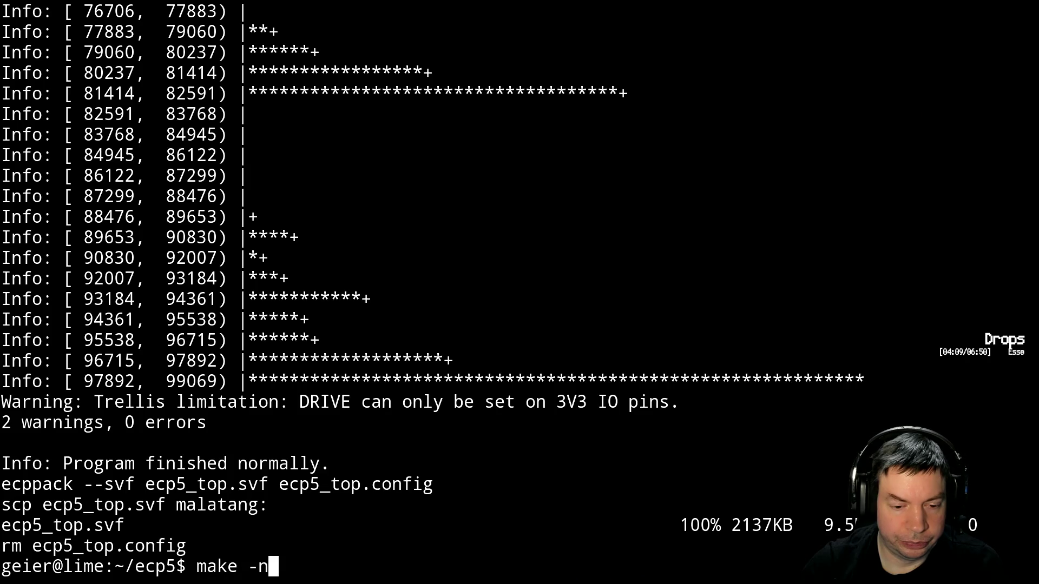
pyautogui.press('Return')
pyautogui.press('Up')
pyautogui.press('BackSpace')
pyautogui.press('BackSpace')
pyautogui.write('clean')
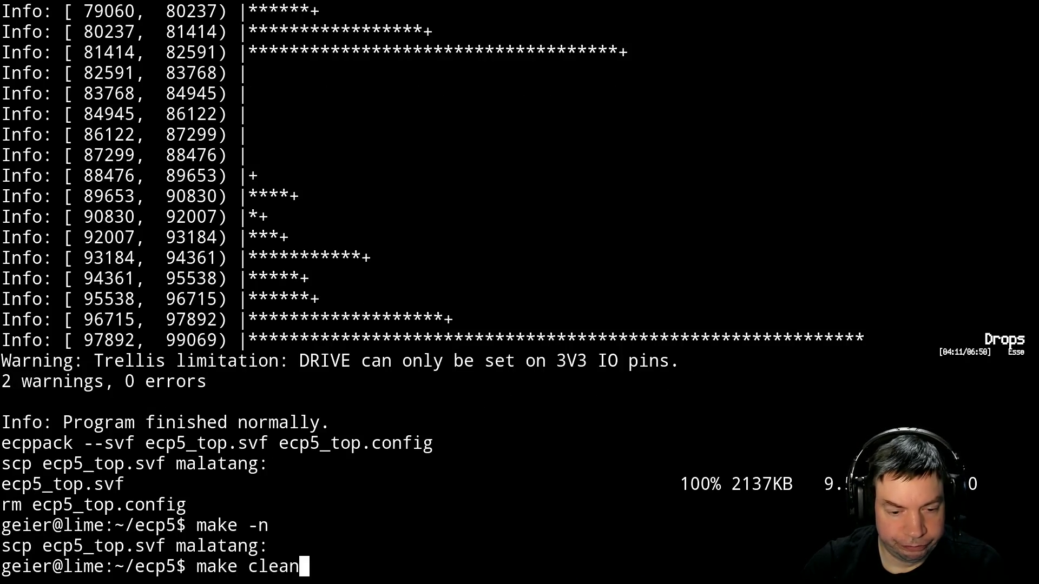
pyautogui.press('Return')
pyautogui.press('Up')
pyautogui.press('Up')
pyautogui.press('Return')
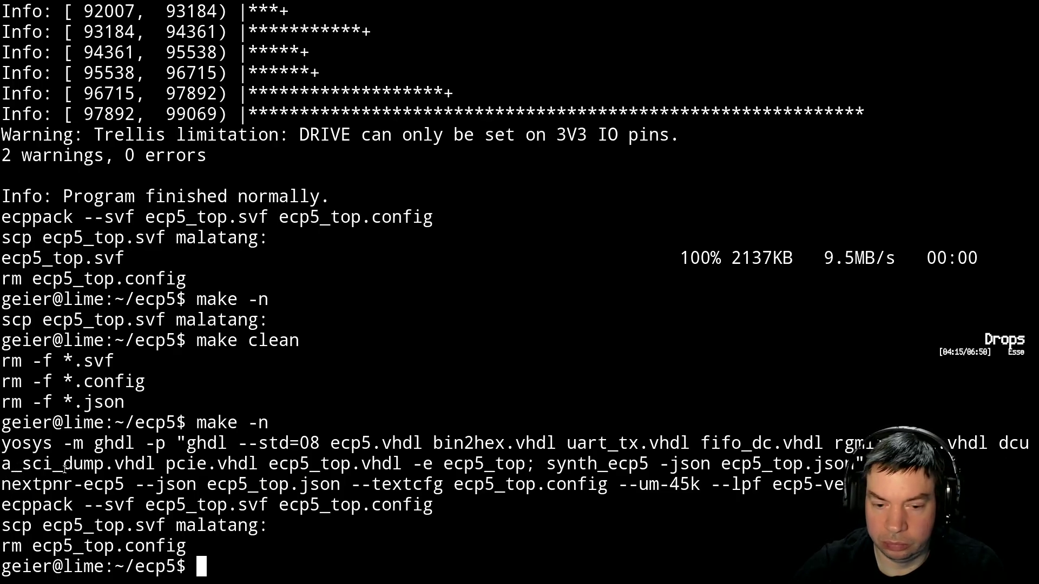
pyautogui.tripleClick(16, 485)
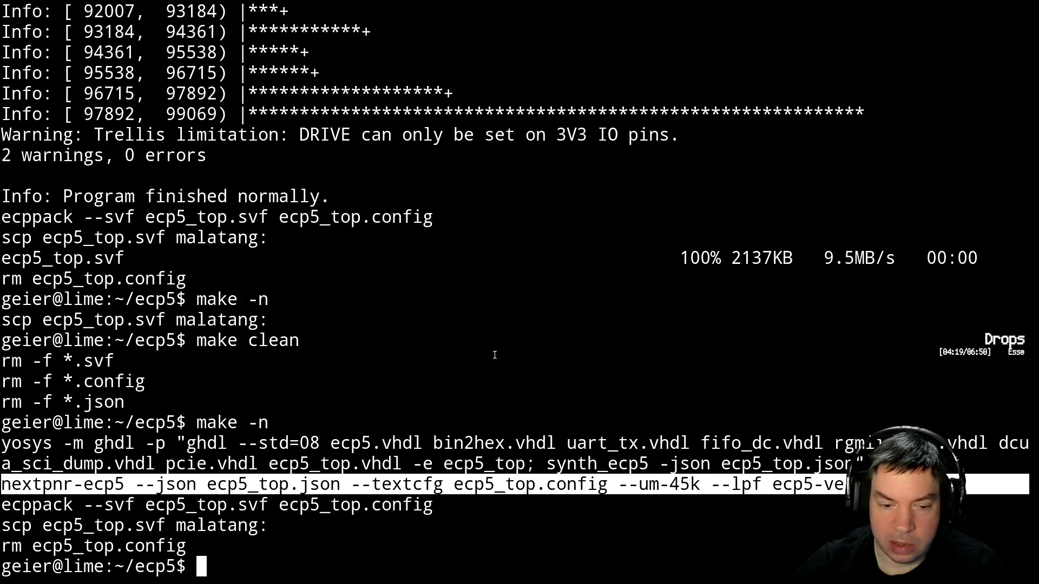
# Rebuild the design in parallel with make -j
pyautogui.press('Up')
pyautogui.press('Up')
pyautogui.press('Down')
pyautogui.press('BackSpace')
pyautogui.press('BackSpace')
pyautogui.press('BackSpace')
pyautogui.write('-')
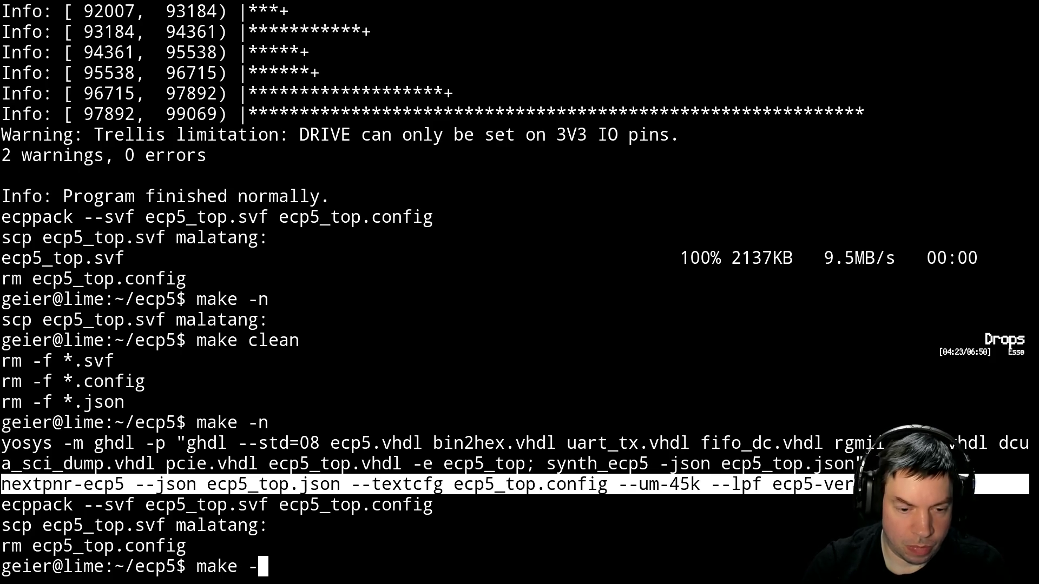
pyautogui.write('j')
pyautogui.press('Return')
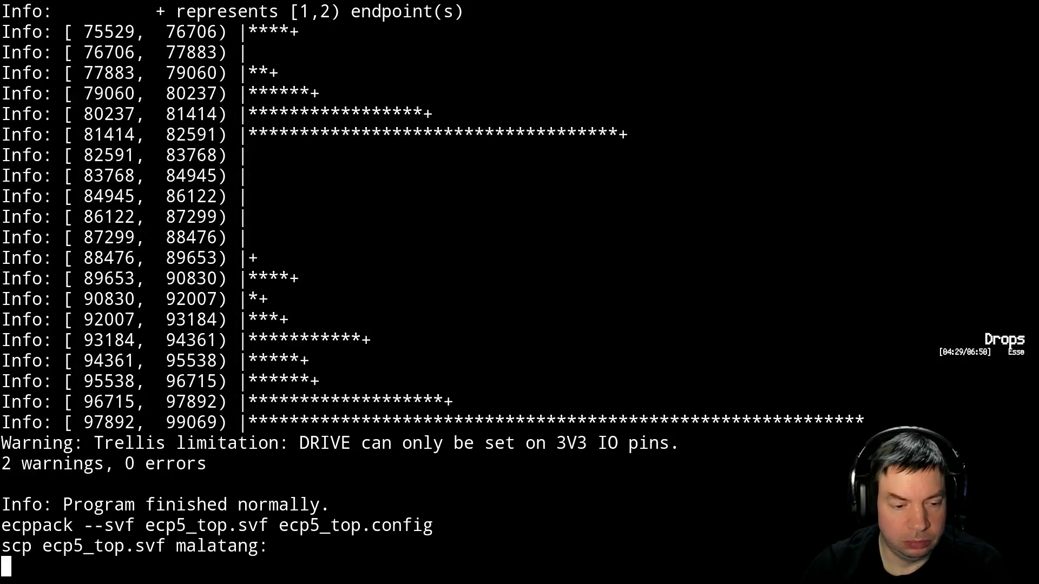
# Paste the copied nextpnr-ecp5 command, add --gui after the program name, and run it
pyautogui.middleClick(421, 422)
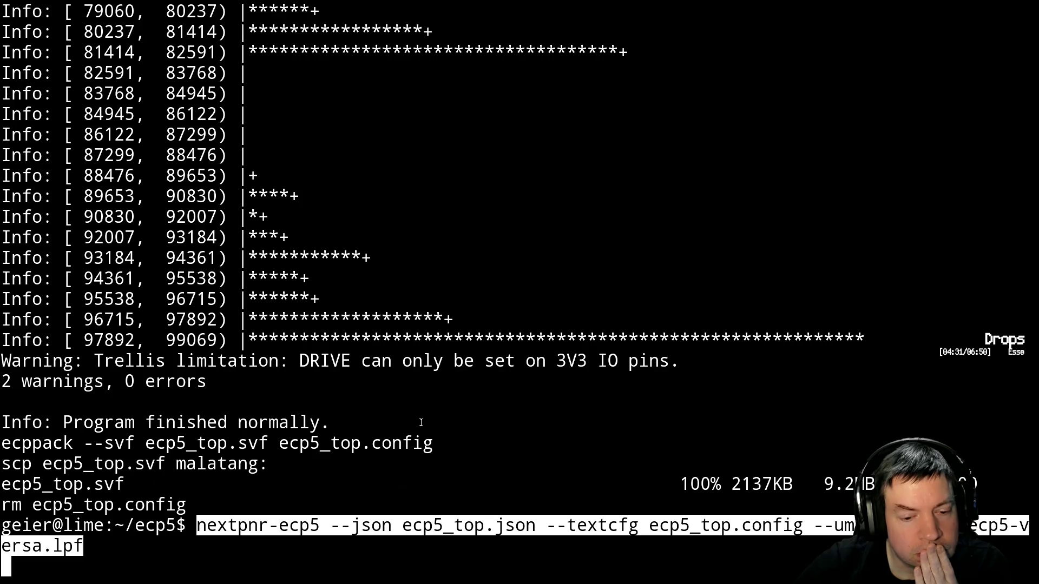
pyautogui.press('Home')
pyautogui.press('Right')
pyautogui.press('Right')
pyautogui.press('Right')
pyautogui.press('Right')
pyautogui.press('Right')
pyautogui.press('Right')
pyautogui.press('Right')
pyautogui.press('Right')
pyautogui.write('--gui')
pyautogui.press('Return')
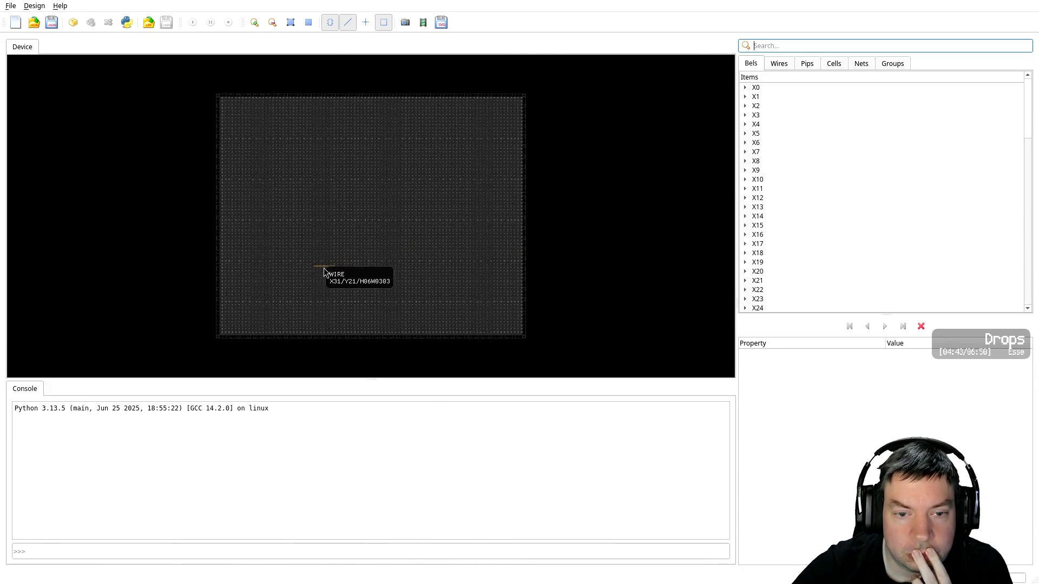
# Zoom into the ECP5 floorplan and load ecp5_top.json through File > Open JSON
pyautogui.scroll(3, 263, 302)
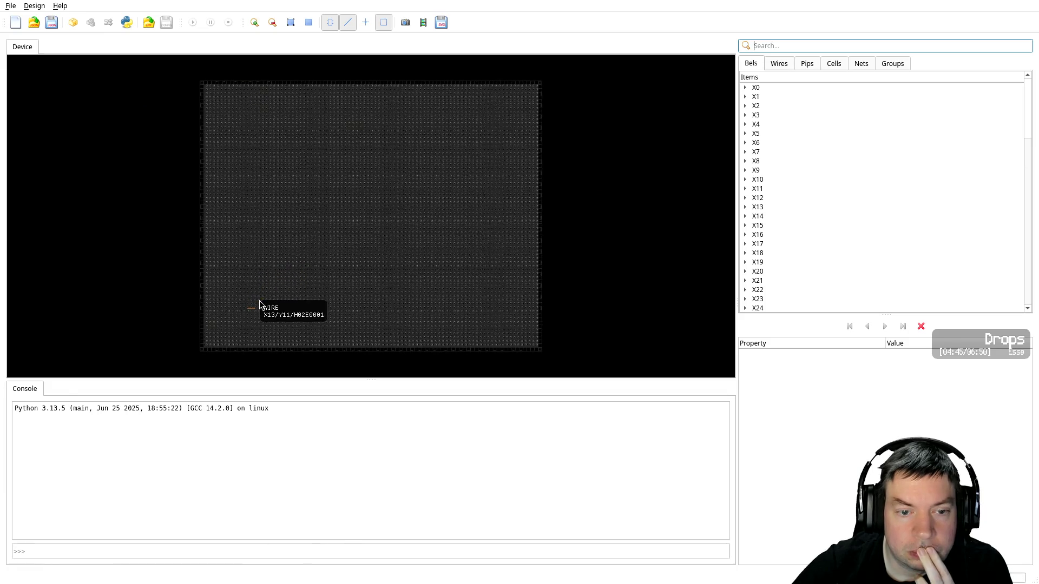
pyautogui.scroll(1, 223, 330)
pyautogui.scroll(1, 216, 333)
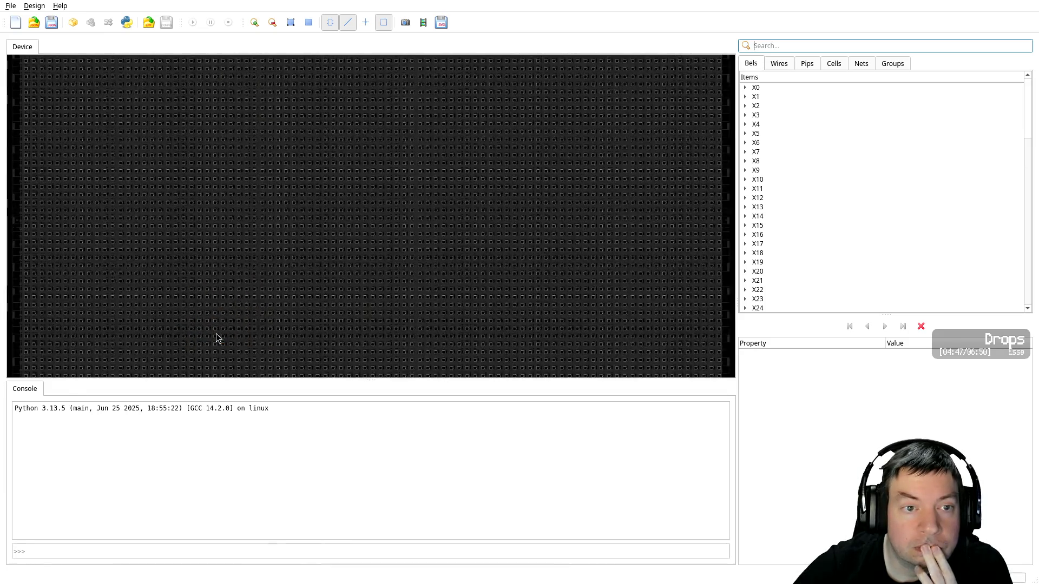
pyautogui.scroll(1, 216, 334)
pyautogui.scroll(1, 219, 337)
pyautogui.scroll(2, 220, 338)
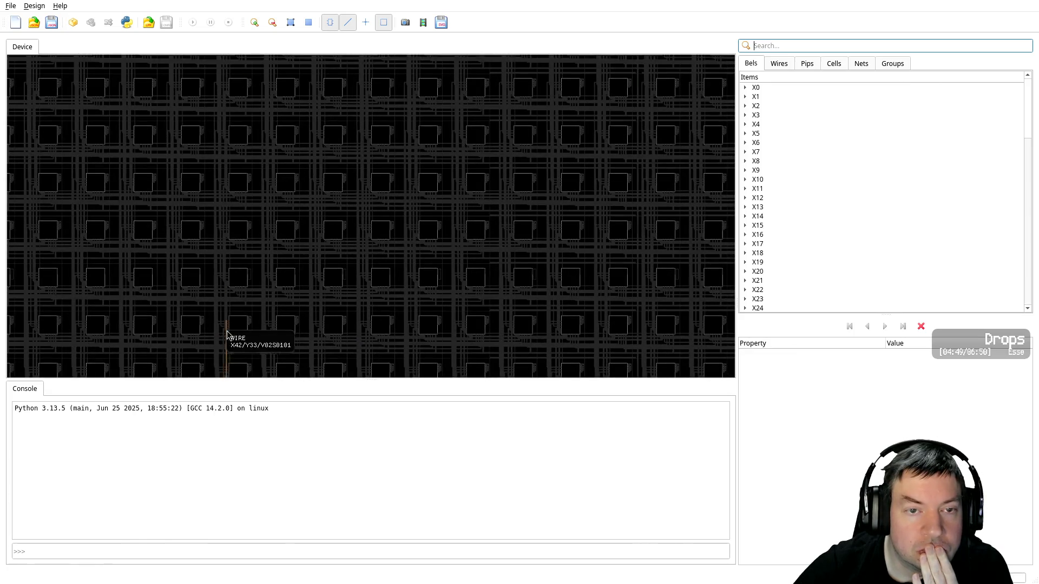
pyautogui.click(10, 8)
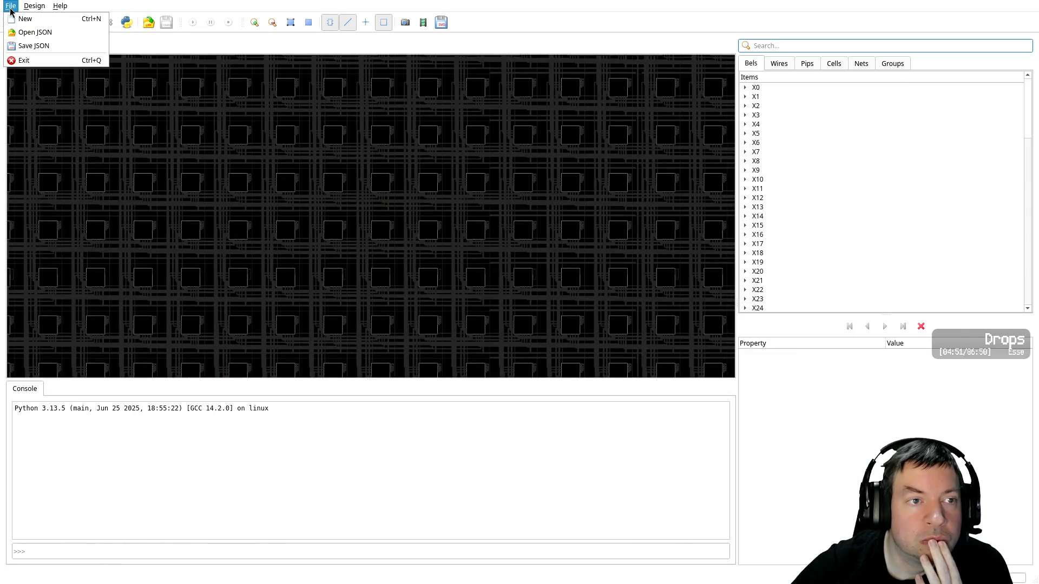
pyautogui.click(29, 32)
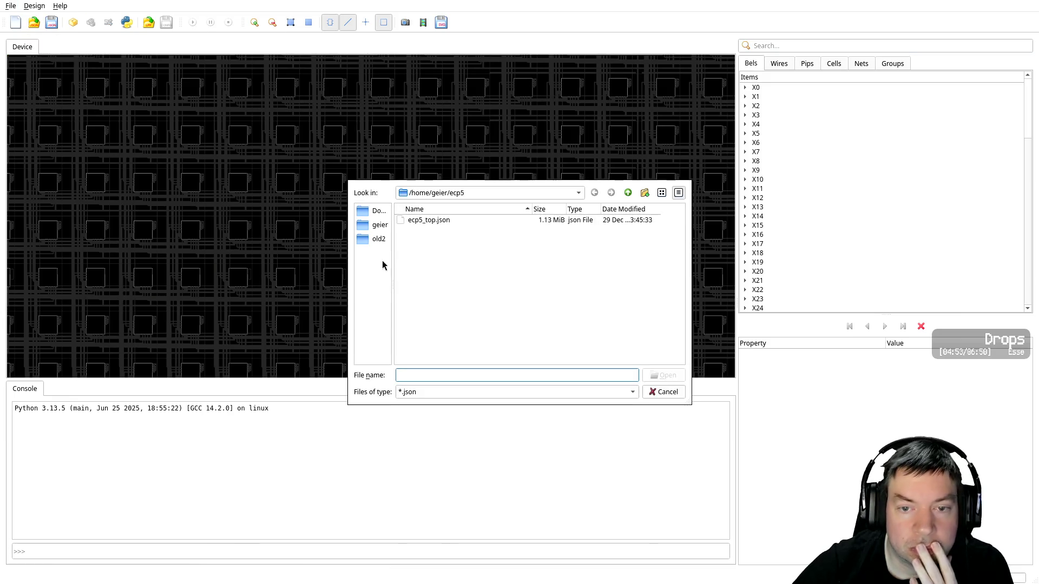
pyautogui.doubleClick(429, 222)
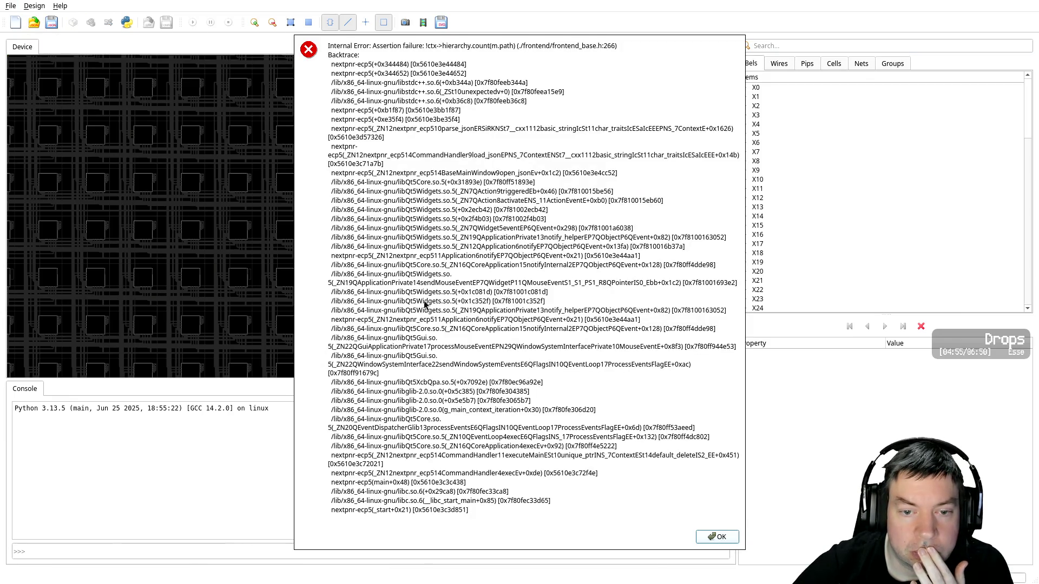
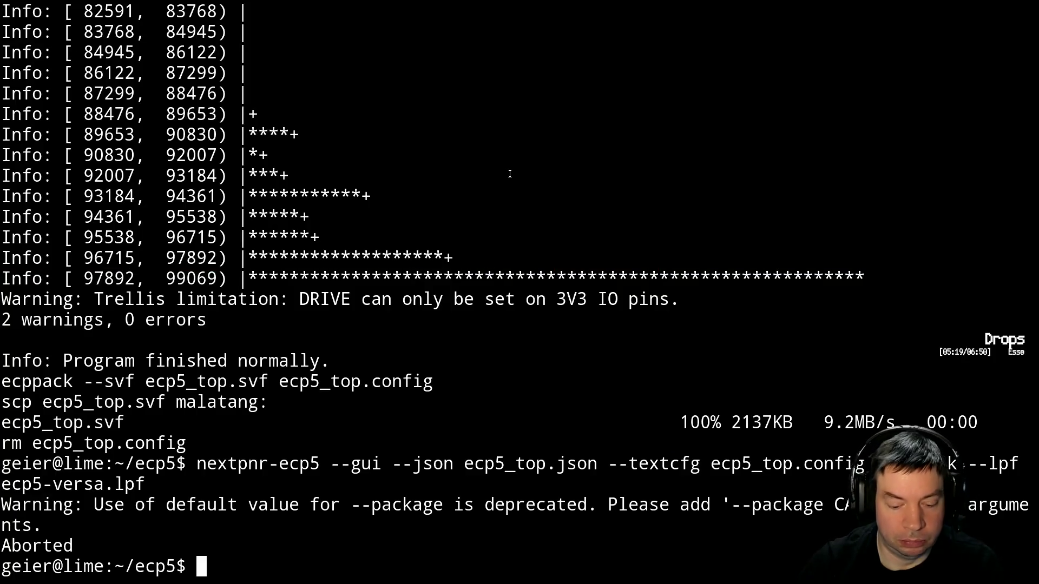
# Launch nextpnr-ecp5 from the shell with only the --gui option
pyautogui.write('nextpnr-')
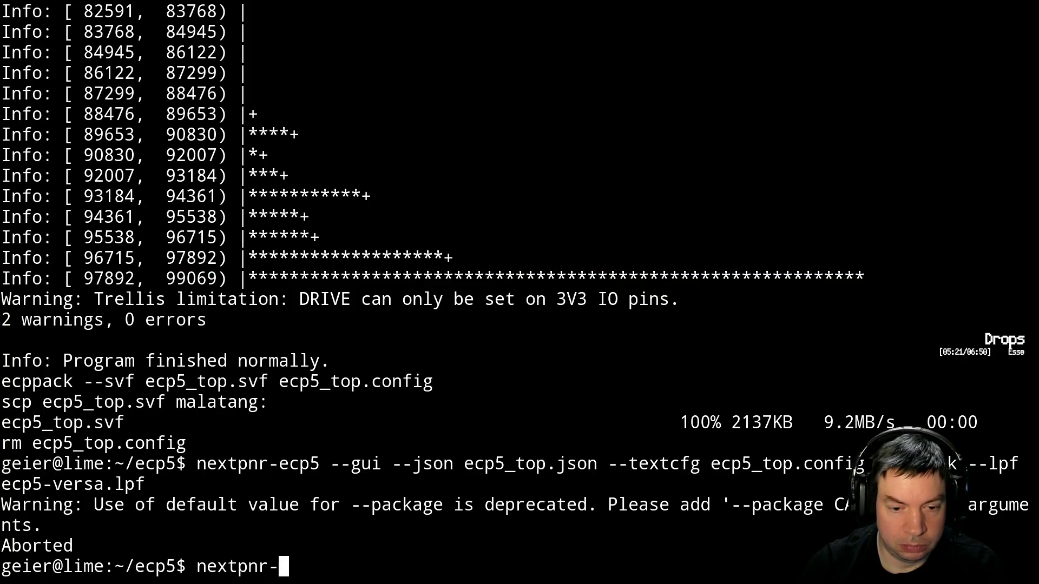
pyautogui.press('Tab')
pyautogui.write('--gui')
pyautogui.press('Return')
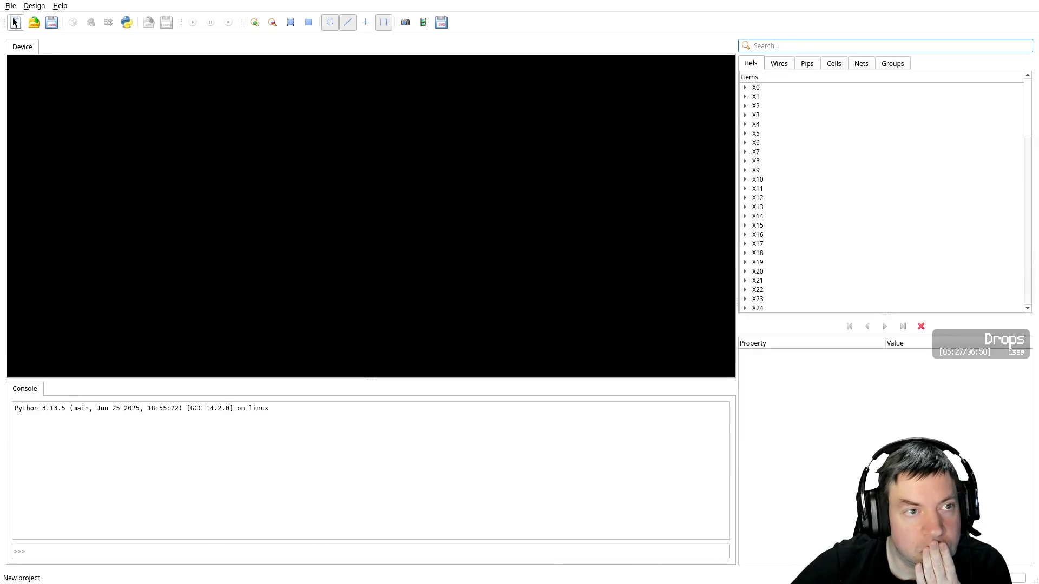
# Load the design JSON and its LPF constraints, then look through the menus
pyautogui.click(37, 23)
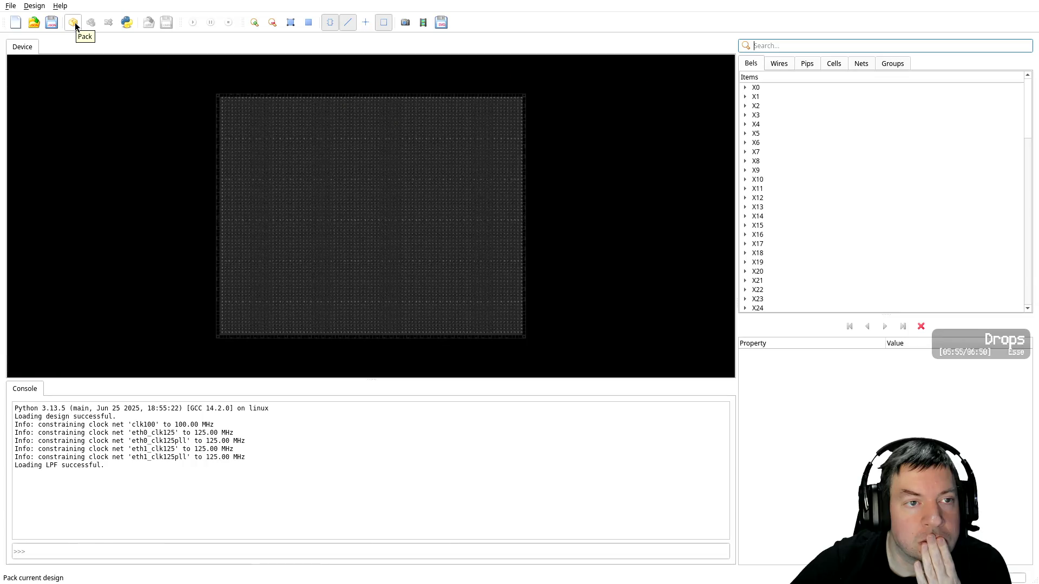
pyautogui.click(35, 7)
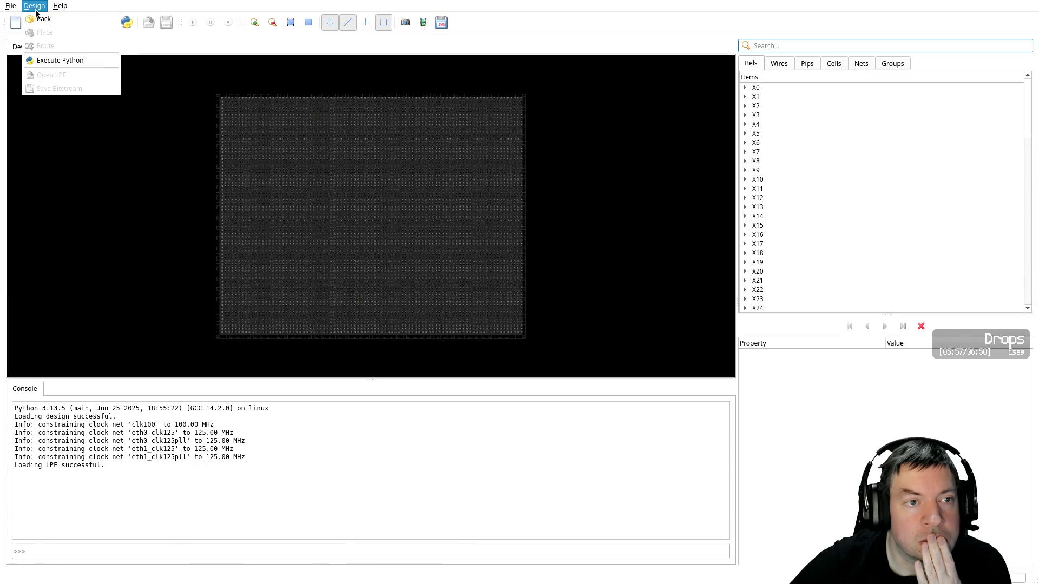
pyautogui.moveTo(11, 8)
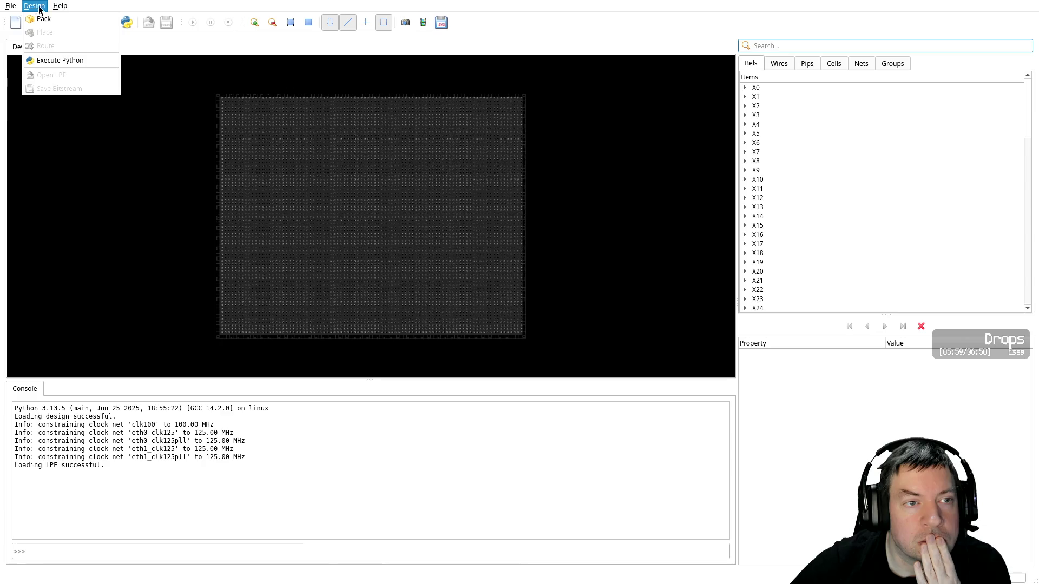
pyautogui.moveTo(56, 8)
pyautogui.click(95, 5)
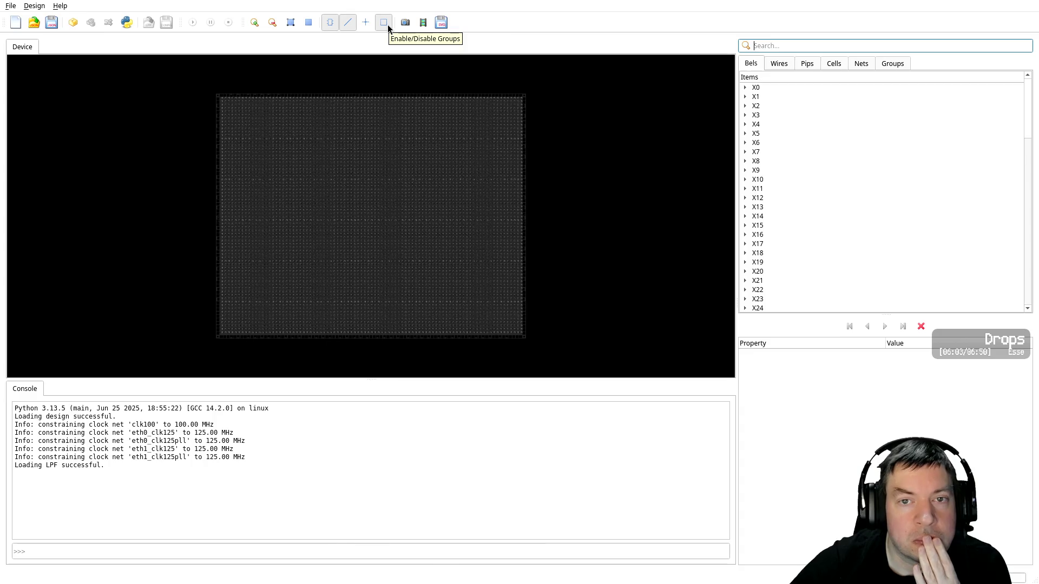
# Pack the design and read the utilisation report ending in 'Packing design failed.'
pyautogui.click(67, 22)
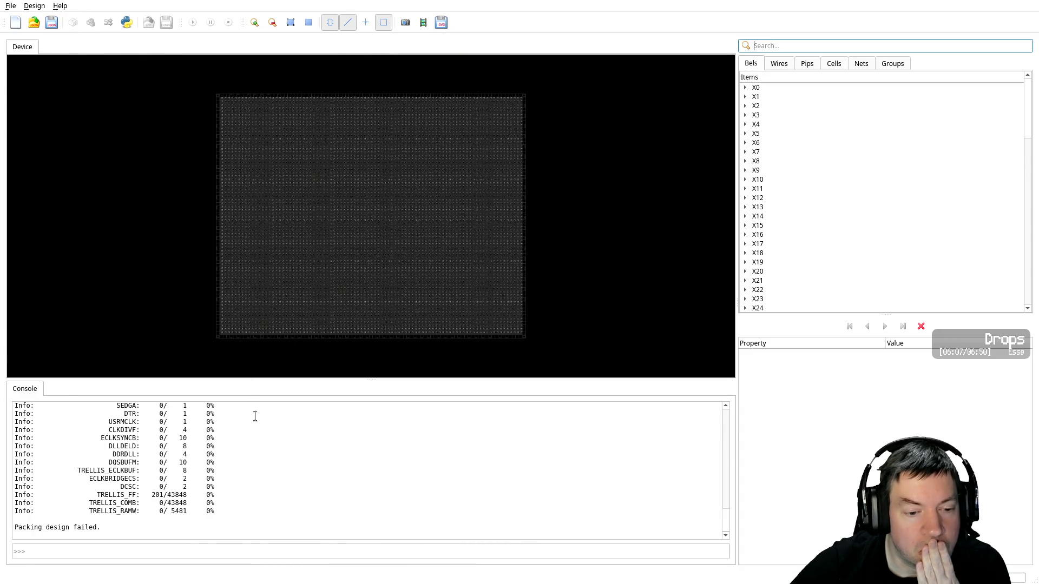
pyautogui.scroll(3, 257, 458)
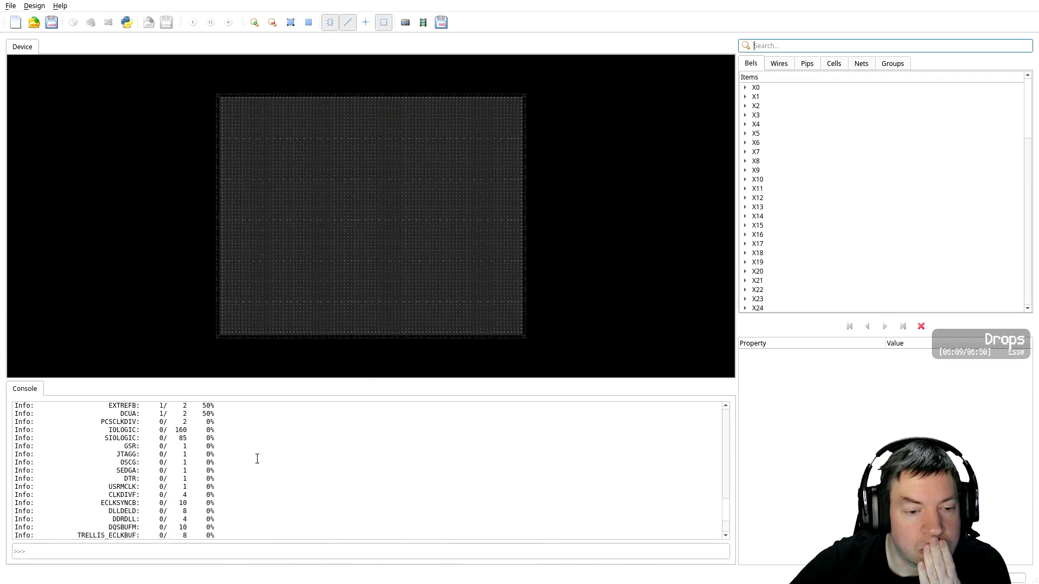
pyautogui.scroll(1, 257, 459)
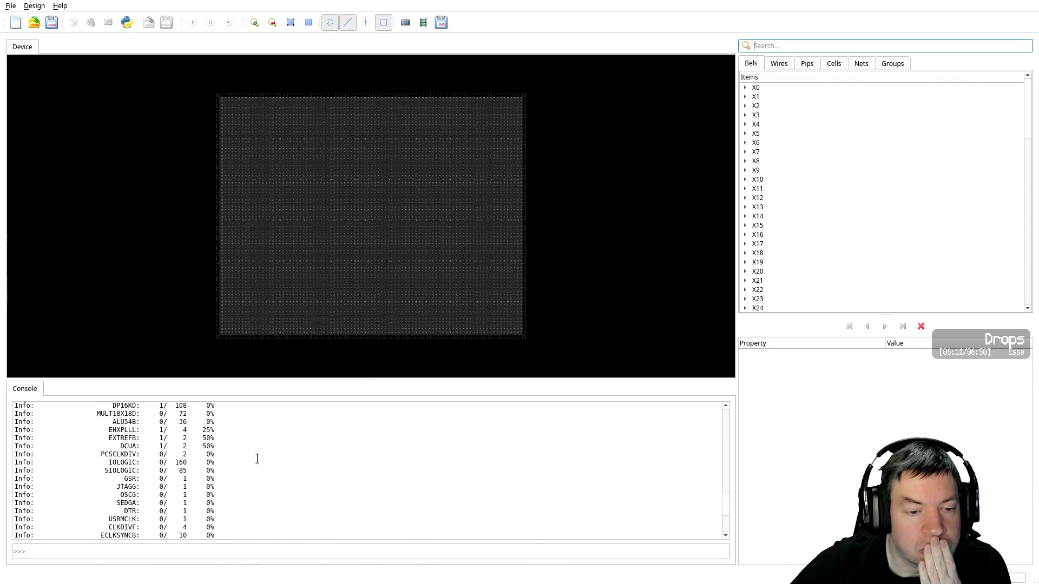
pyautogui.scroll(-4, 257, 459)
pyautogui.hotkey('alt', 'Tab')
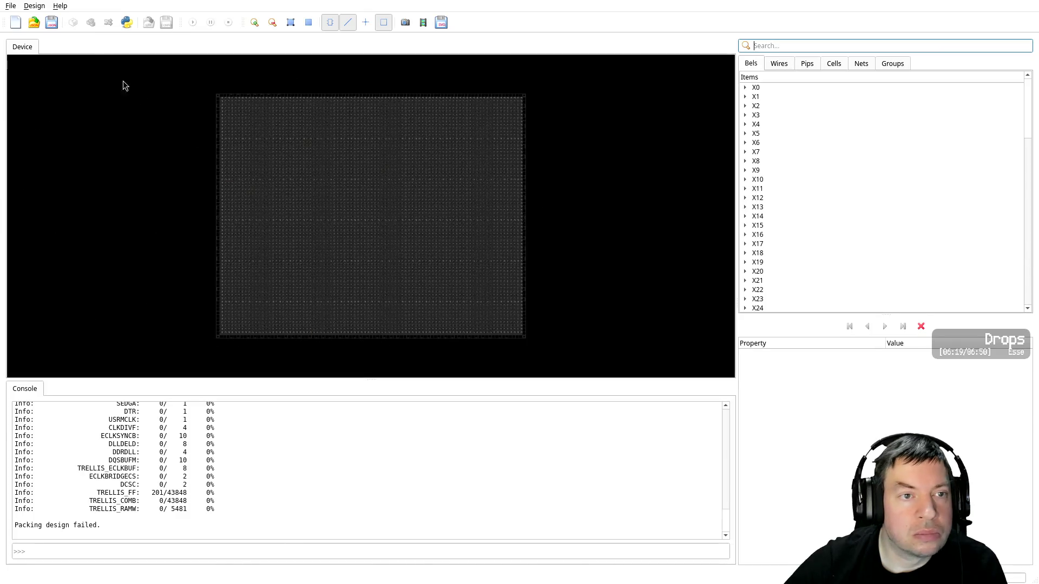
pyautogui.click(35, 6)
# Glance at the File menu and scroll the console to read the DCU error
pyautogui.click(41, 8)
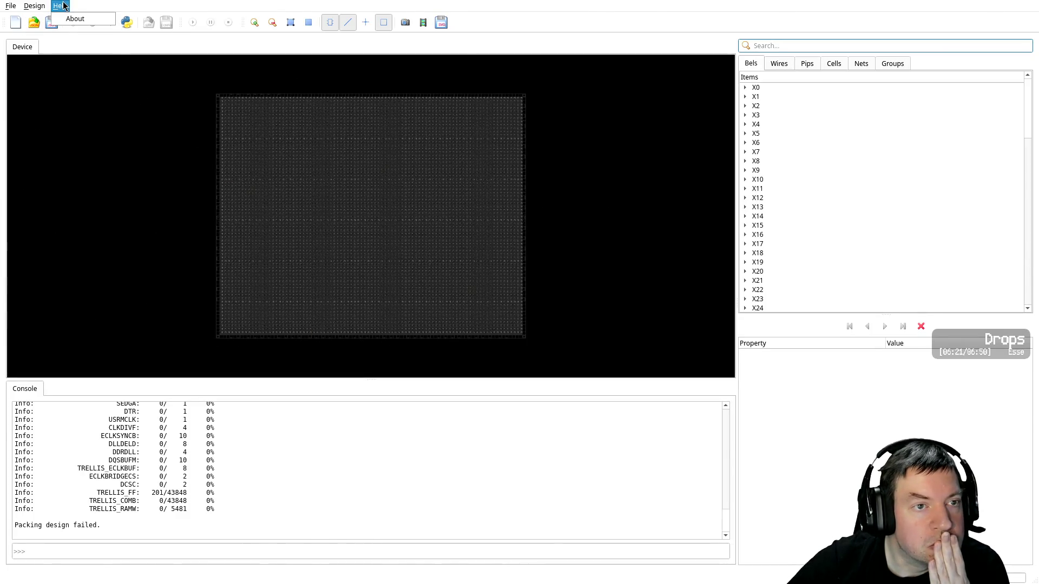
pyautogui.click(12, 6)
pyautogui.click(15, 8)
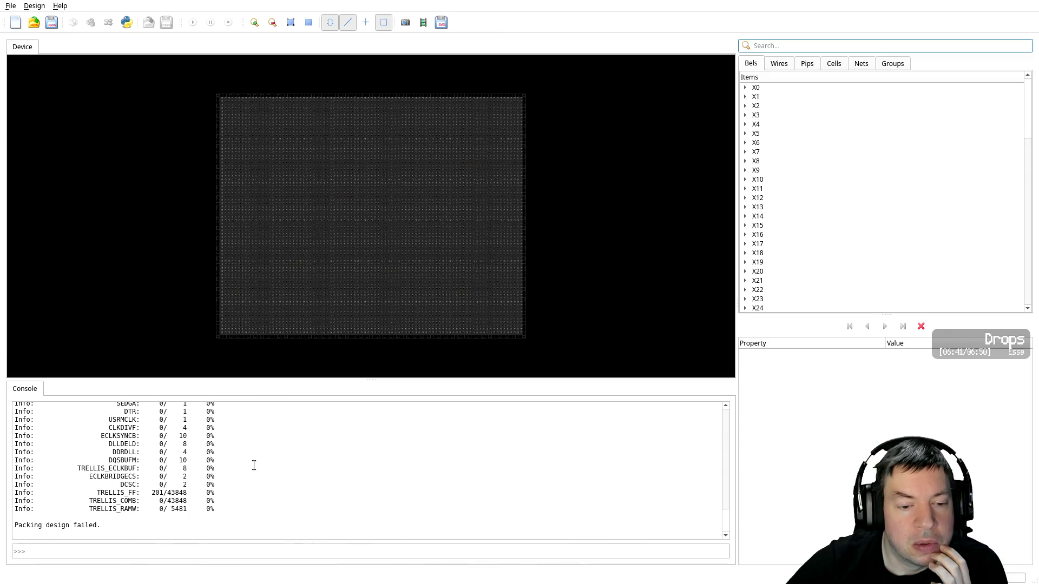
pyautogui.scroll(2, 237, 466)
pyautogui.scroll(2, 236, 467)
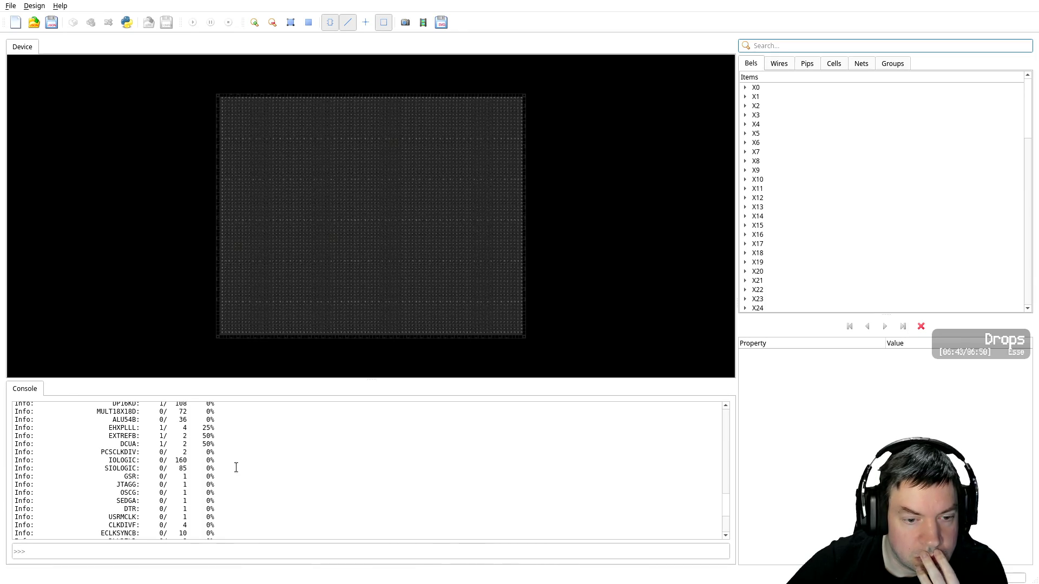
pyautogui.scroll(1, 235, 467)
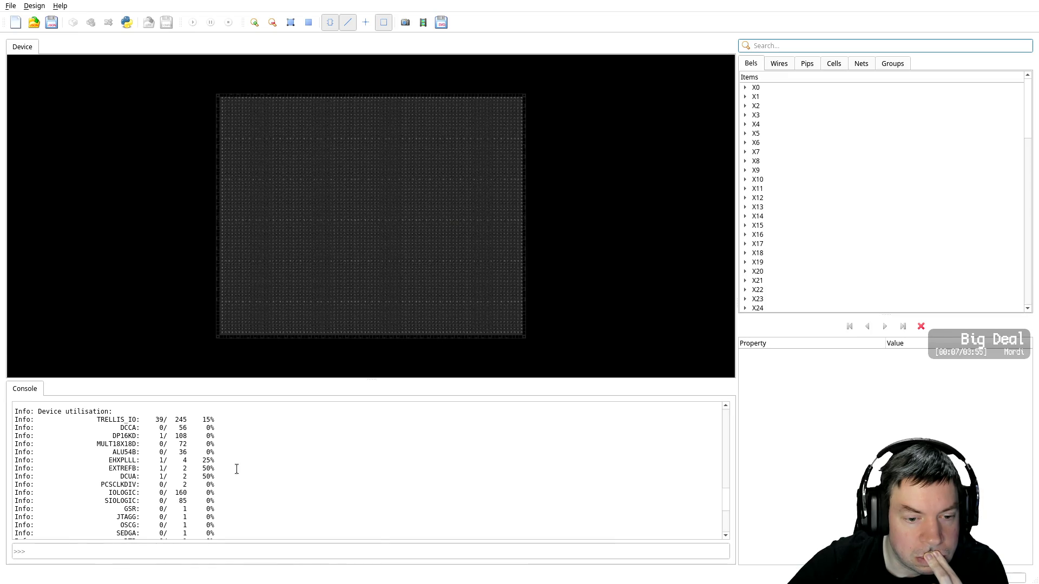
pyautogui.scroll(-4, 237, 468)
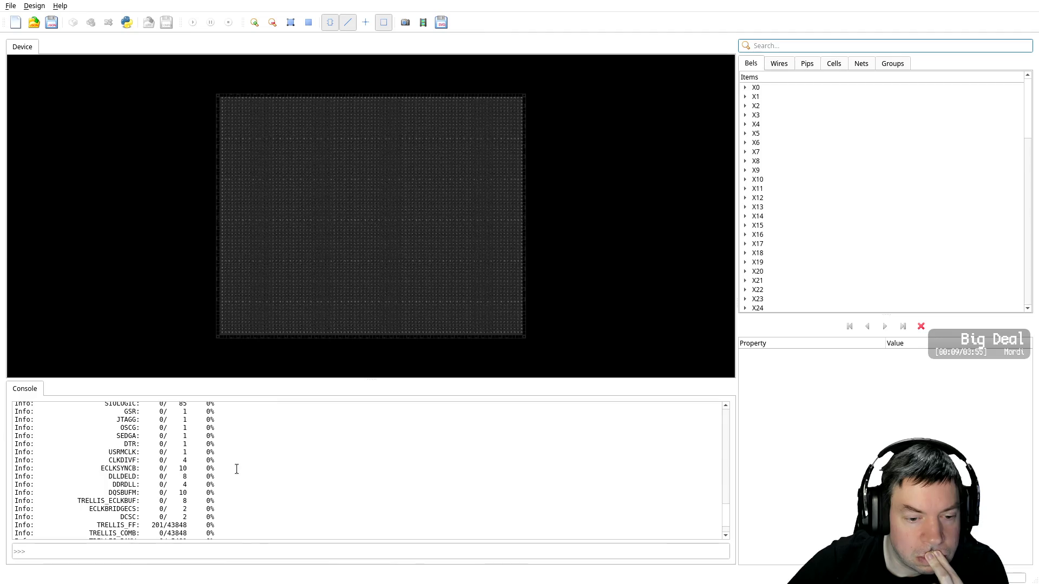
pyautogui.scroll(-2, 236, 469)
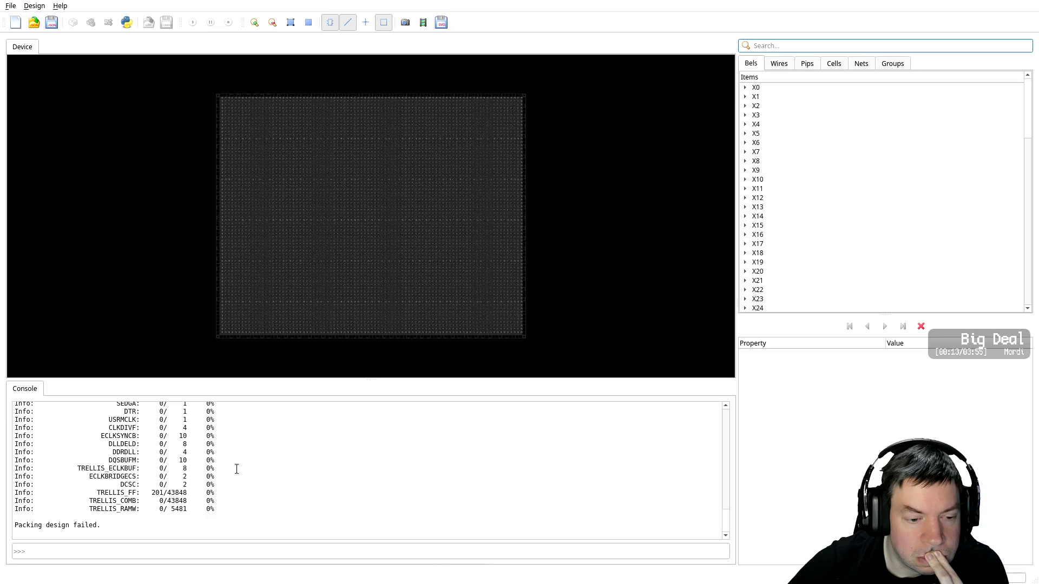
pyautogui.scroll(8, 238, 468)
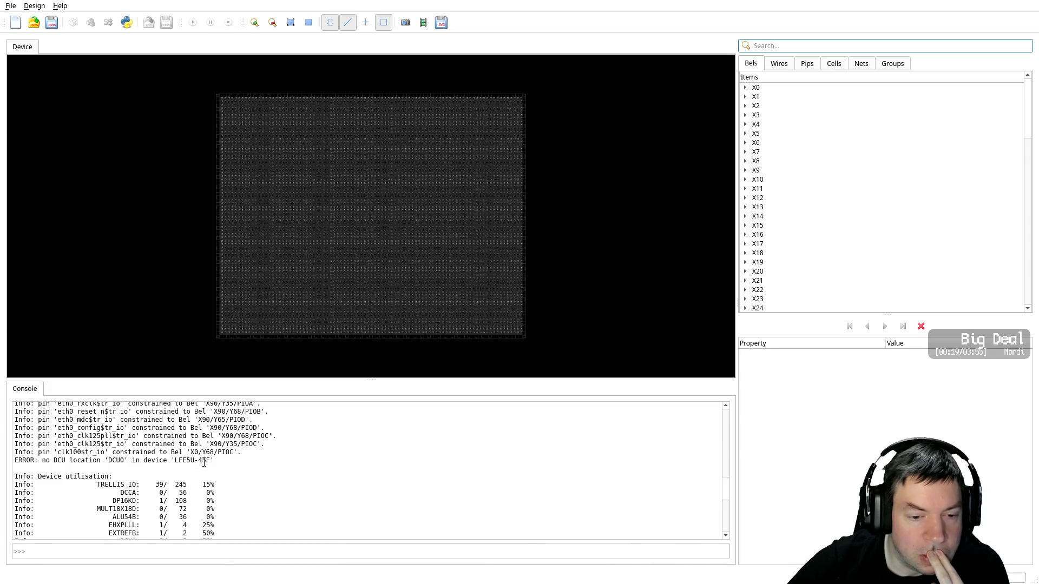
pyautogui.scroll(2, 206, 466)
pyautogui.scroll(3, 206, 467)
pyautogui.scroll(-10, 206, 468)
pyautogui.scroll(-1, 206, 468)
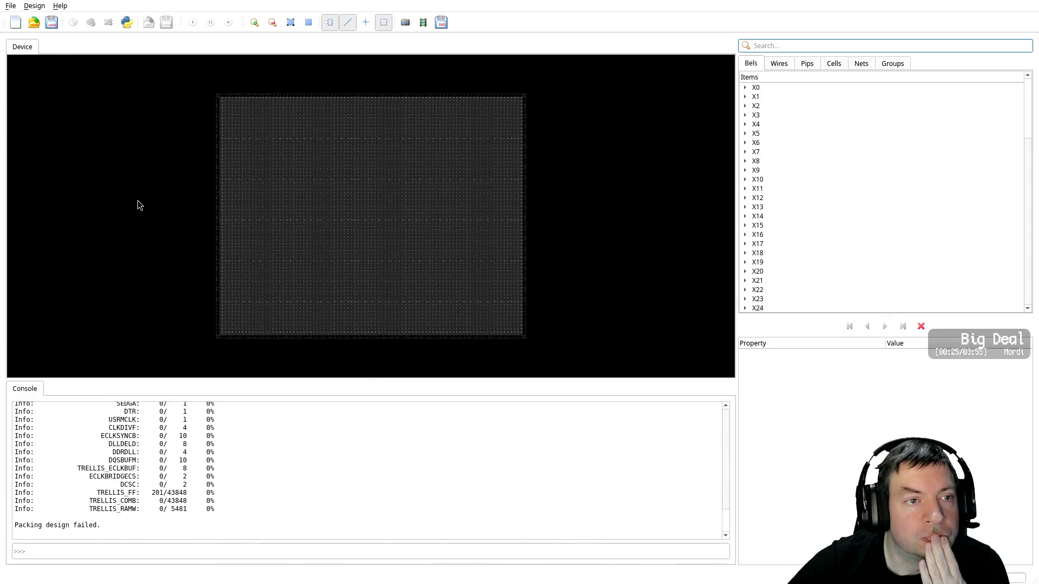
# Check the version (0.7-1+b2) in Help > About, then exit nextpnr
pyautogui.click(34, 6)
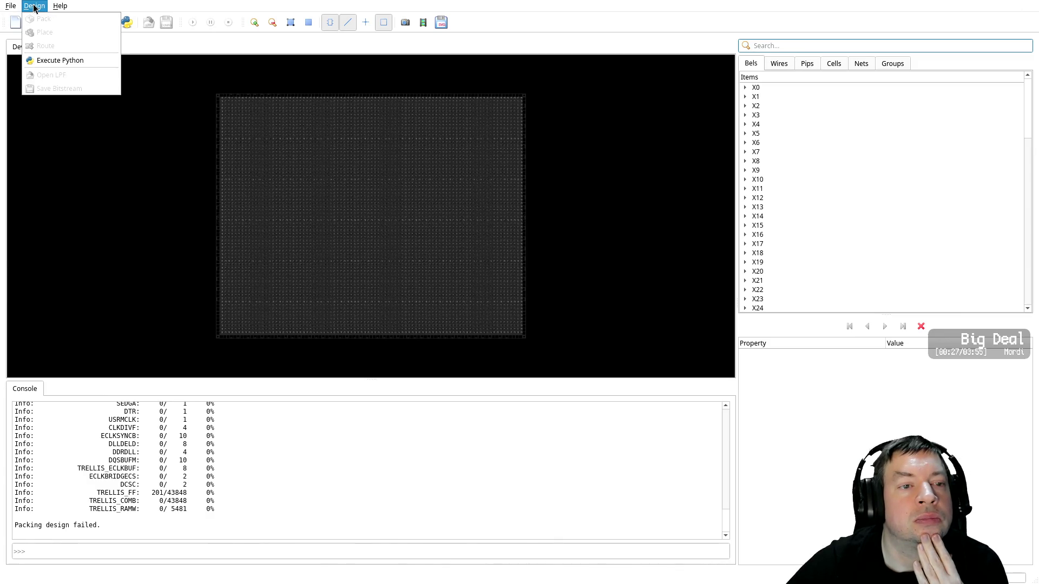
pyautogui.click(76, 19)
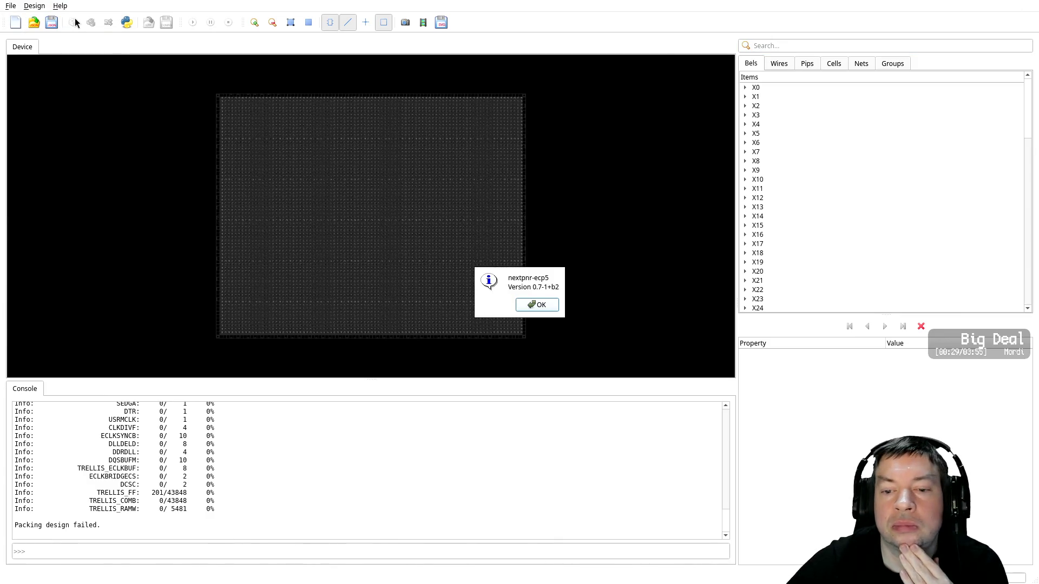
pyautogui.click(538, 305)
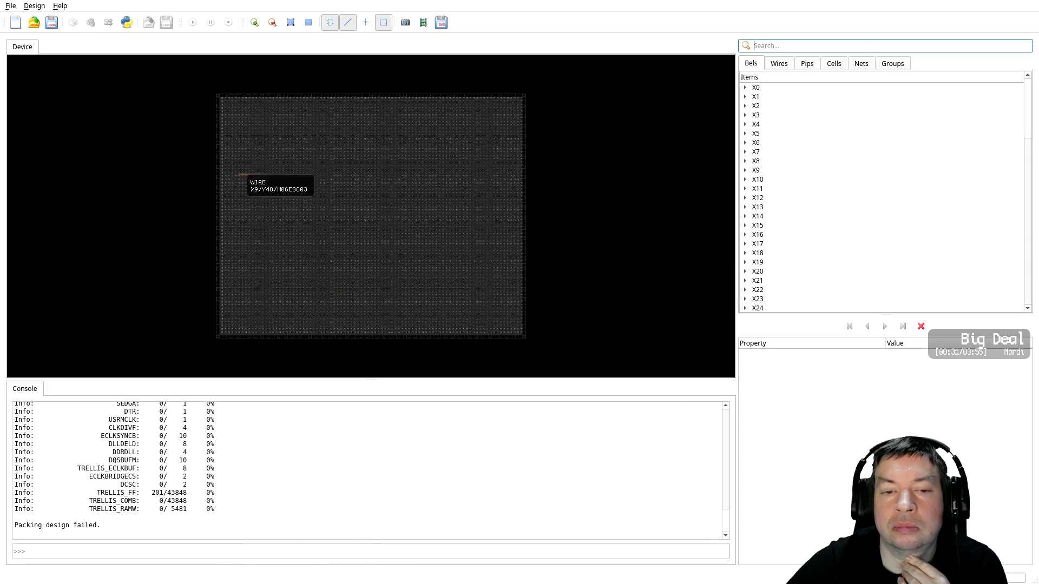
pyautogui.click(15, 6)
pyautogui.click(32, 60)
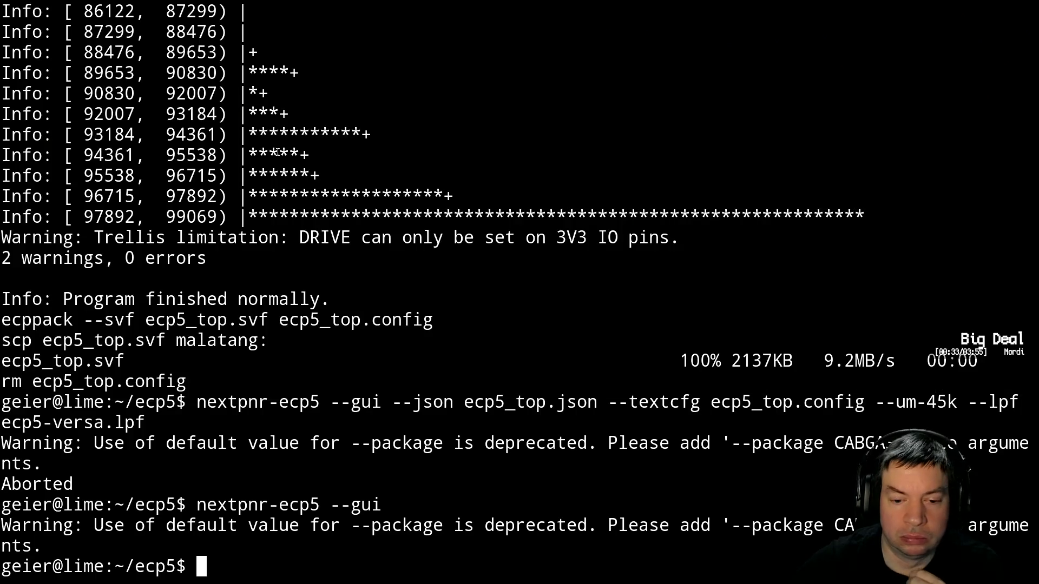
# Edit the previous command into nextpnr-ecp5 --um-45k --gui and run it
pyautogui.press('Up')
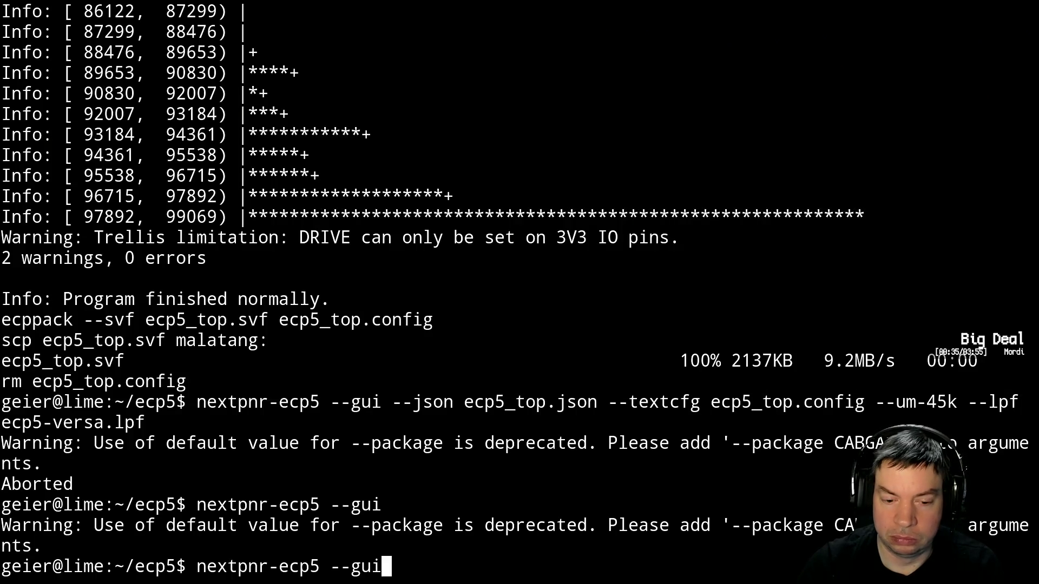
pyautogui.hotkey('ctrl', 'w')
pyautogui.write('--u')
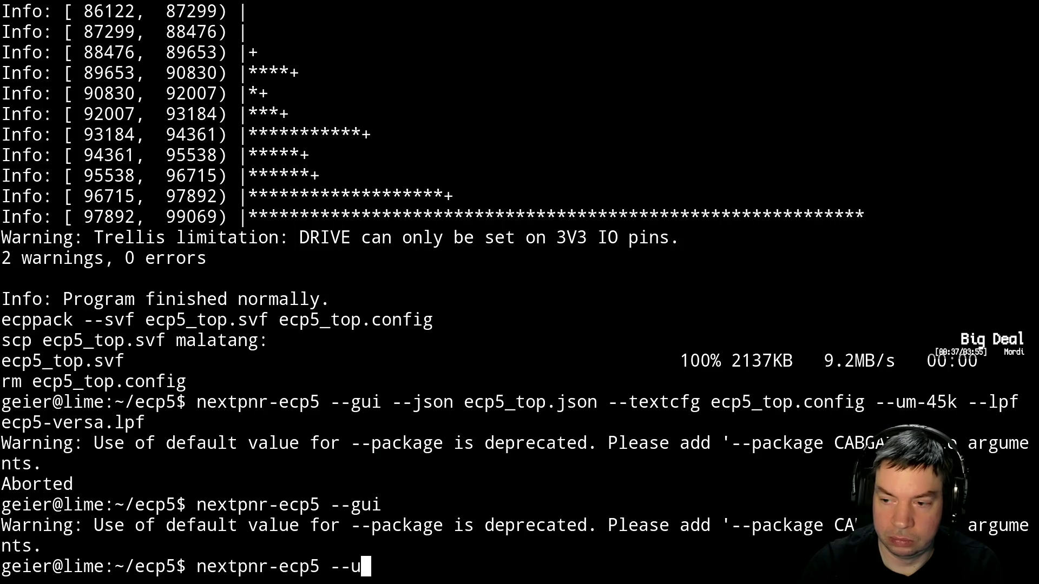
pyautogui.write('k')
pyautogui.press('BackSpace')
pyautogui.write('m-45k --gui')
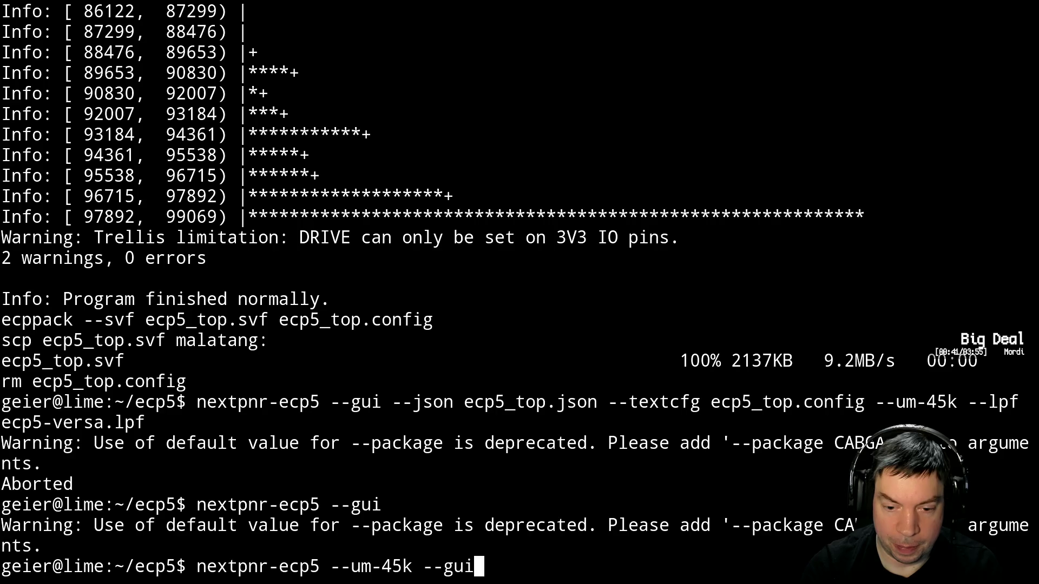
pyautogui.press('Return')
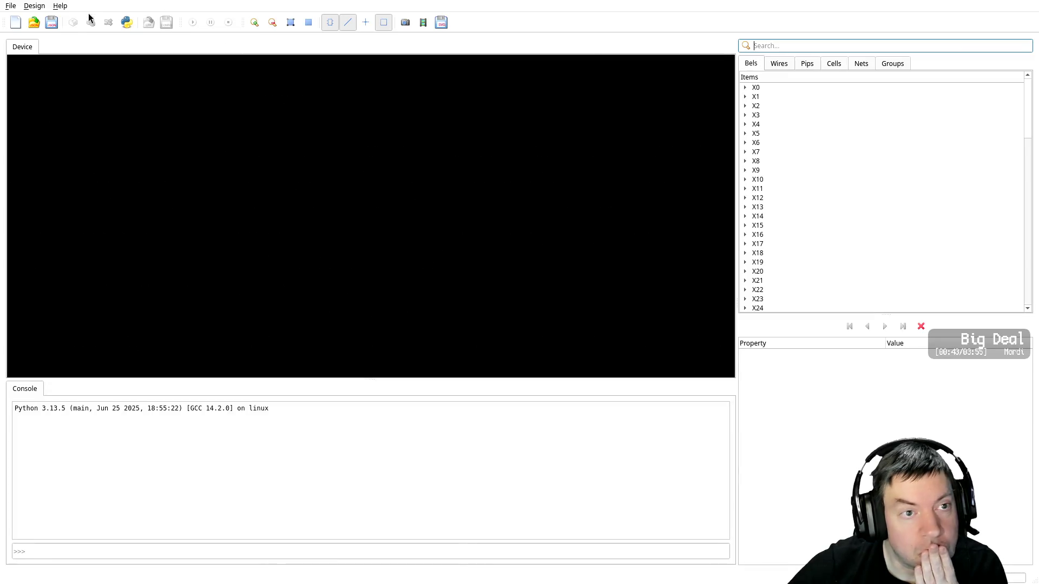
# Open the ecp5_top.json design file
pyautogui.click(33, 23)
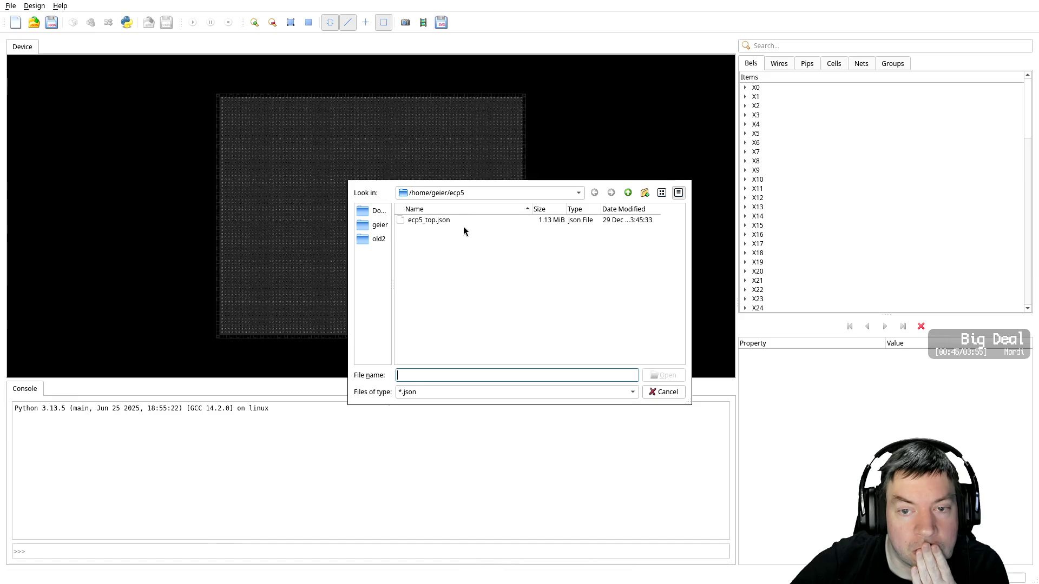
pyautogui.click(462, 220)
pyautogui.doubleClick(463, 219)
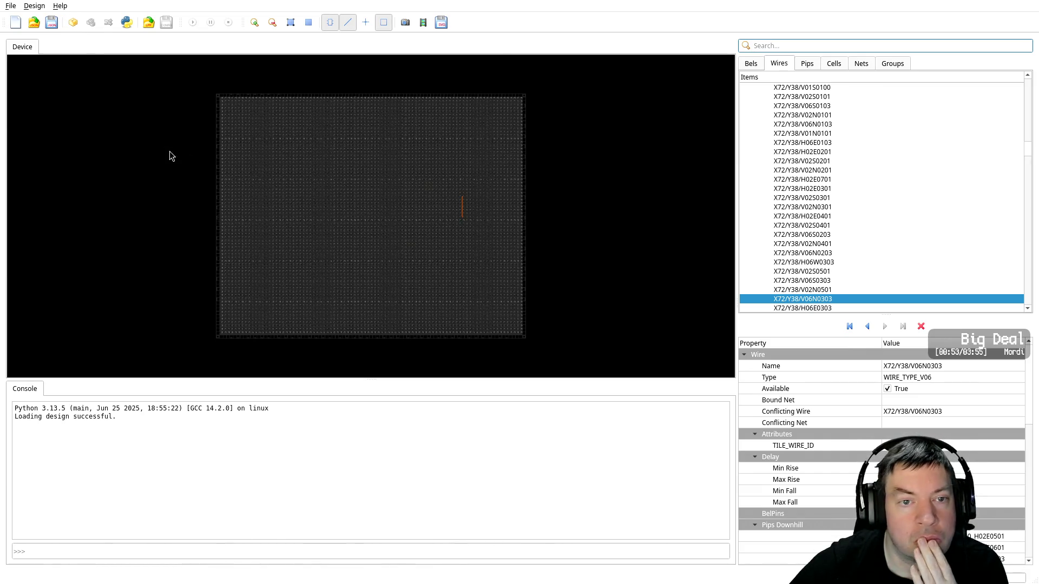
# Load the ecp5-versa.lpf constraints and pack the design successfully
pyautogui.click(40, 7)
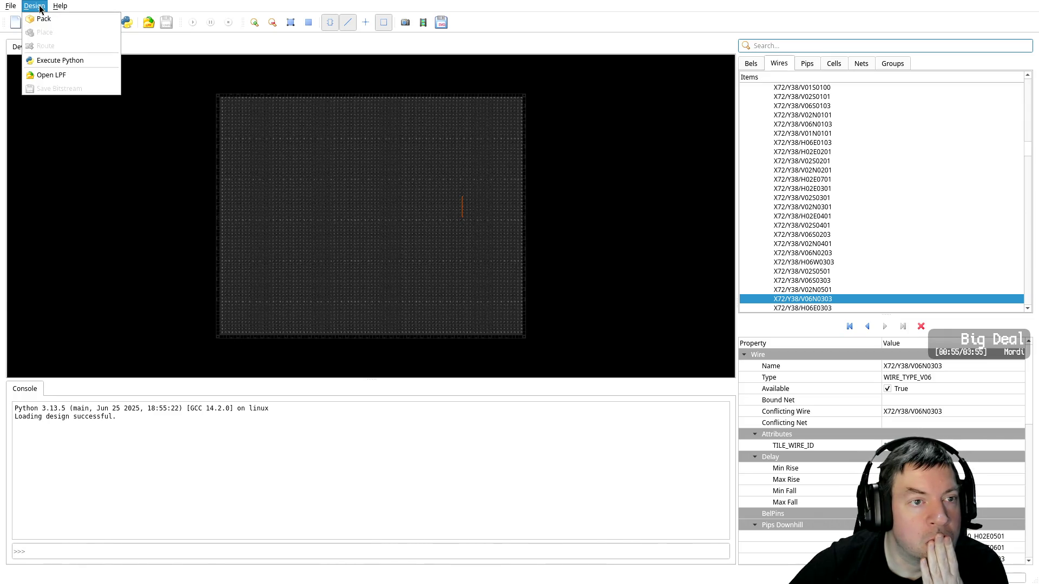
pyautogui.click(56, 83)
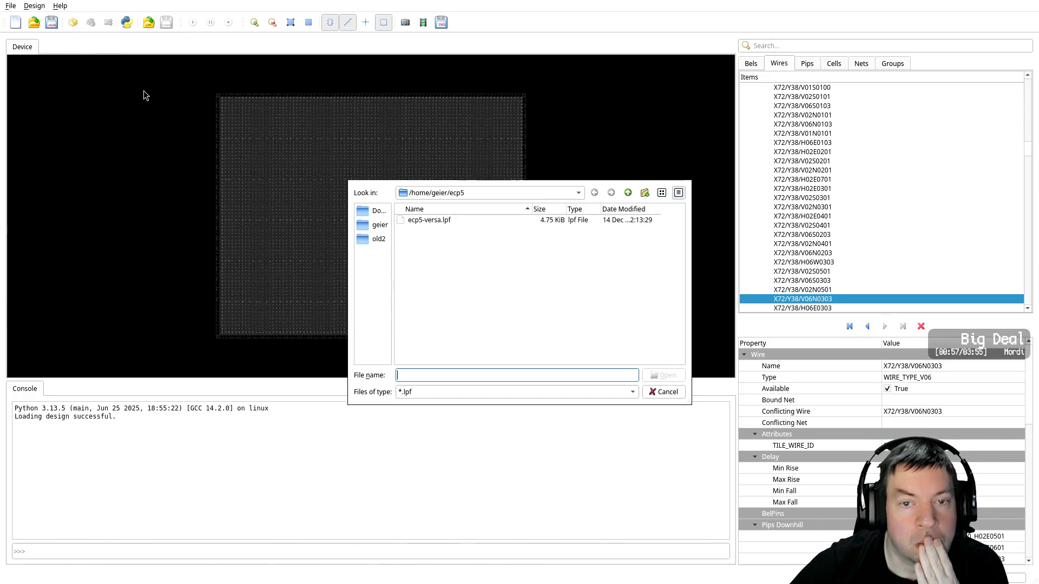
pyautogui.doubleClick(432, 224)
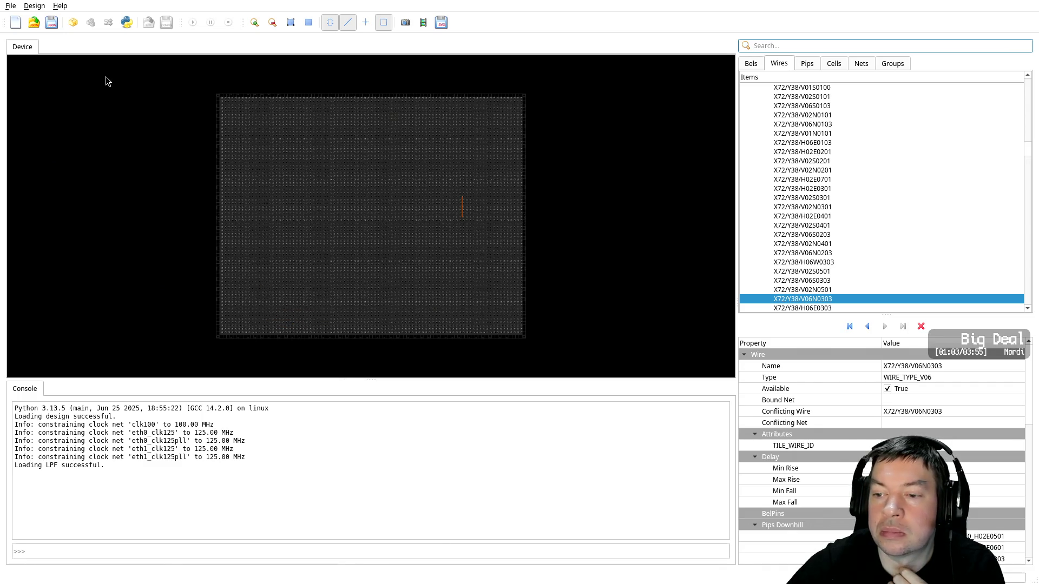
pyautogui.click(71, 22)
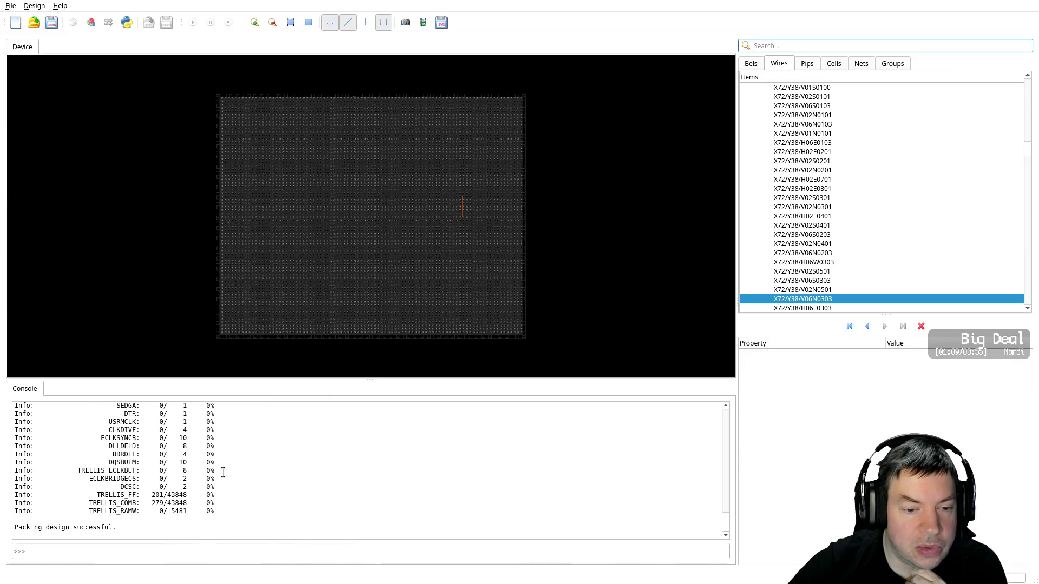
# Zoom into the device view and select wire X40/Y35/H06W0303 to see its WIRE_TYPE_H06 properties
pyautogui.scroll(1, 242, 323)
pyautogui.scroll(1, 233, 328)
pyautogui.scroll(2, 217, 303)
pyautogui.scroll(2, 197, 227)
pyautogui.scroll(1, 196, 227)
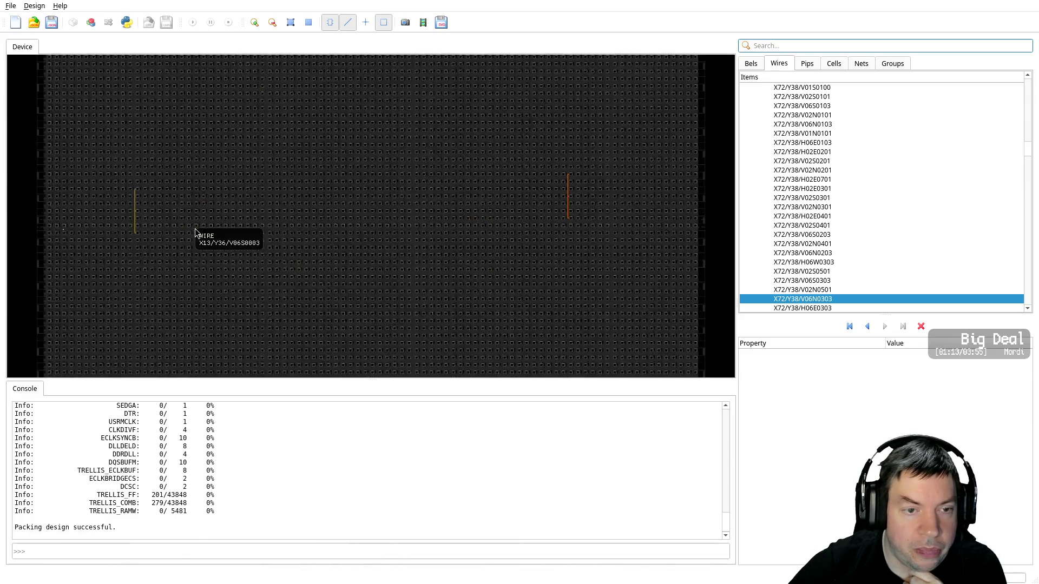
pyautogui.scroll(2, 162, 252)
pyautogui.scroll(1, 156, 258)
pyautogui.scroll(1, 160, 267)
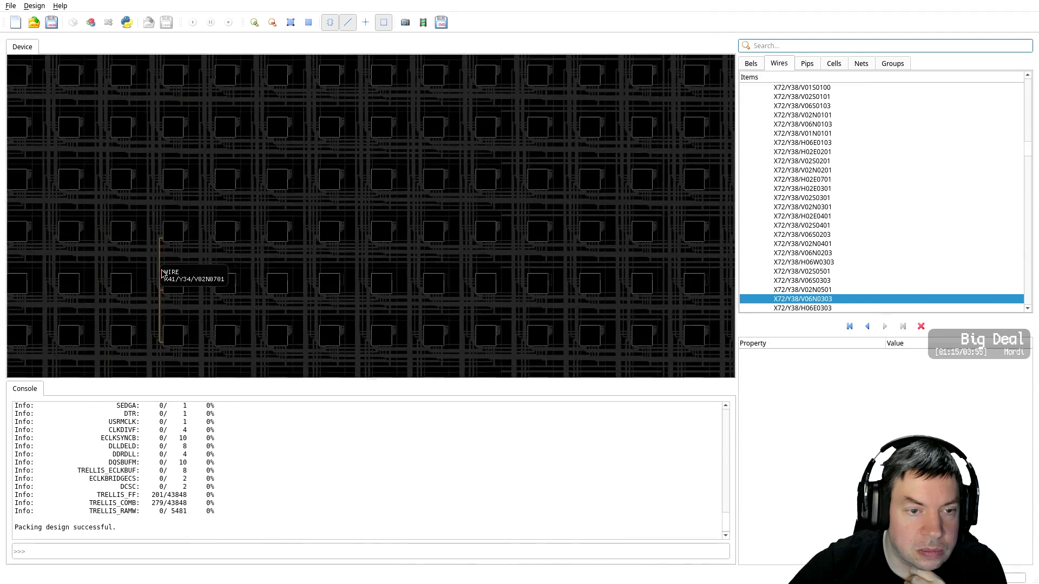
pyautogui.scroll(1, 184, 277)
pyautogui.click(230, 272)
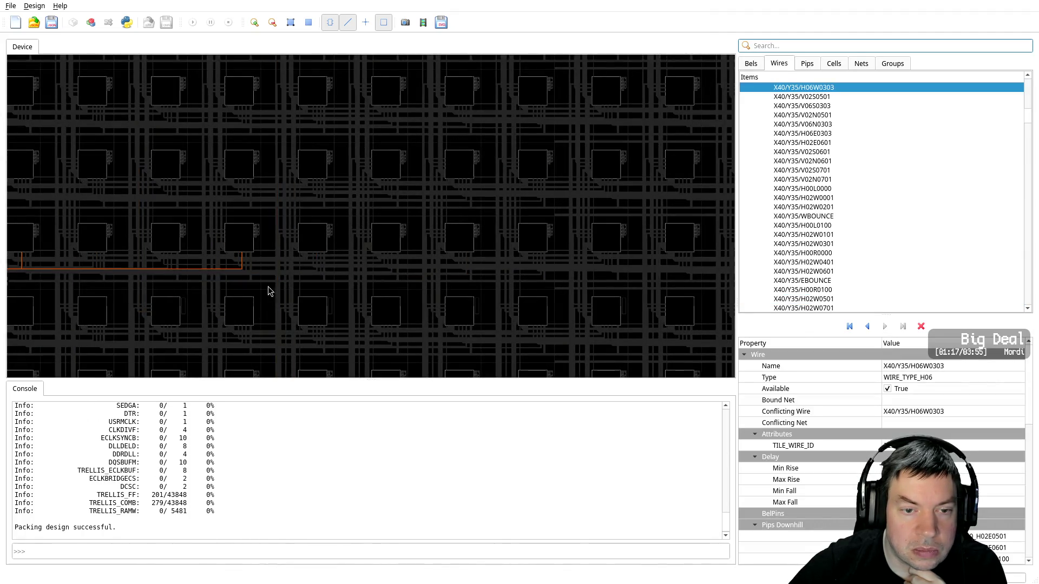
# Pan and zoom around the device grid, then list the device's bels
pyautogui.scroll(1, 267, 290)
pyautogui.moveTo(267, 290); pyautogui.dragTo(389, 299, button='middle')
pyautogui.scroll(-1, 389, 300)
pyautogui.scroll(-2, 485, 281)
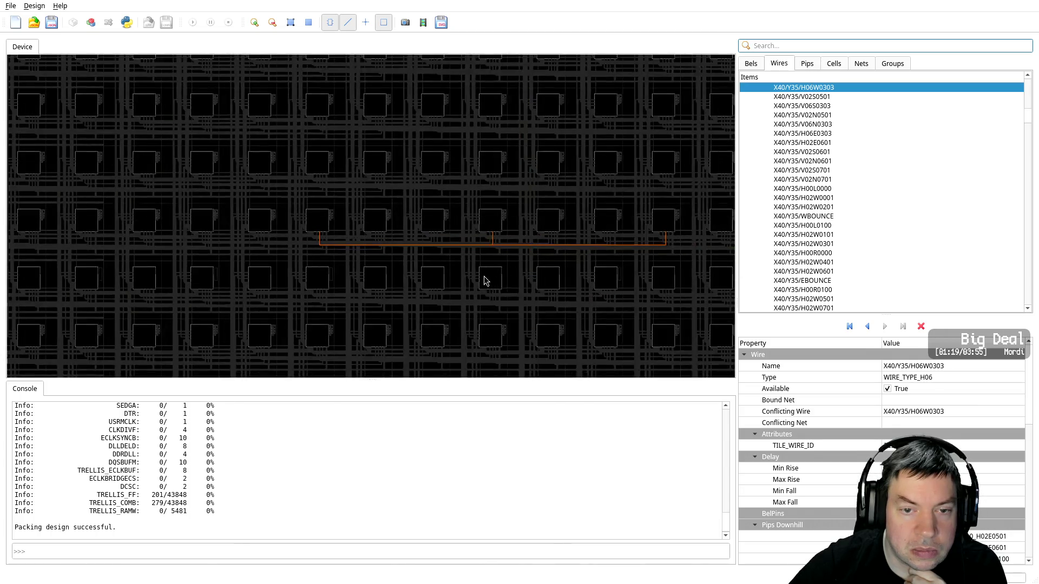
pyautogui.scroll(-1, 452, 287)
pyautogui.scroll(-1, 448, 284)
pyautogui.scroll(-1, 448, 284)
pyautogui.scroll(-2, 448, 286)
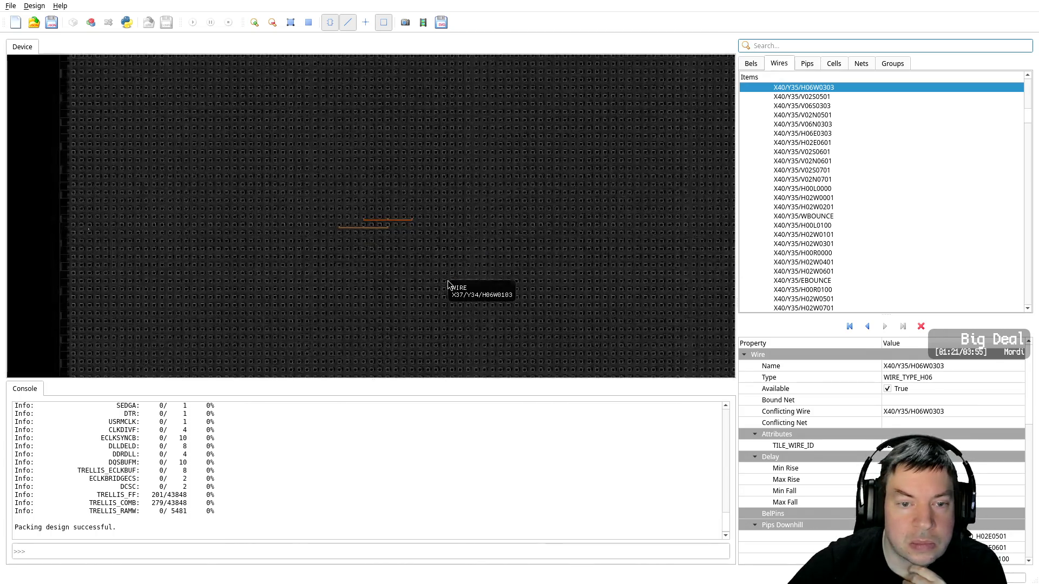
pyautogui.scroll(-1, 168, 255)
pyautogui.scroll(1, 185, 229)
pyautogui.moveTo(128, 244); pyautogui.dragTo(629, 271, button='middle')
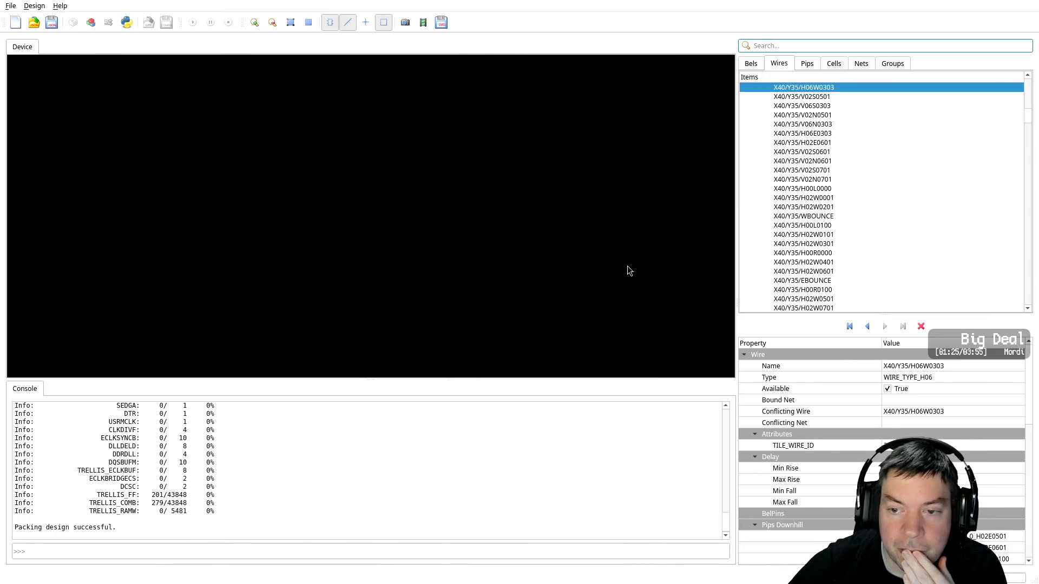
pyautogui.moveTo(458, 285); pyautogui.dragTo(32, 271, button='middle')
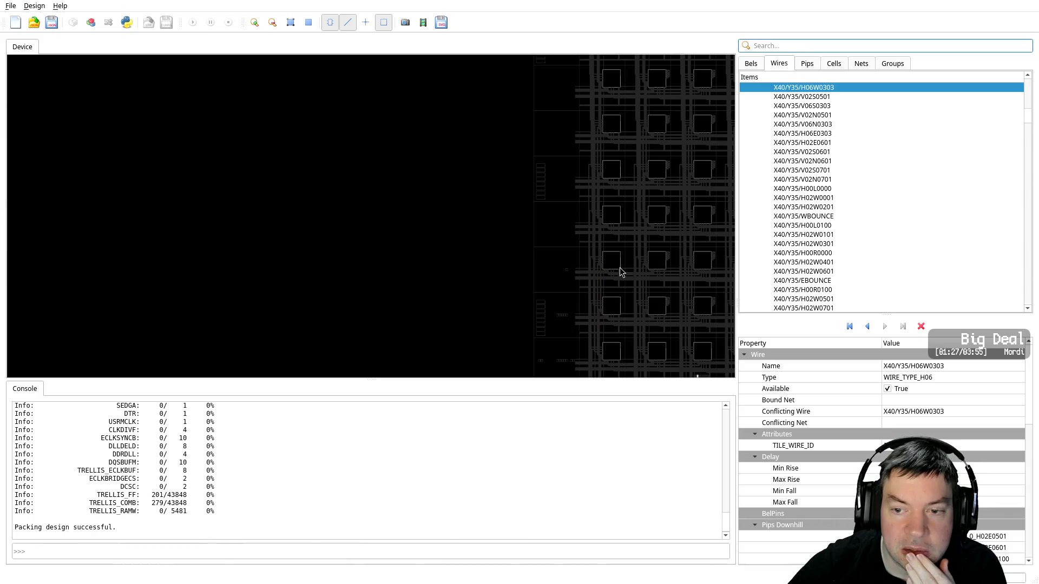
pyautogui.moveTo(619, 271); pyautogui.dragTo(190, 283, button='middle')
pyautogui.scroll(2, 262, 283)
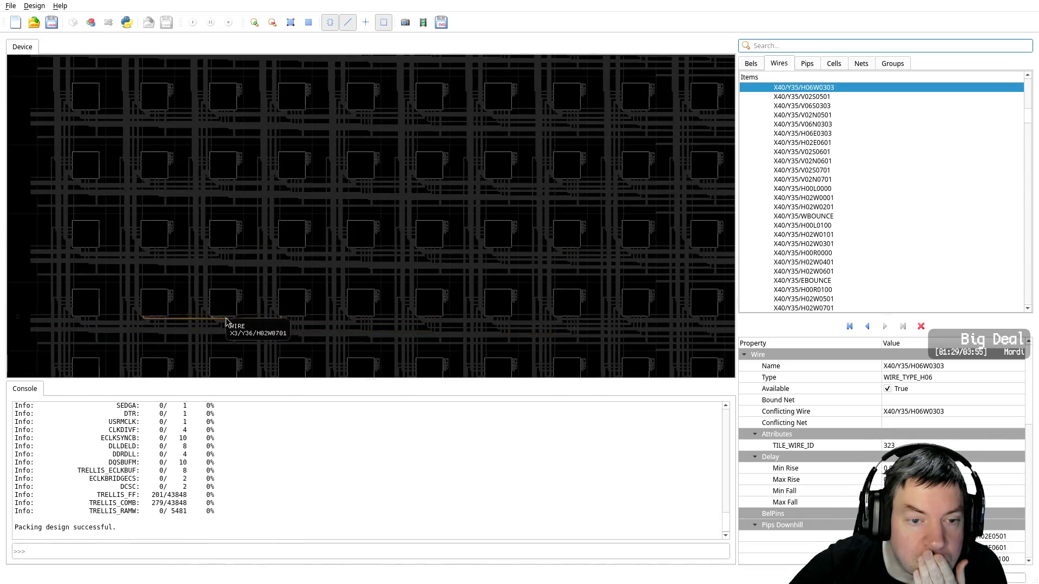
pyautogui.scroll(-2, 263, 311)
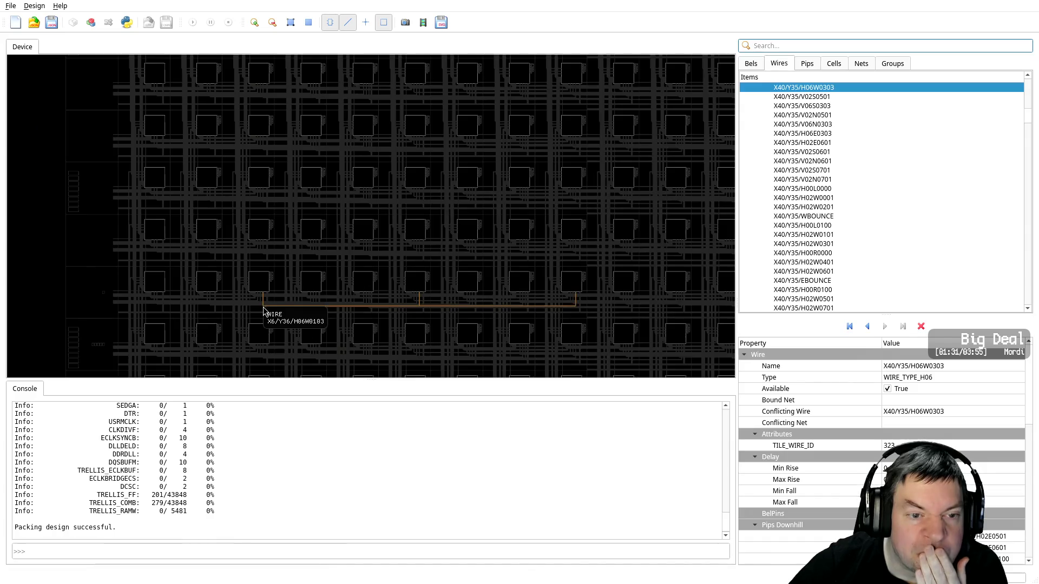
pyautogui.scroll(-1, 130, 204)
pyautogui.scroll(1, 124, 213)
pyautogui.scroll(1, 274, 234)
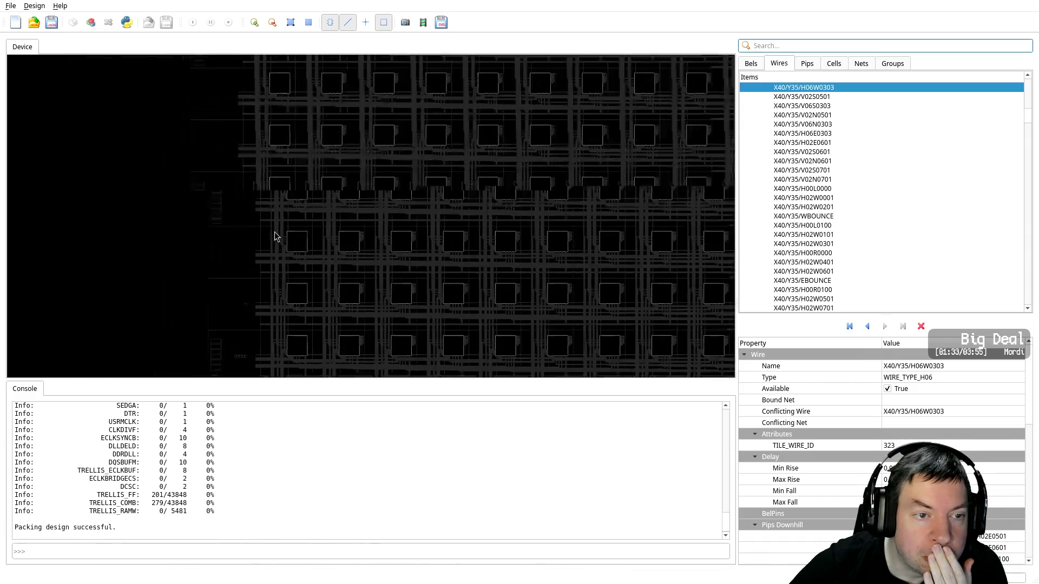
pyautogui.scroll(1, 308, 239)
pyautogui.scroll(1, 263, 242)
pyautogui.scroll(1, 262, 242)
pyautogui.scroll(1, 167, 232)
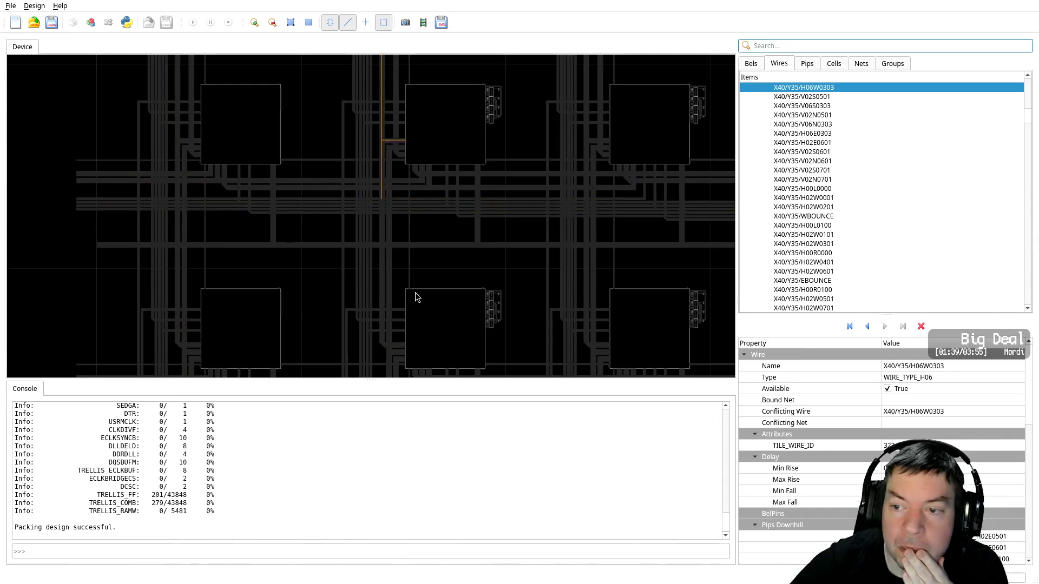
pyautogui.click(742, 67)
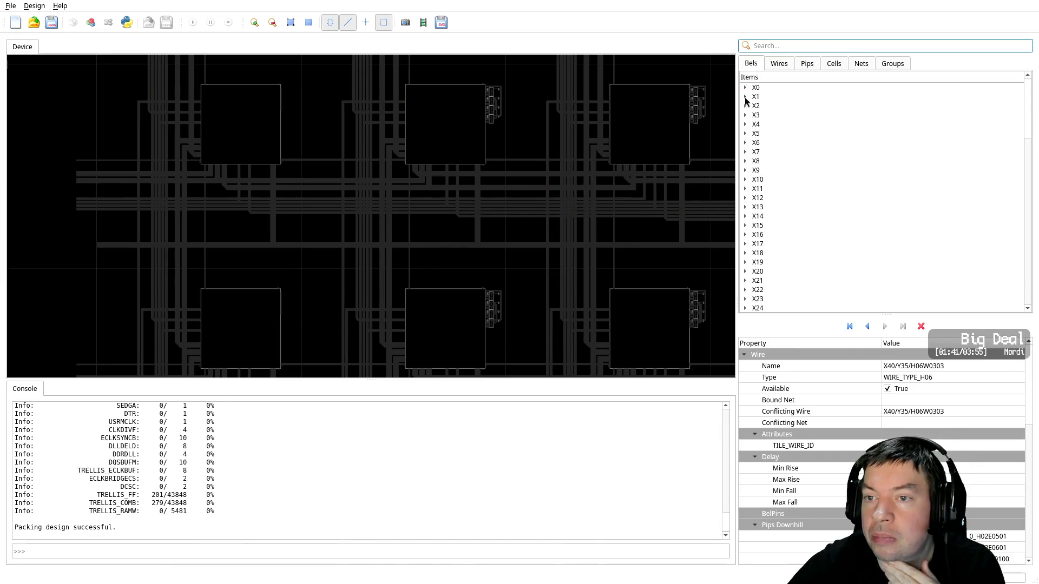
# Scroll through the Bels list and switch to the list of cells
pyautogui.moveTo(1033, 122); pyautogui.dragTo(1029, 323)
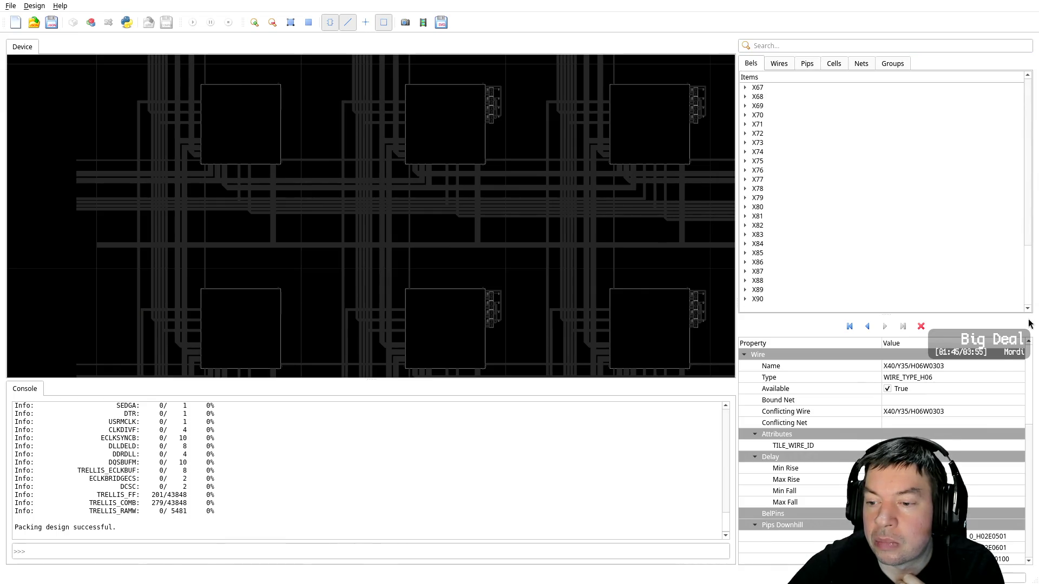
pyautogui.moveTo(1032, 295); pyautogui.dragTo(1023, 88)
pyautogui.click(838, 64)
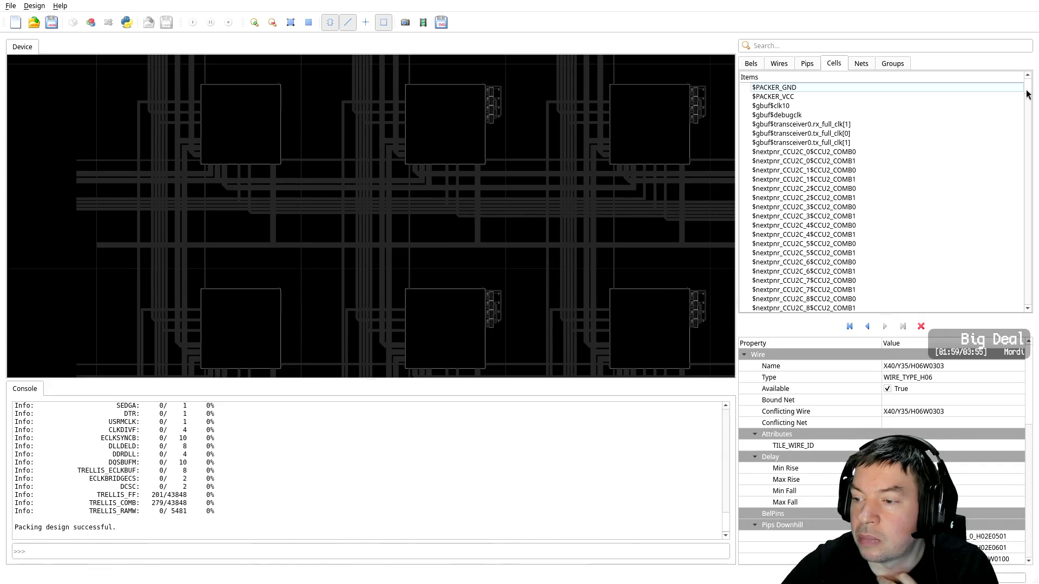
# Select net $glbnet$clk10 in the Nets list and zoom out the device view
pyautogui.click(868, 63)
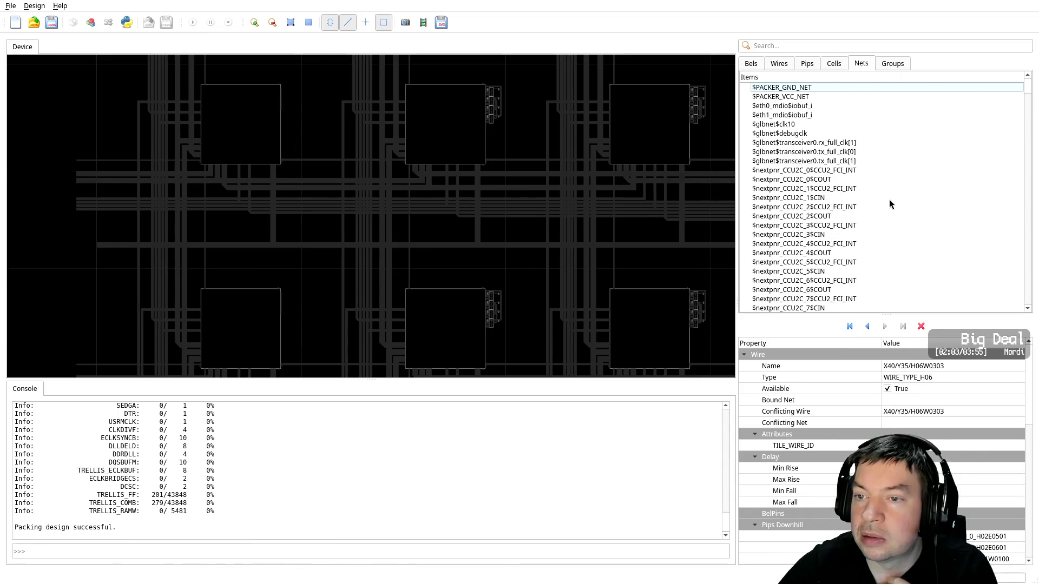
pyautogui.click(763, 125)
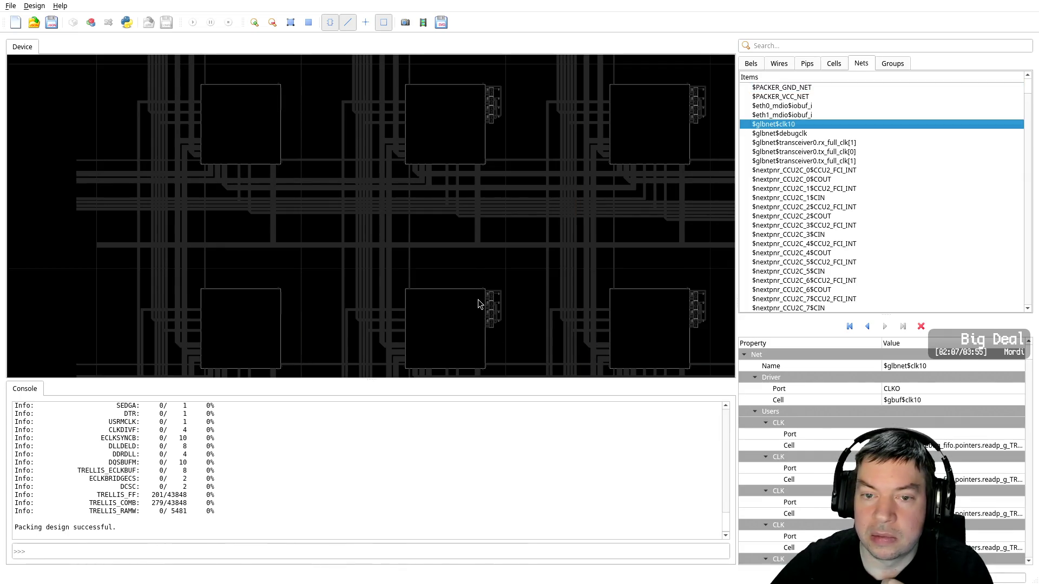
pyautogui.scroll(-1, 490, 287)
pyautogui.scroll(-2, 500, 268)
pyautogui.scroll(-2, 506, 252)
pyautogui.scroll(-1, 509, 248)
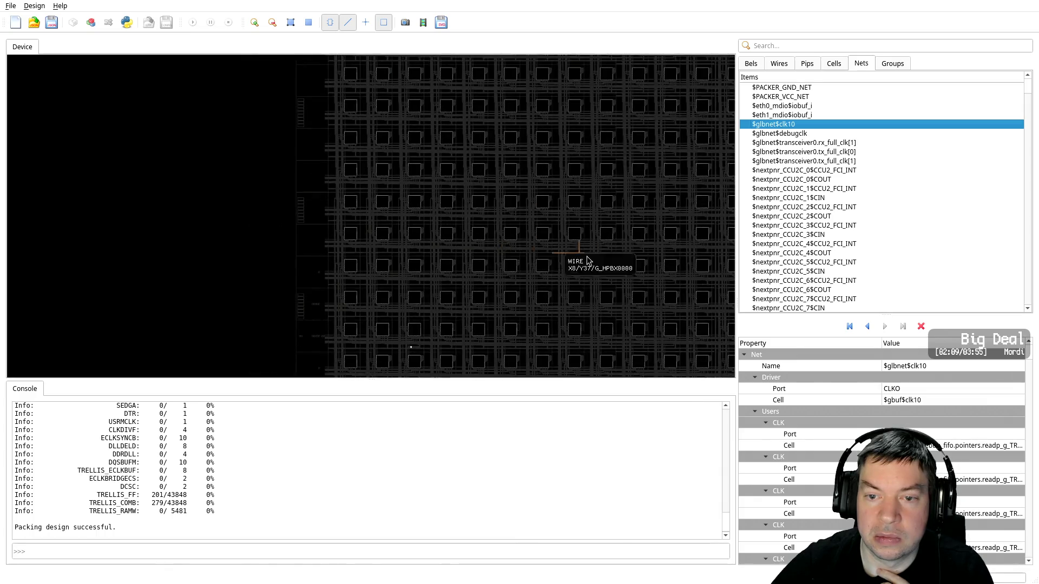
pyautogui.scroll(-2, 638, 261)
pyautogui.scroll(-1, 639, 262)
pyautogui.scroll(-1, 639, 262)
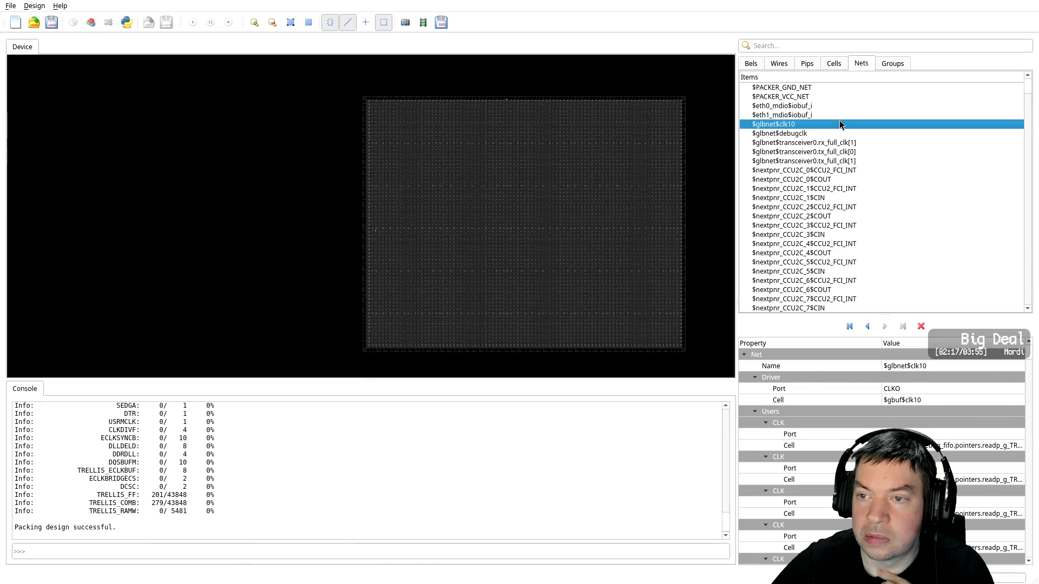
pyautogui.rightClick(811, 122)
# Highlight $glbnet$clk10, trying Group 0, Group 1 and another highlight group
pyautogui.moveTo(863, 116)
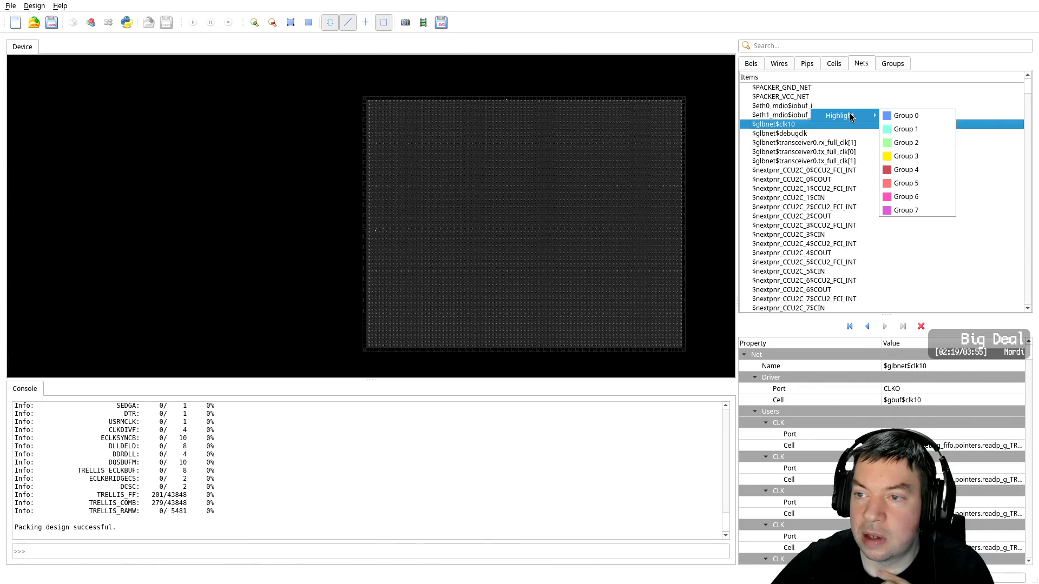
pyautogui.click(912, 117)
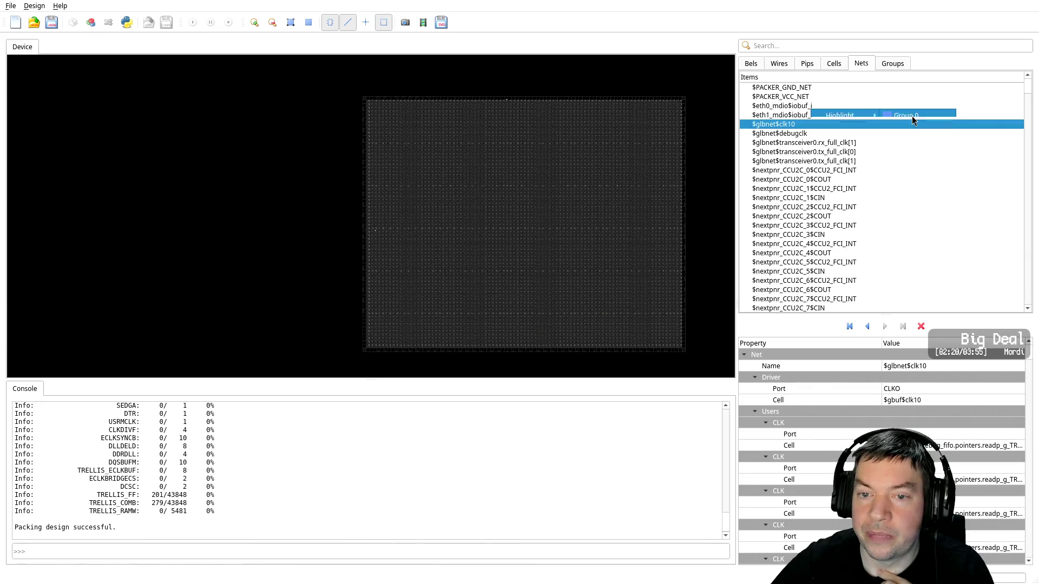
pyautogui.rightClick(808, 123)
pyautogui.moveTo(836, 119)
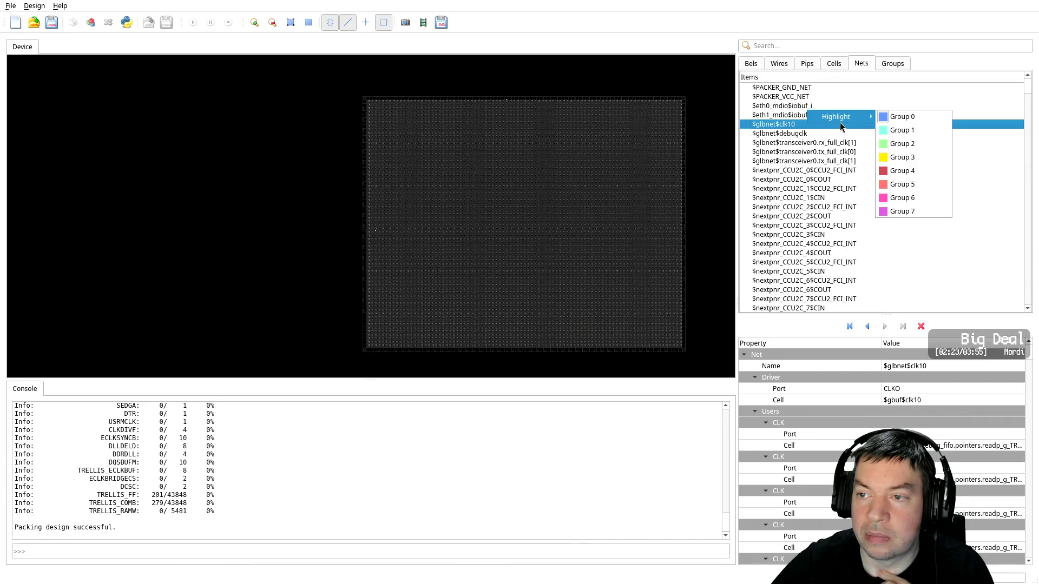
pyautogui.click(898, 134)
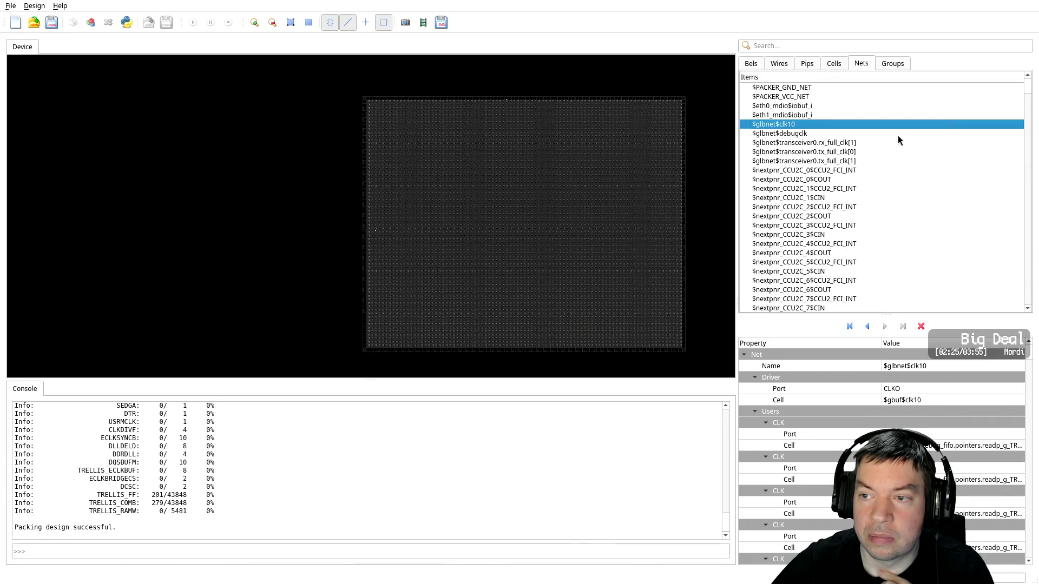
pyautogui.rightClick(849, 126)
pyautogui.moveTo(875, 126)
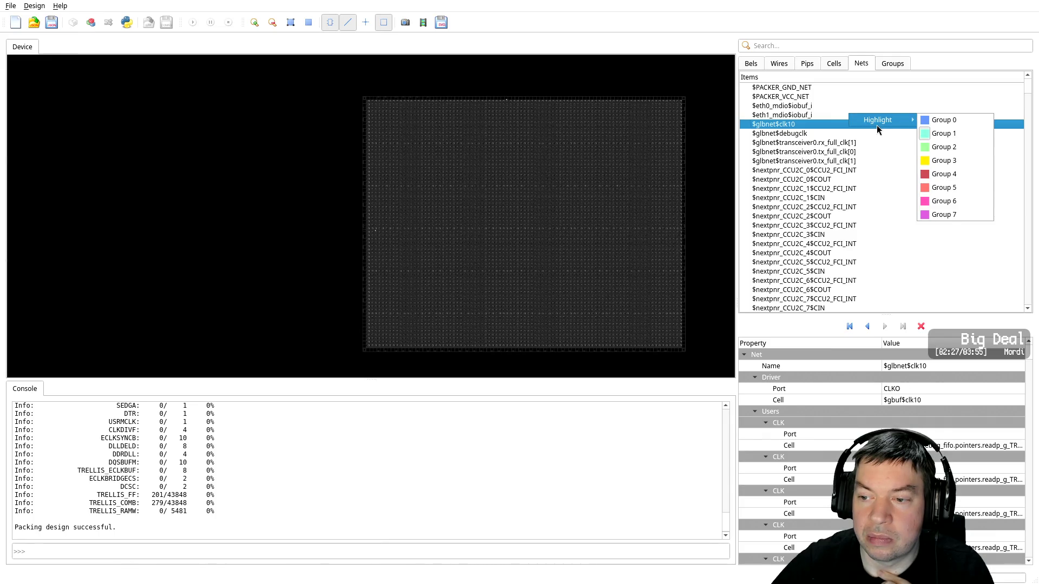
pyautogui.click(822, 125)
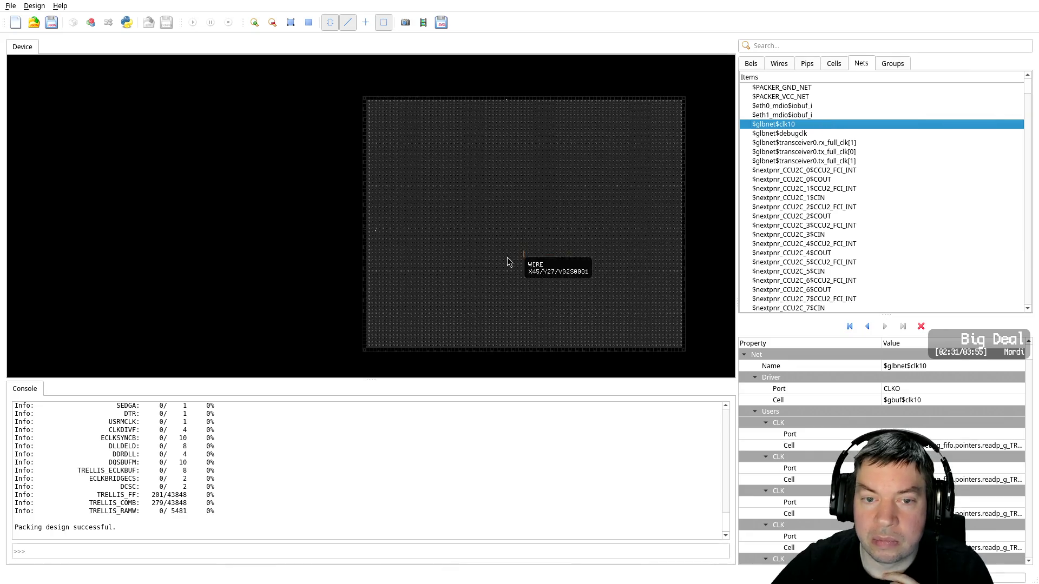
# Highlight the $glbnet$transceiver0.rx_full_clk[1] net as Group 6 and zoom into the device grid
pyautogui.scroll(2, 451, 254)
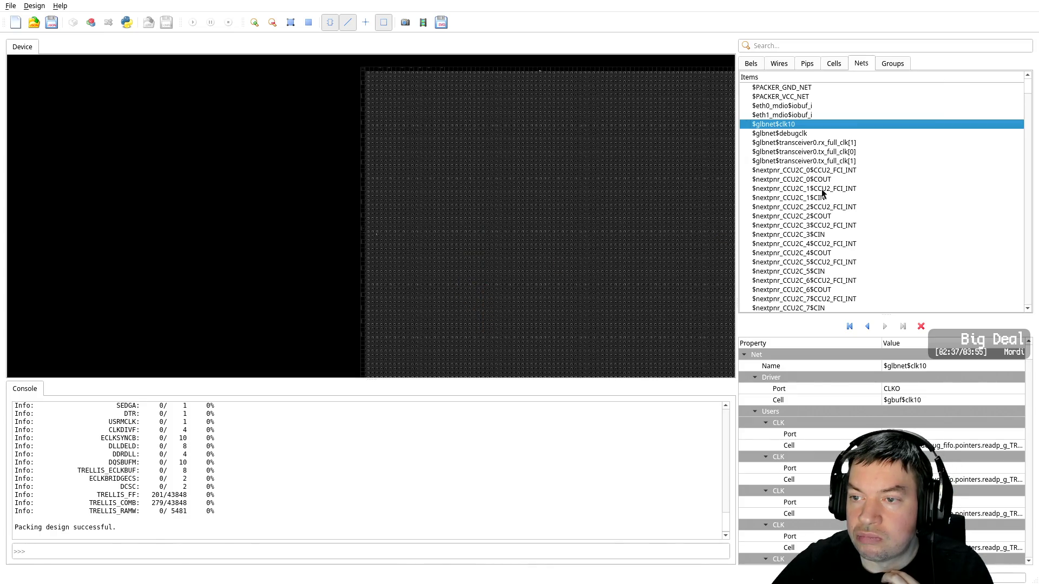
pyautogui.rightClick(813, 144)
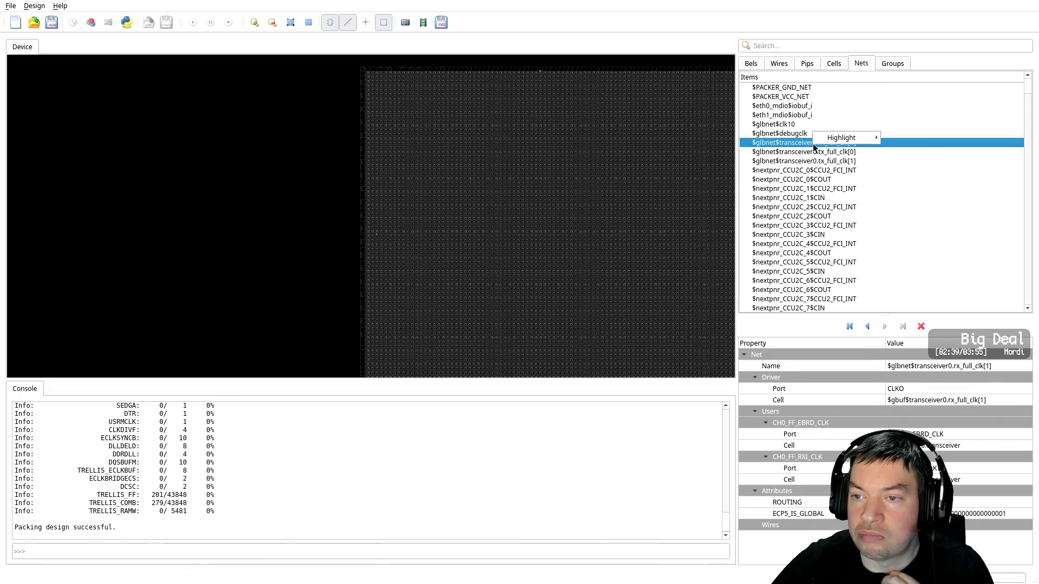
pyautogui.moveTo(866, 137)
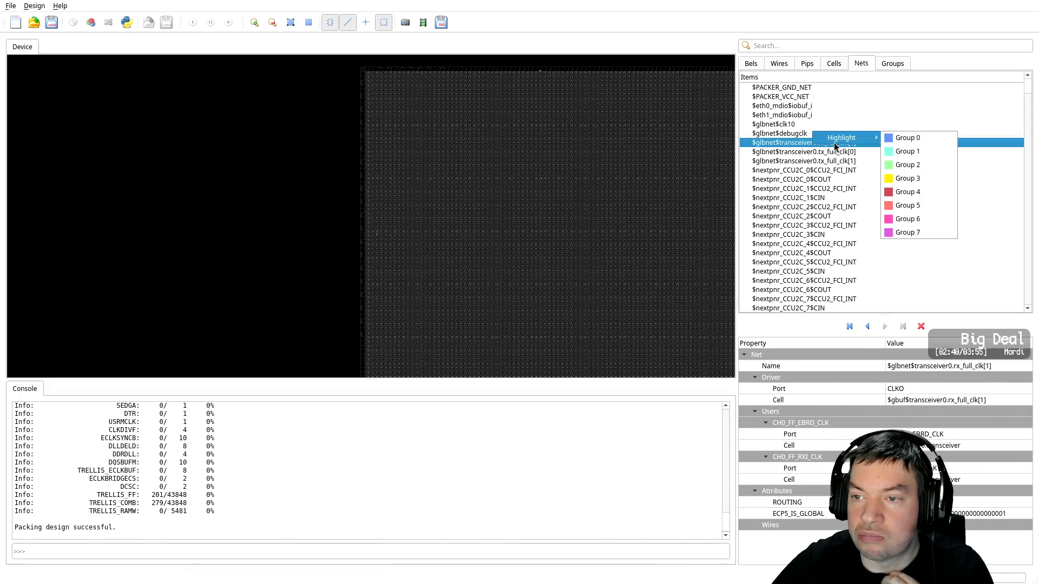
pyautogui.click(918, 220)
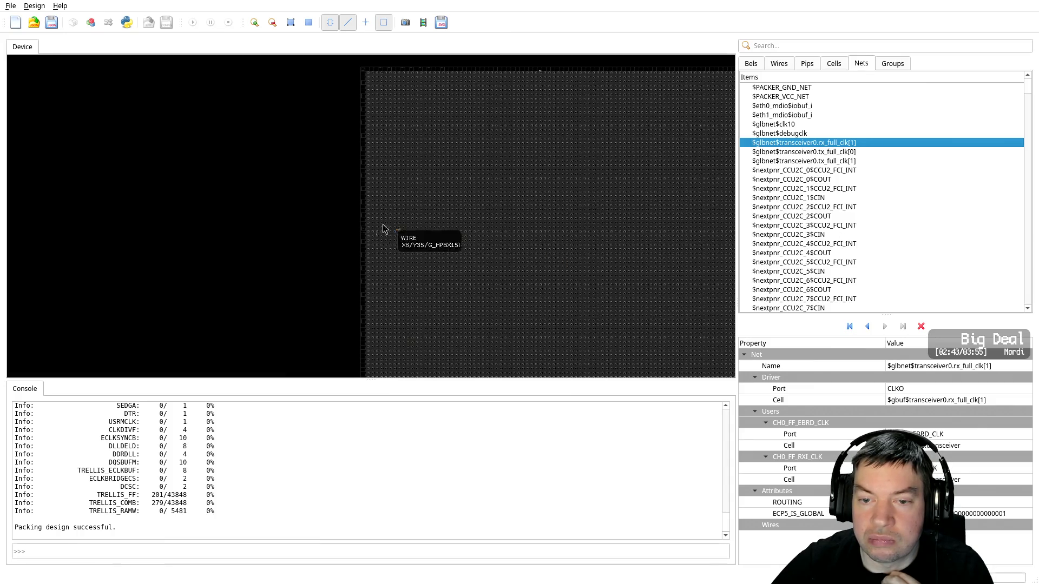
pyautogui.moveTo(309, 250); pyautogui.dragTo(139, 157, button='middle')
pyautogui.scroll(2, 129, 244)
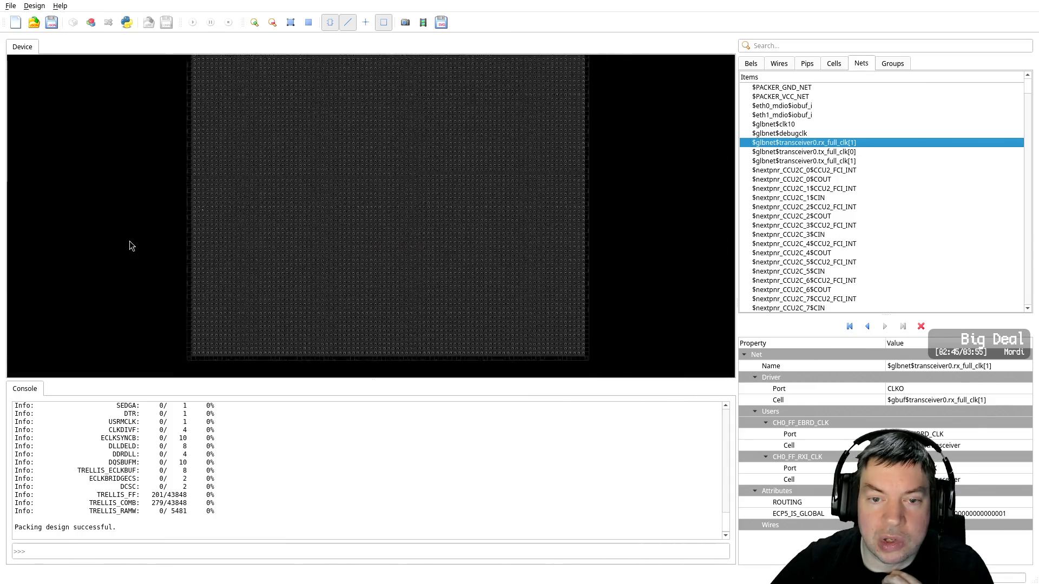
pyautogui.scroll(1, 155, 251)
pyautogui.scroll(2, 216, 246)
pyautogui.scroll(1, 325, 260)
pyautogui.scroll(2, 364, 280)
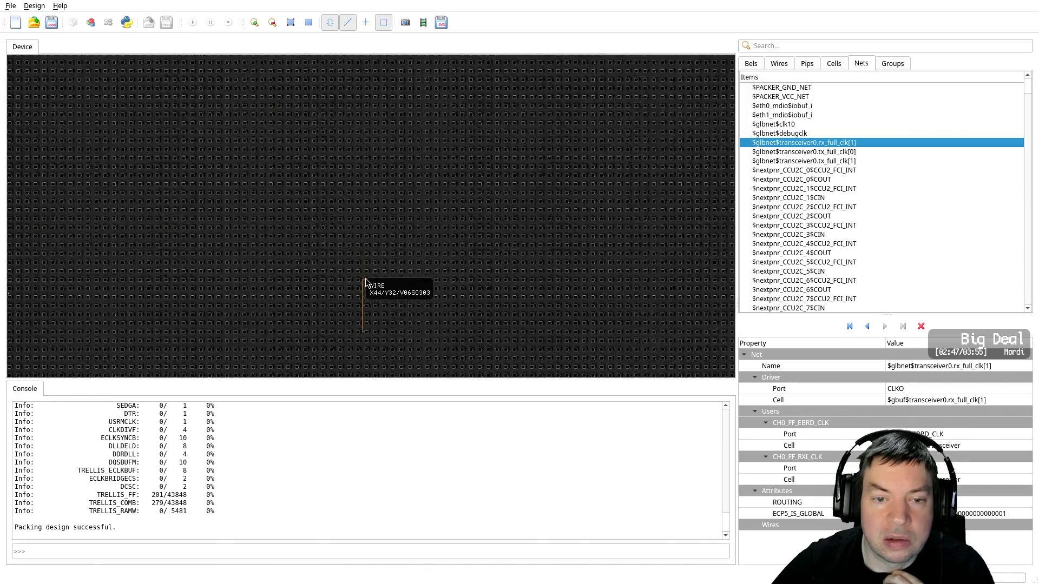
pyautogui.scroll(2, 364, 281)
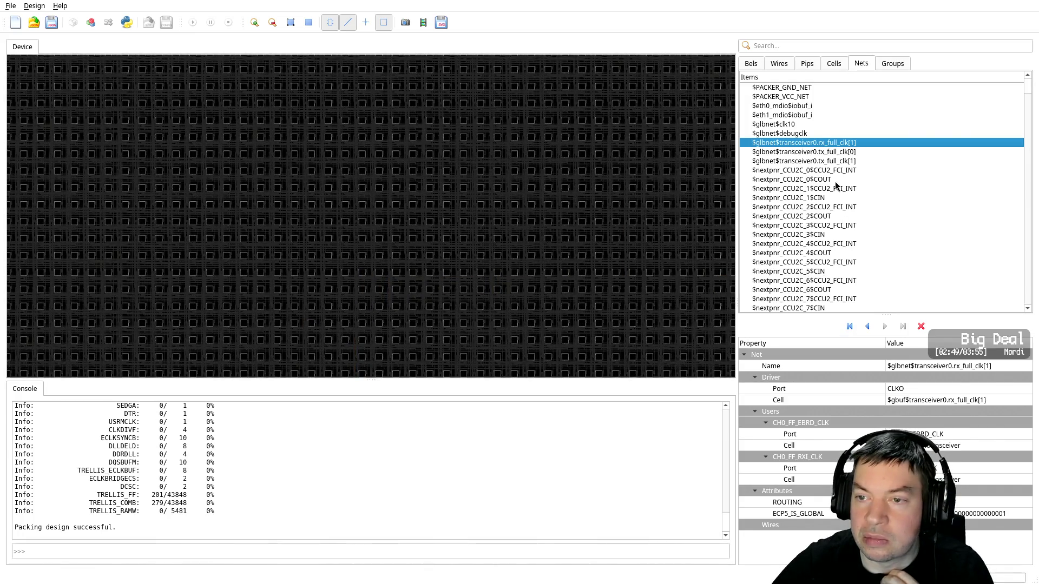
# Check the highlight groups list, then add the rx_full_clk[1] net to a highlight group
pyautogui.click(892, 63)
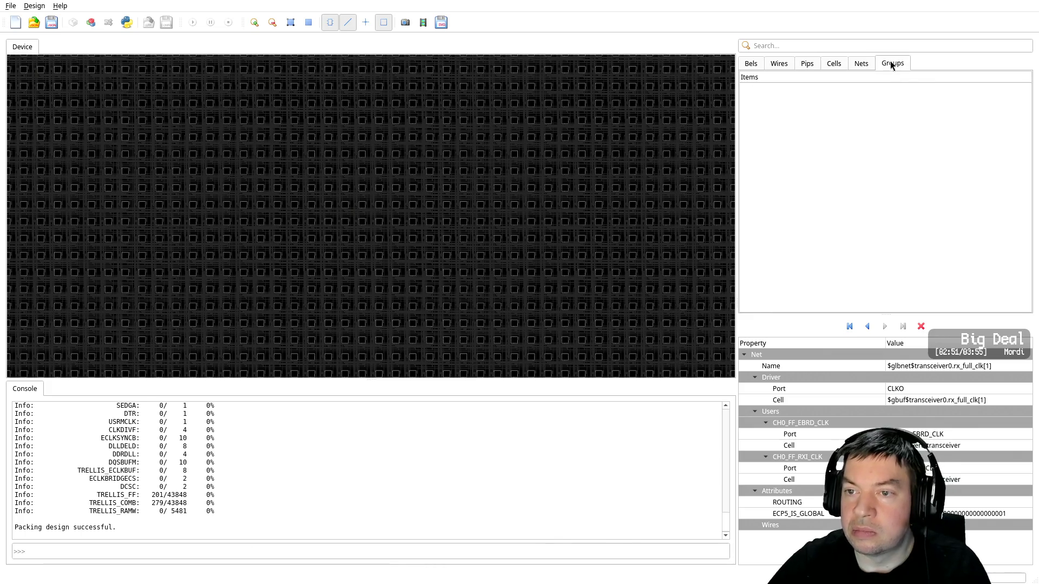
pyautogui.click(863, 64)
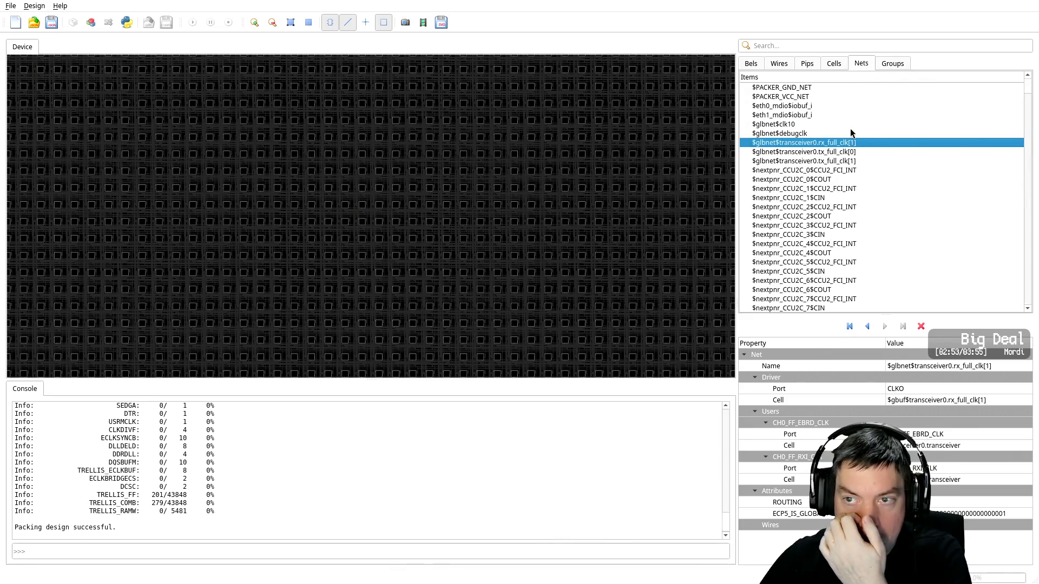
pyautogui.rightClick(821, 142)
pyautogui.moveTo(821, 139)
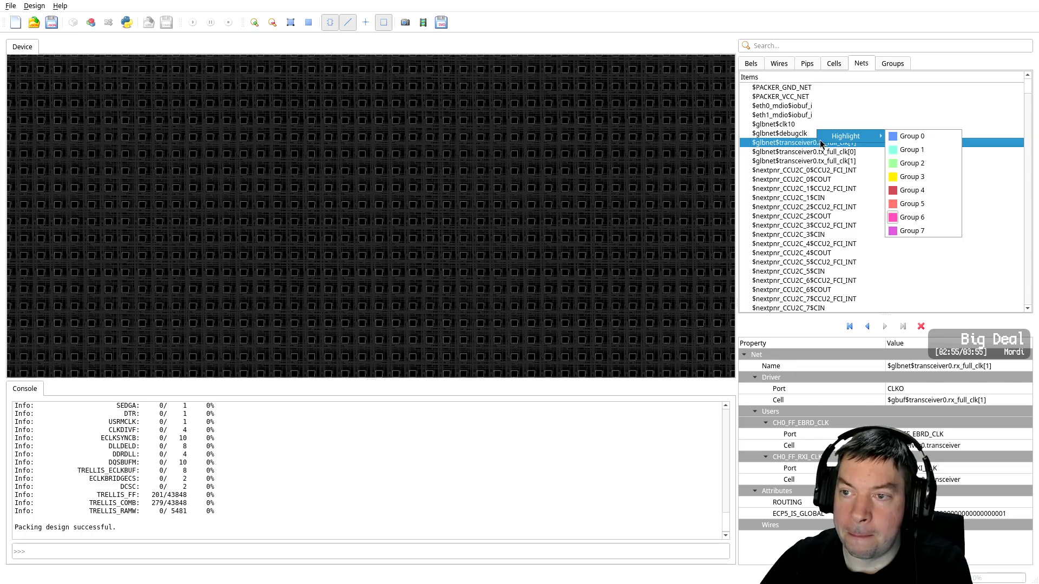
pyautogui.click(641, 307)
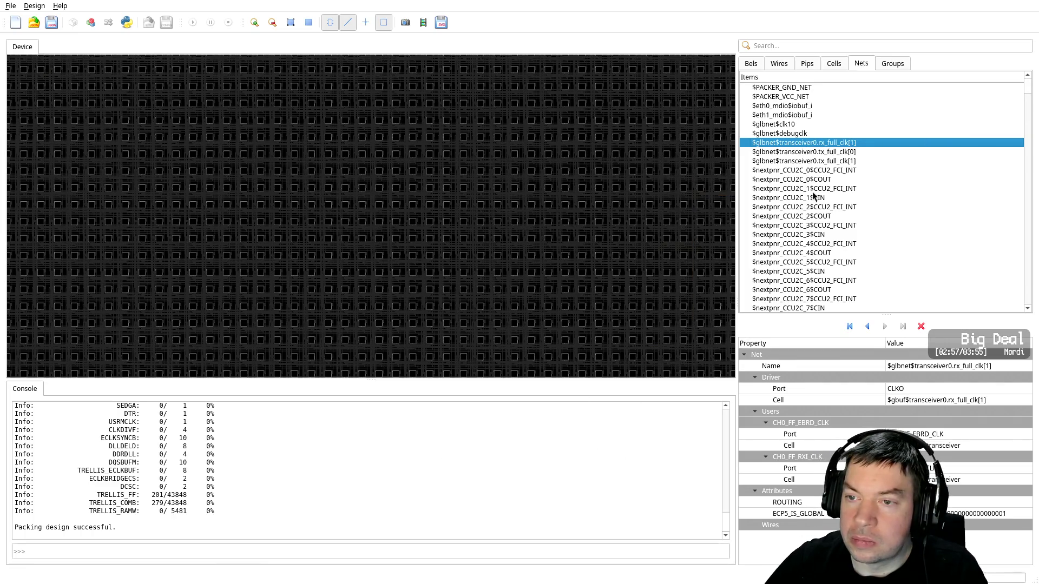
# Browse the Pips, Wires and Cells lists, ending on the cells
pyautogui.click(807, 63)
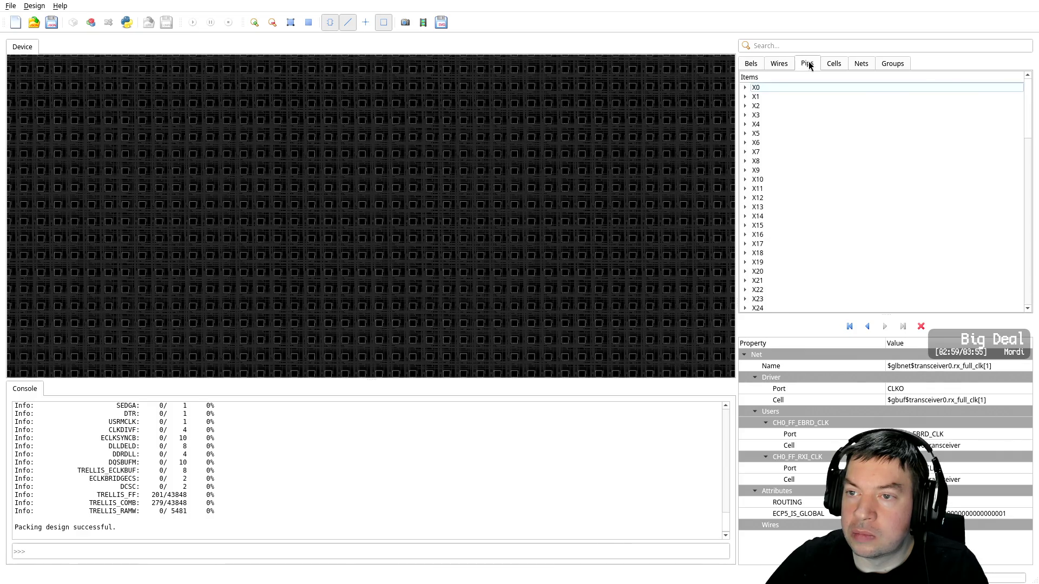
pyautogui.click(780, 65)
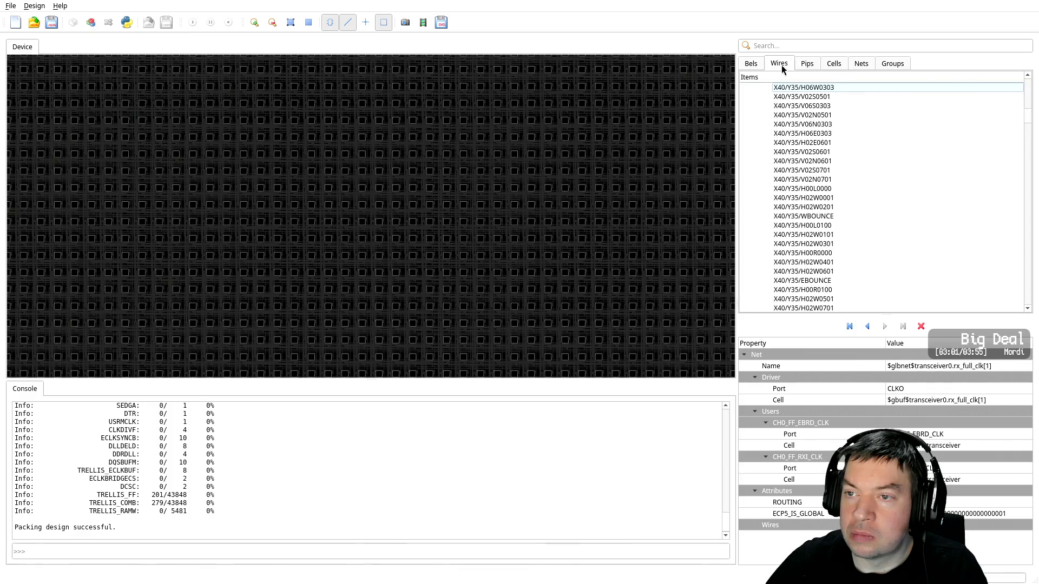
pyautogui.click(829, 65)
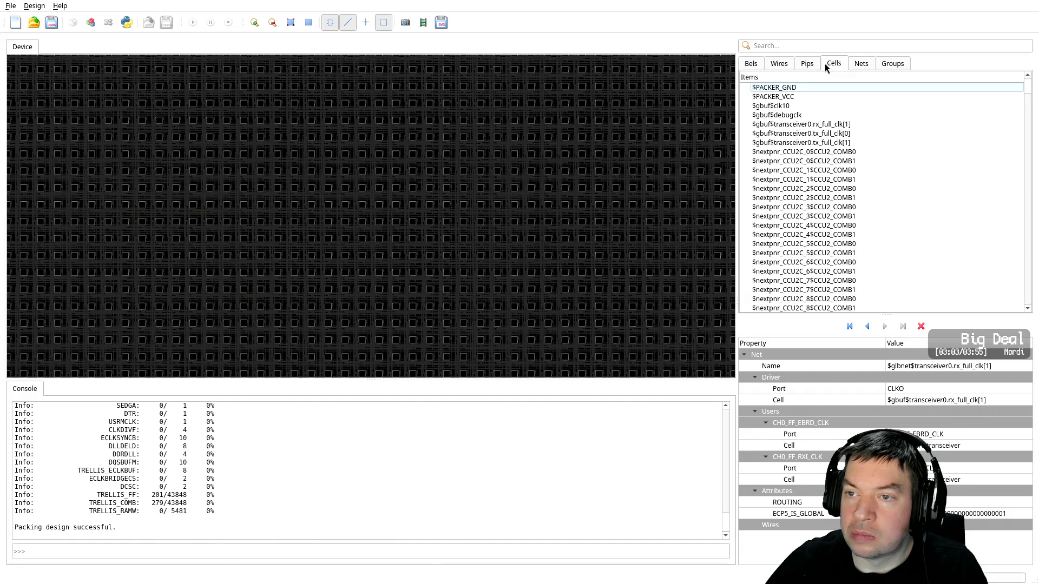
pyautogui.click(808, 64)
pyautogui.click(787, 66)
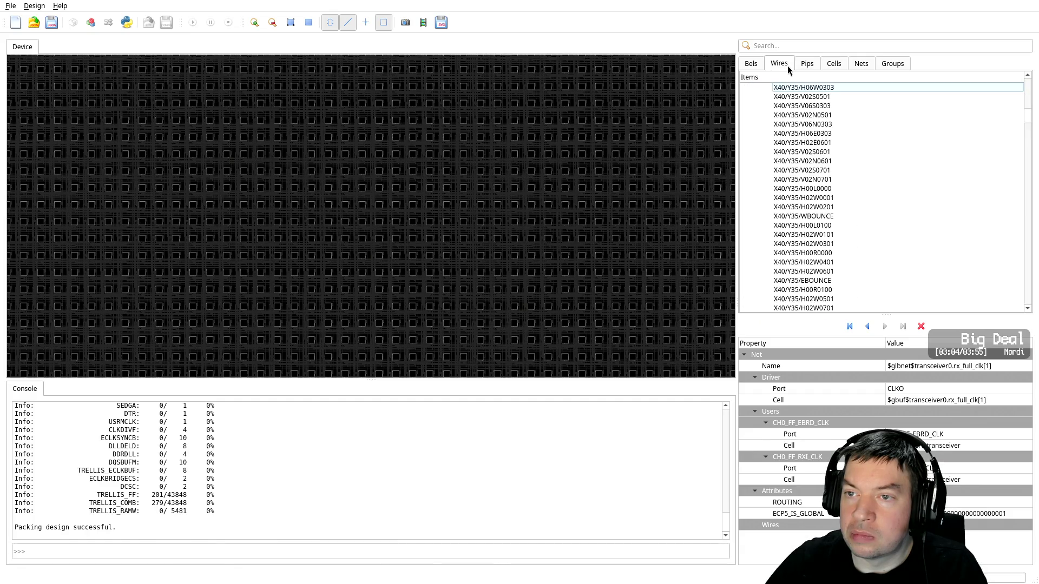
pyautogui.click(833, 66)
pyautogui.scroll(-5, 949, 229)
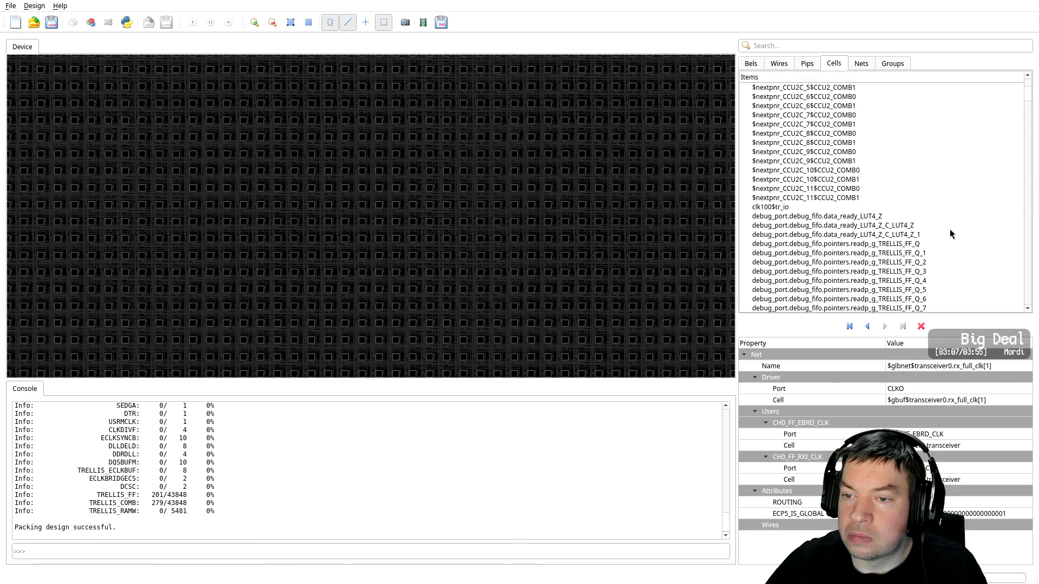
# Inspect clk100$tr_io, put data_ready_LUT4_Z into highlight Group 0, and run placement
pyautogui.click(763, 209)
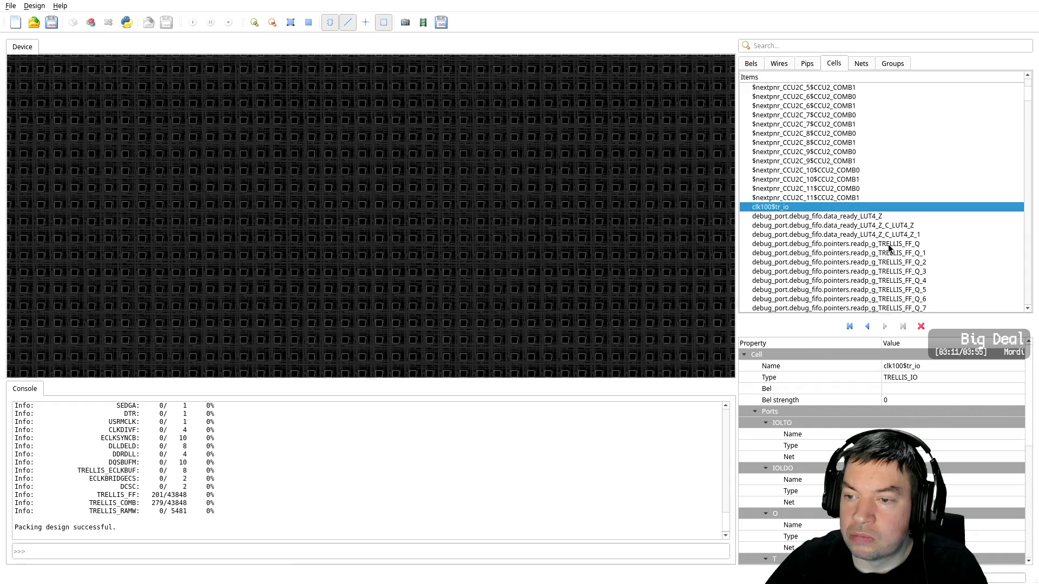
pyautogui.click(885, 218)
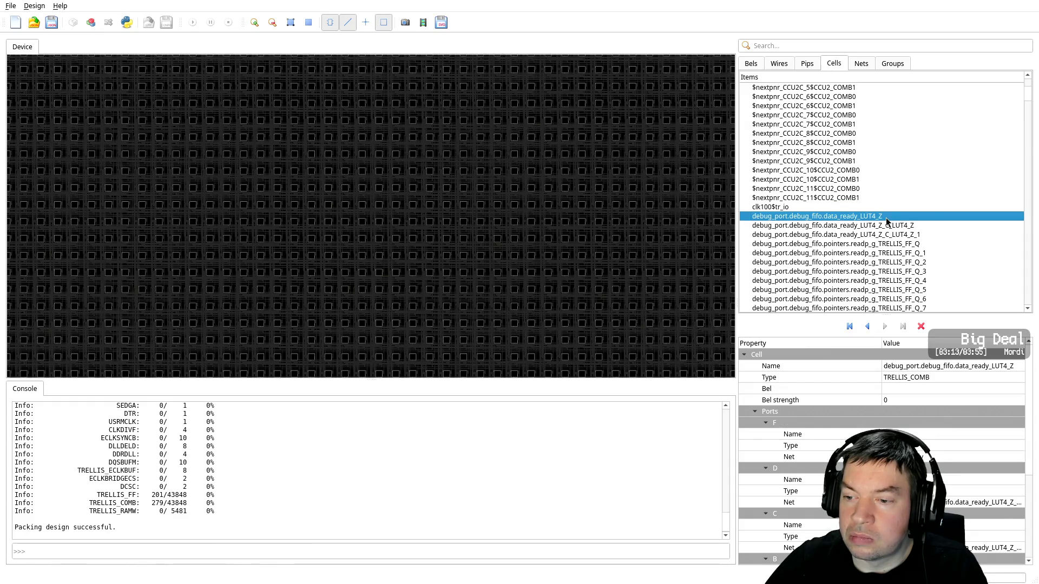
pyautogui.rightClick(876, 217)
pyautogui.moveTo(930, 211)
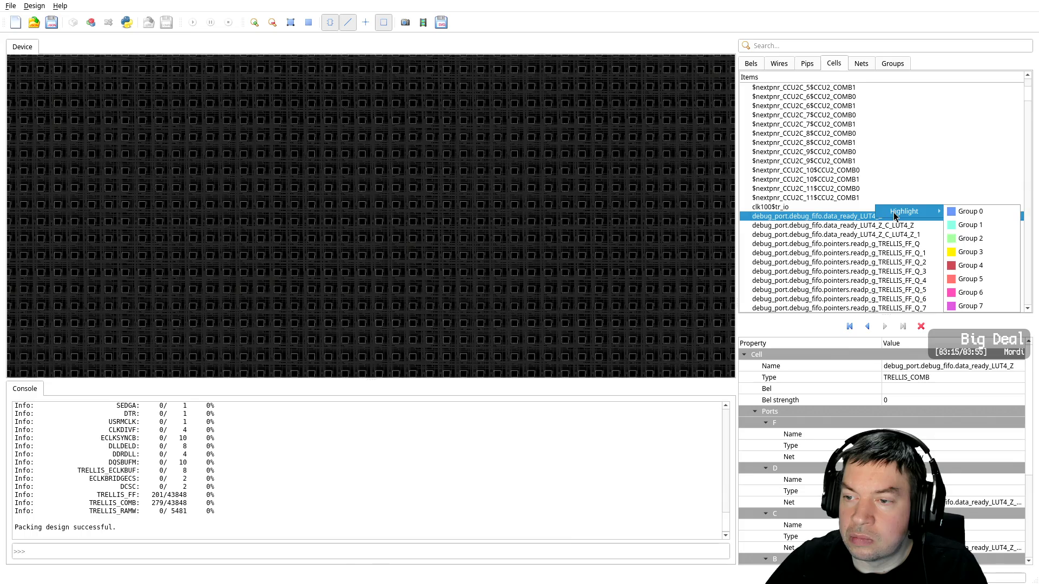
pyautogui.click(975, 212)
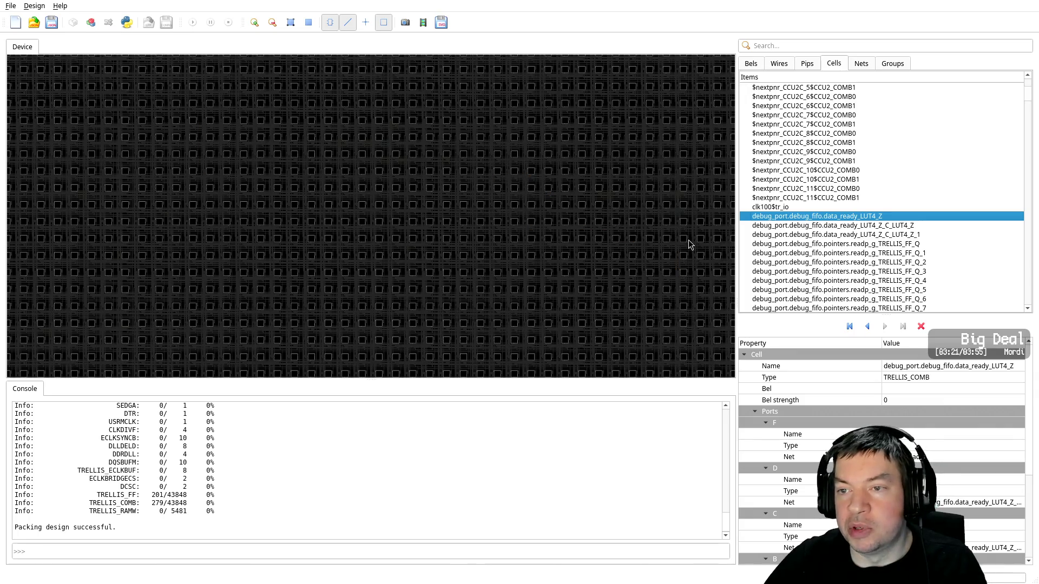
pyautogui.click(91, 22)
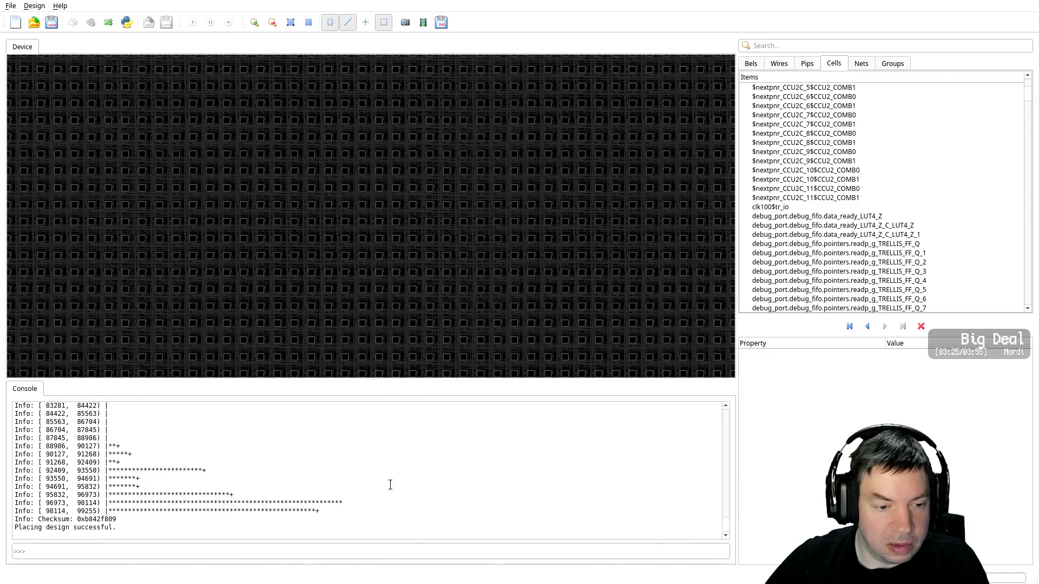
# Zoom out the placed design and list its nets, starting with $PACKER_GND_NET
pyautogui.scroll(-2, 651, 291)
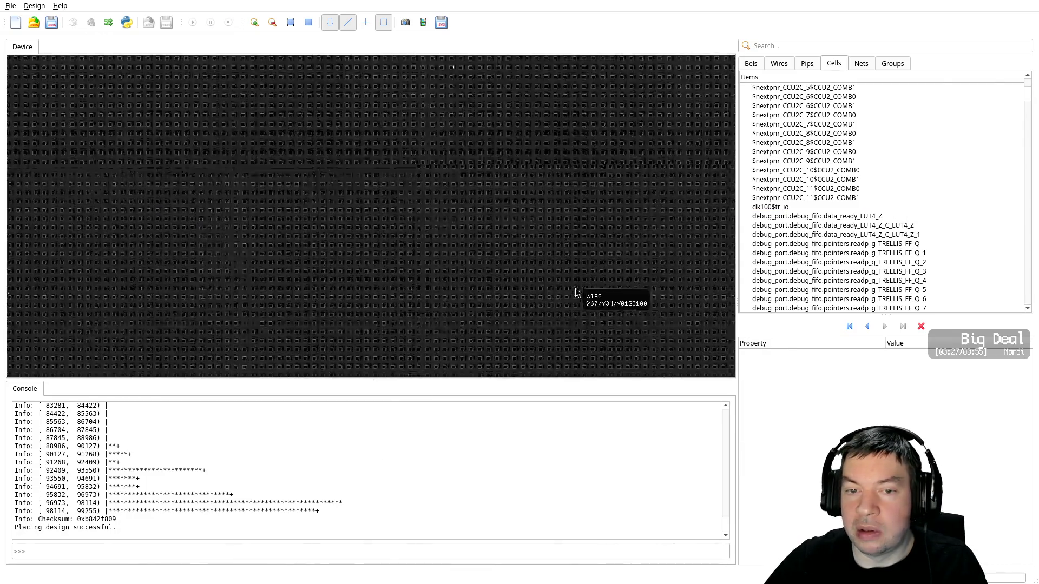
pyautogui.scroll(-2, 524, 284)
pyautogui.scroll(-2, 525, 283)
pyautogui.scroll(-1, 328, 187)
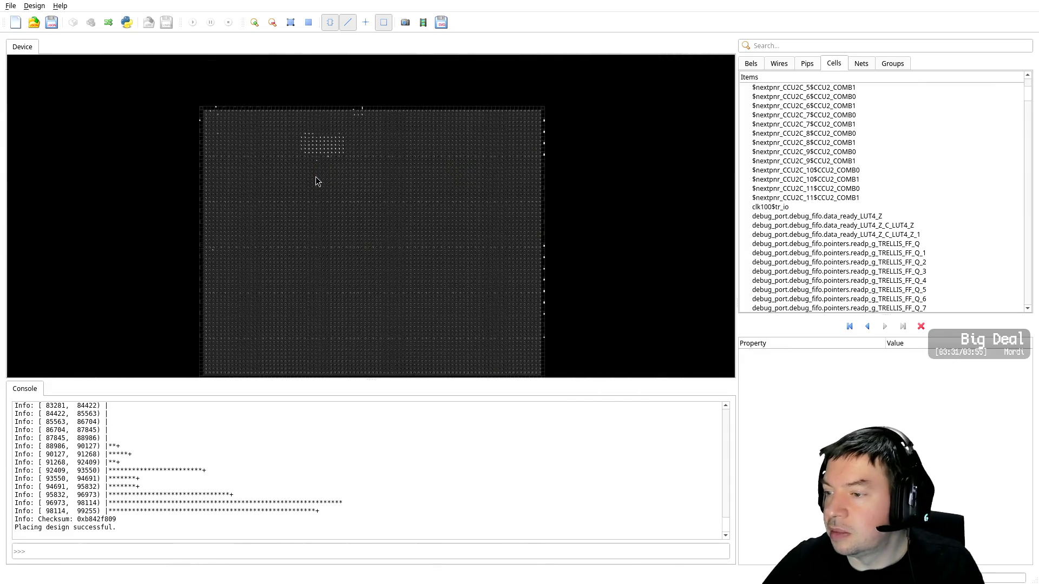
pyautogui.click(862, 65)
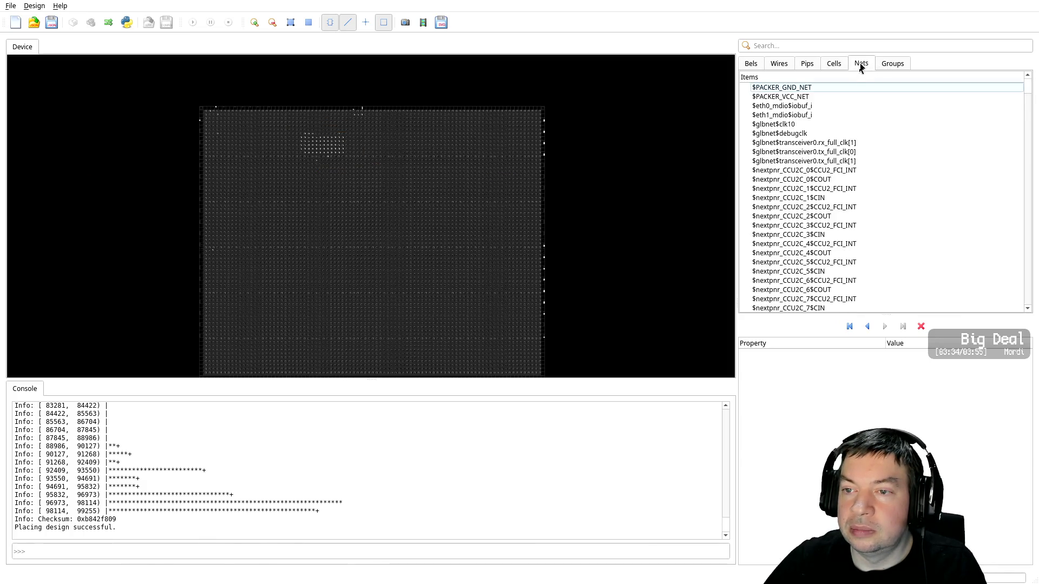
# Select the $glbnet$clk10 net and add it to highlight Group 0
pyautogui.click(775, 125)
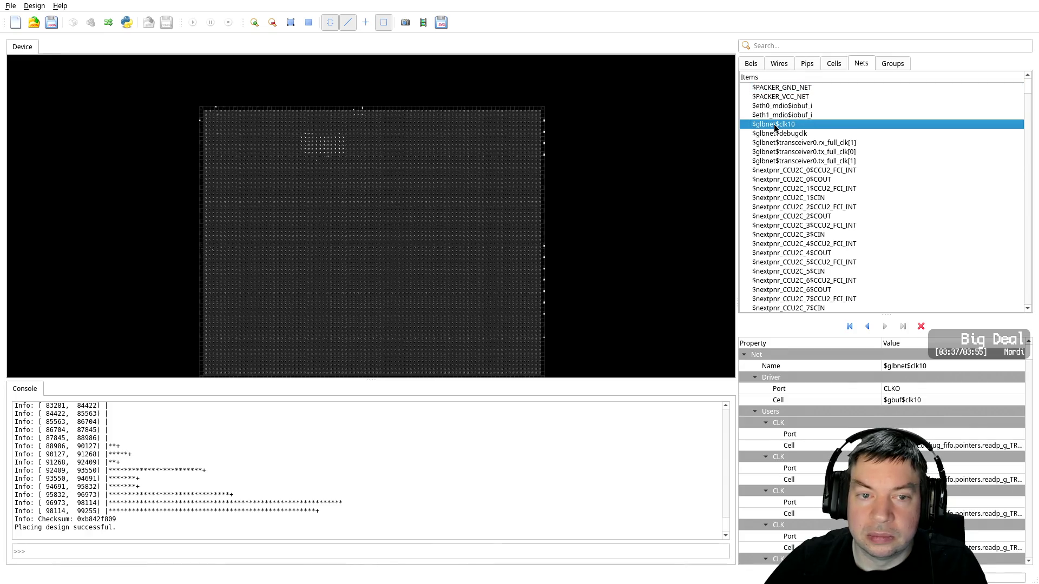
pyautogui.rightClick(775, 126)
pyautogui.moveTo(812, 124)
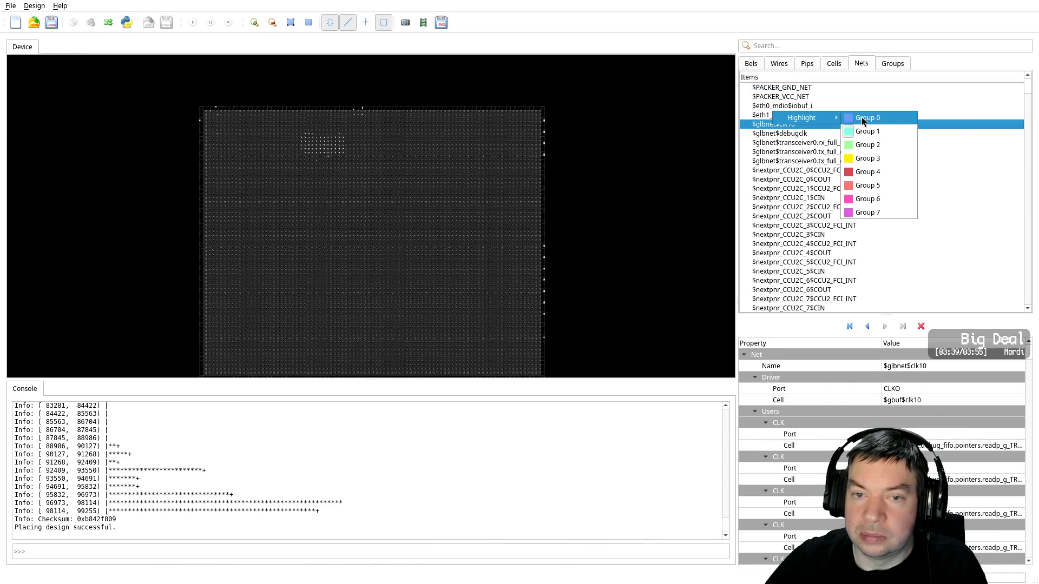
pyautogui.click(864, 122)
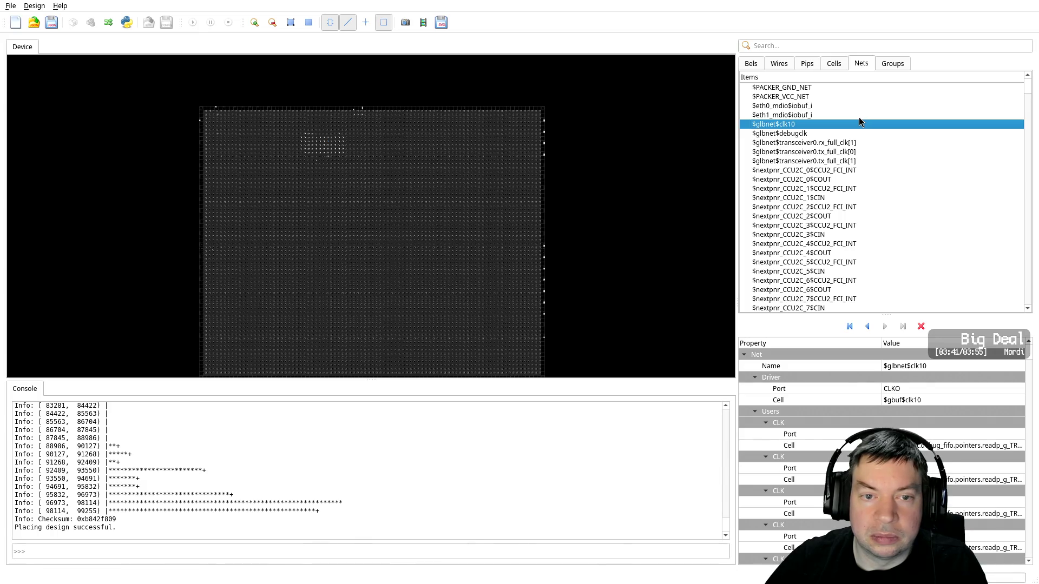
# Zoom into the chip's top edge to examine the highlighted clk10 routing tiles
pyautogui.scroll(2, 325, 147)
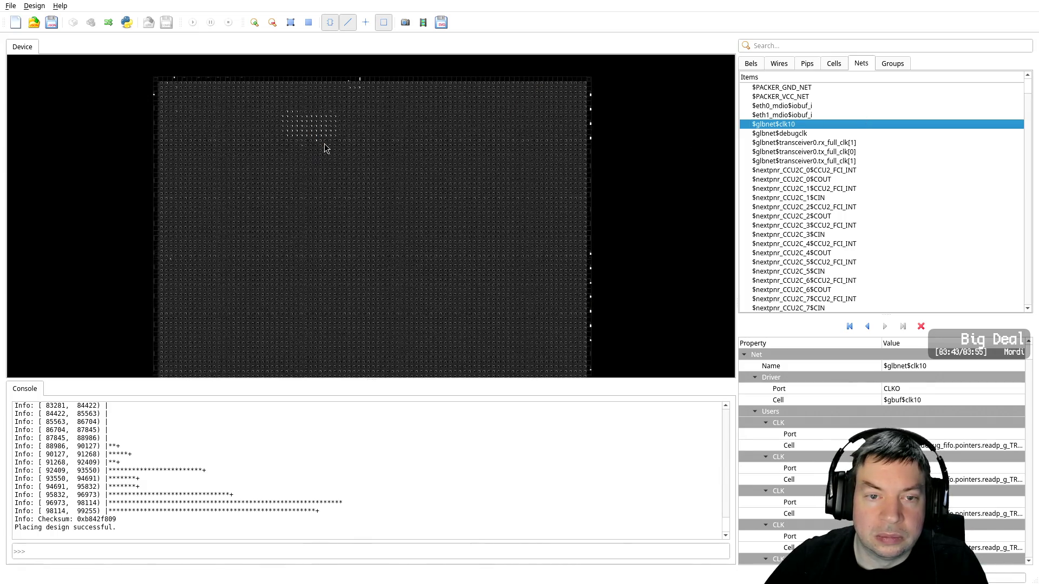
pyautogui.scroll(1, 319, 130)
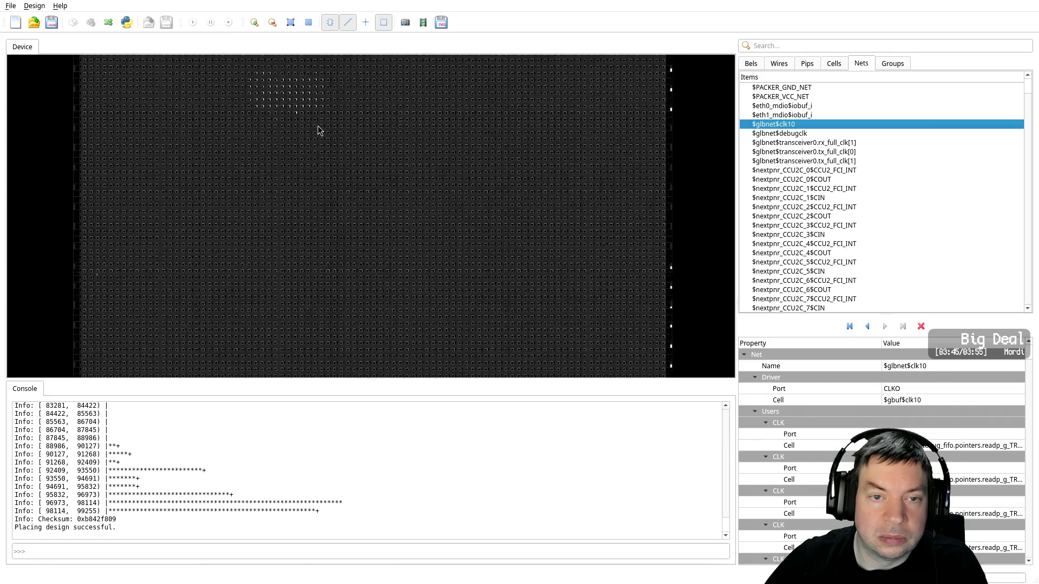
pyautogui.moveTo(331, 143); pyautogui.dragTo(410, 273, button='middle')
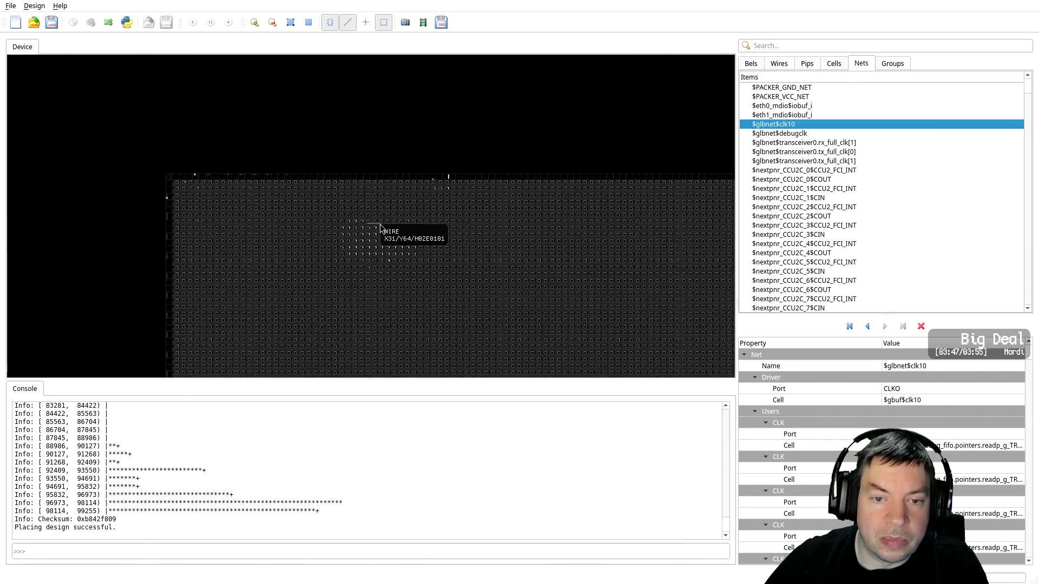
pyautogui.scroll(1, 383, 227)
pyautogui.scroll(1, 398, 271)
pyautogui.scroll(1, 441, 285)
pyautogui.scroll(1, 464, 292)
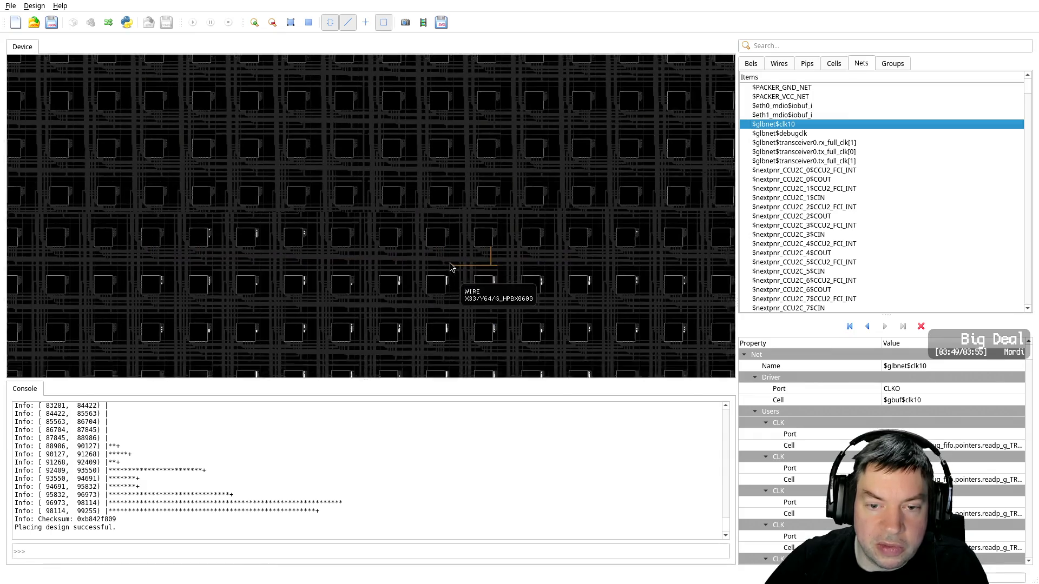
pyautogui.scroll(1, 381, 191)
pyautogui.scroll(2, 381, 206)
pyautogui.scroll(1, 352, 216)
pyautogui.scroll(1, 324, 204)
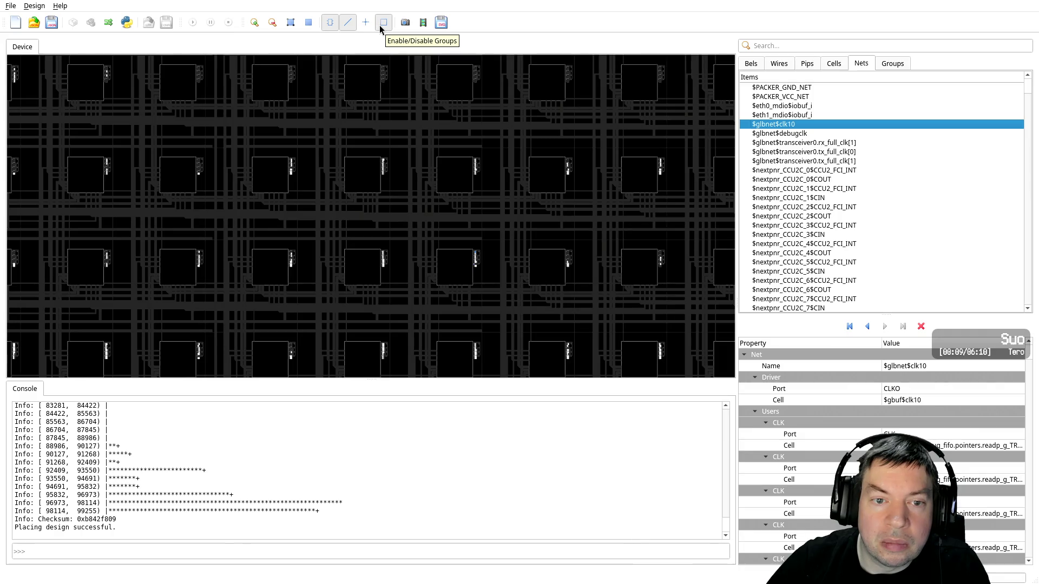
pyautogui.click(367, 26)
pyautogui.click(349, 27)
pyautogui.click(331, 24)
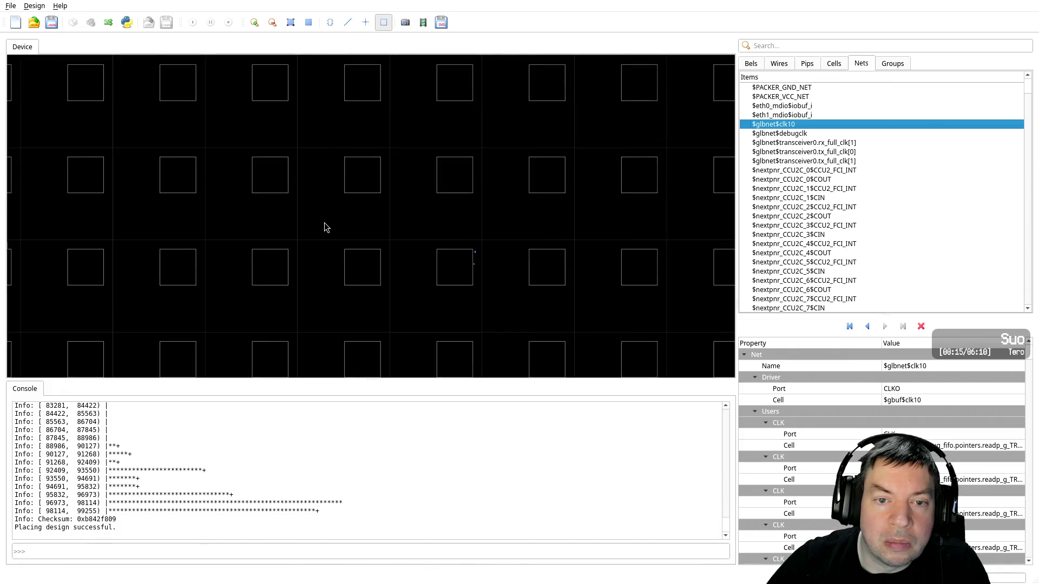
pyautogui.scroll(2, 482, 263)
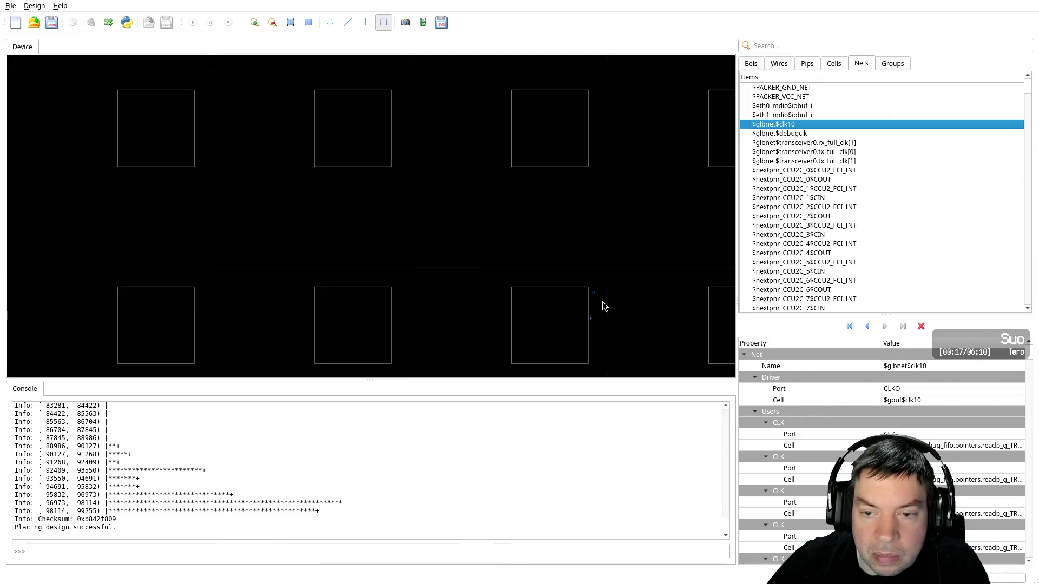
pyautogui.scroll(1, 466, 246)
pyautogui.scroll(2, 518, 260)
pyautogui.scroll(2, 525, 269)
pyautogui.moveTo(619, 279); pyautogui.dragTo(278, 158, button='right')
pyautogui.scroll(1, 471, 170)
pyautogui.scroll(2, 525, 171)
pyautogui.scroll(-2, 524, 172)
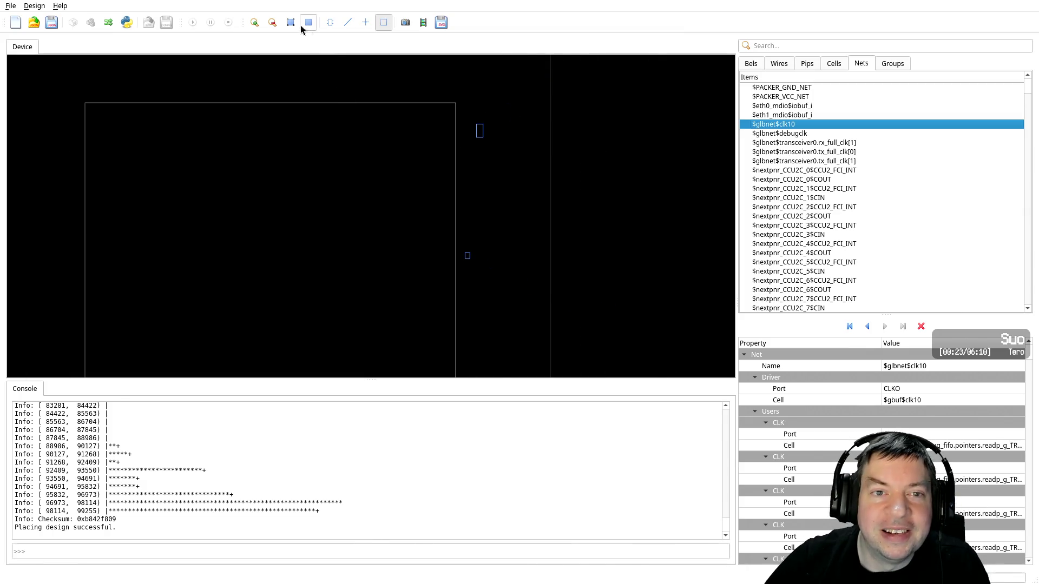
pyautogui.click(335, 25)
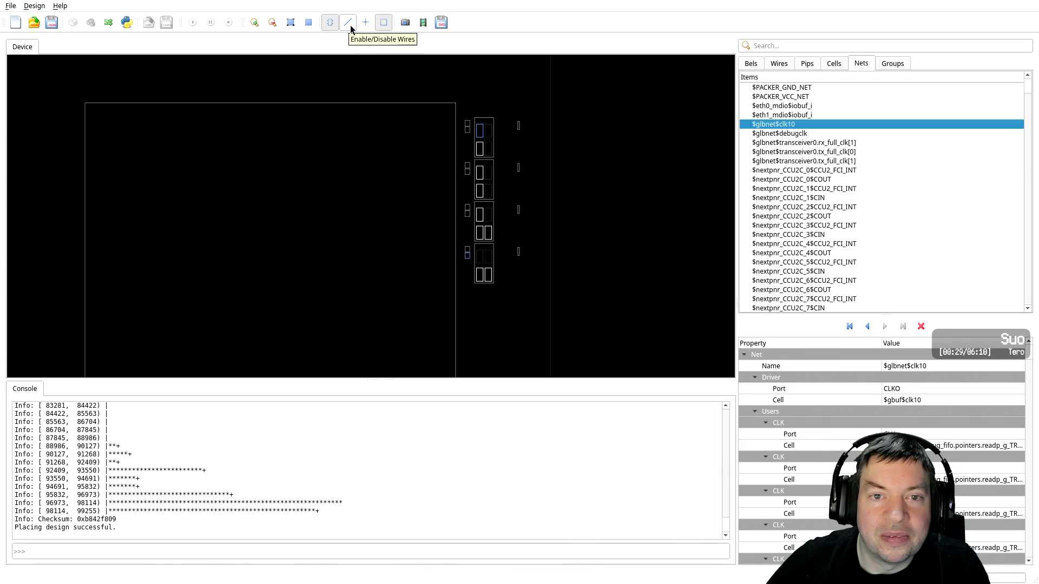
pyautogui.click(351, 26)
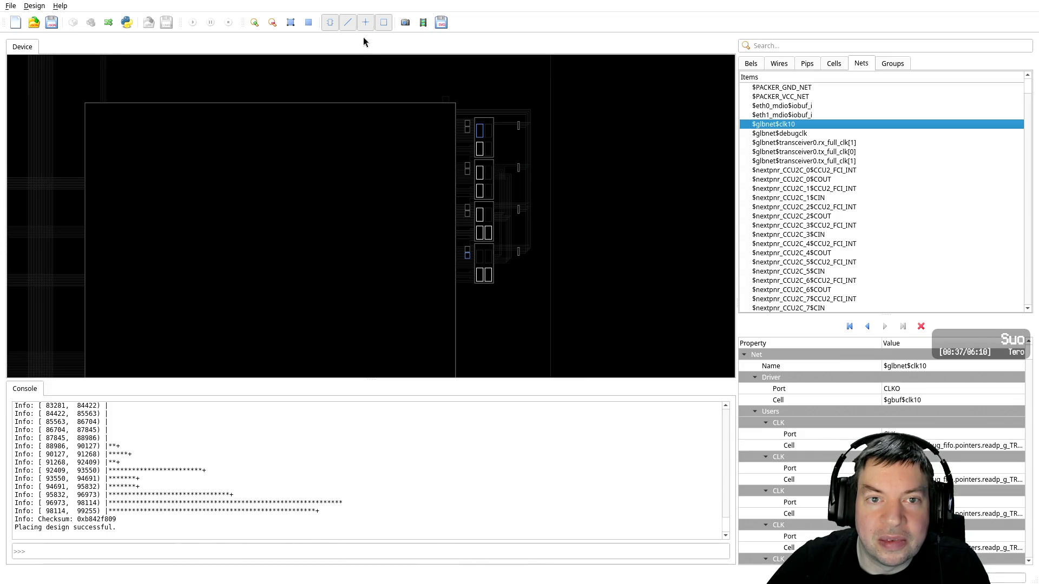
pyautogui.click(388, 26)
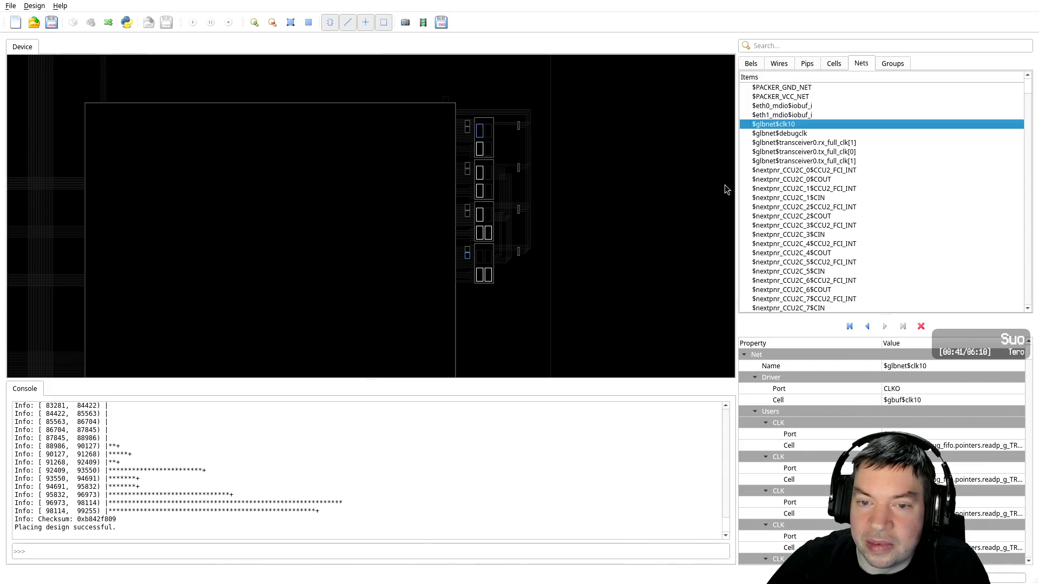
pyautogui.scroll(2, 514, 262)
pyautogui.scroll(-2, 595, 275)
pyautogui.scroll(1, 541, 278)
pyautogui.scroll(1, 595, 292)
pyautogui.moveTo(656, 308); pyautogui.dragTo(348, 186, button='middle')
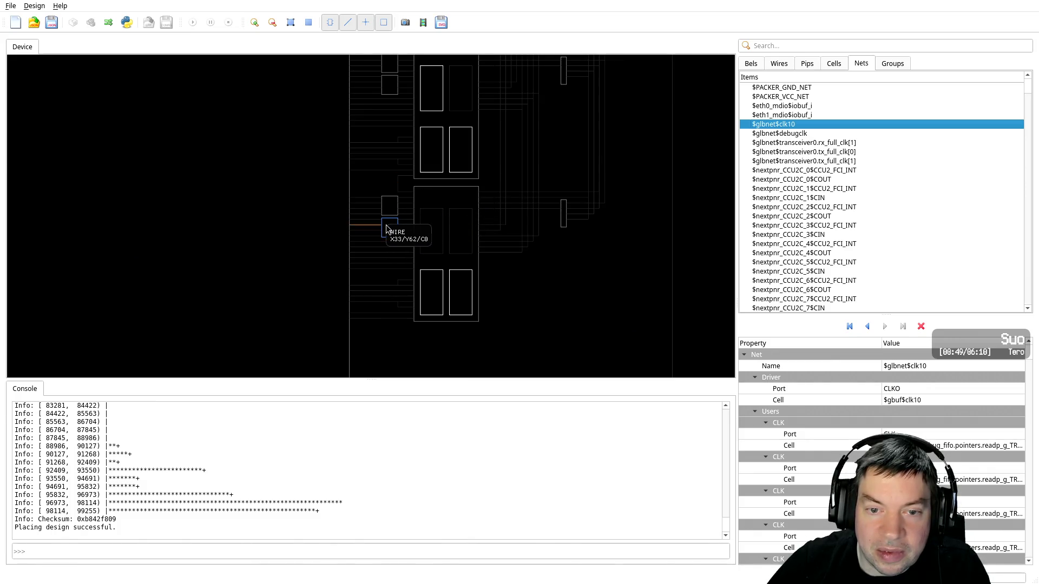
pyautogui.scroll(-3, 554, 226)
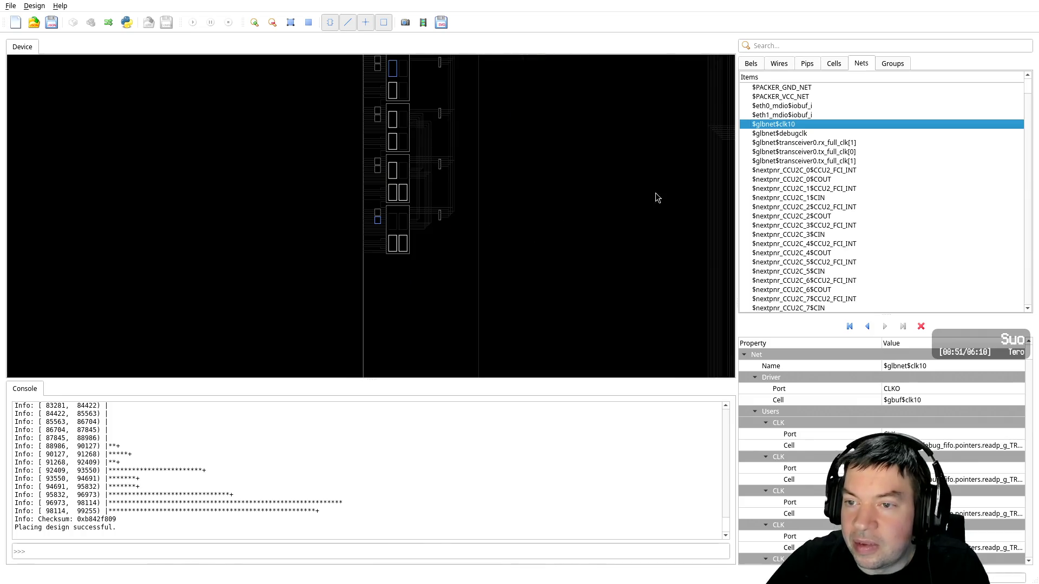
pyautogui.scroll(-2, 326, 193)
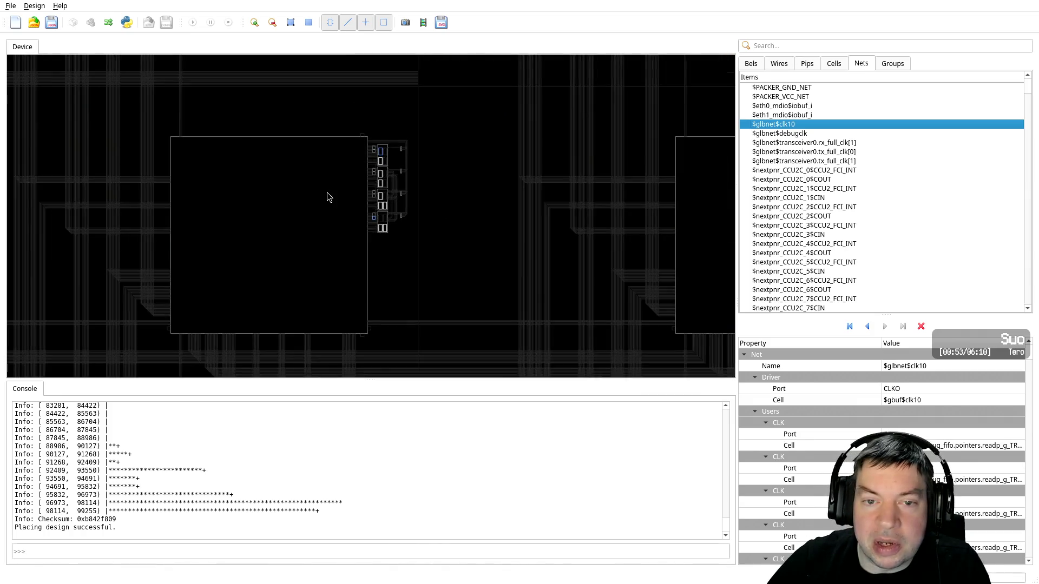
pyautogui.scroll(-2, 327, 192)
pyautogui.scroll(-2, 326, 200)
pyautogui.scroll(-2, 326, 204)
pyautogui.scroll(-2, 325, 205)
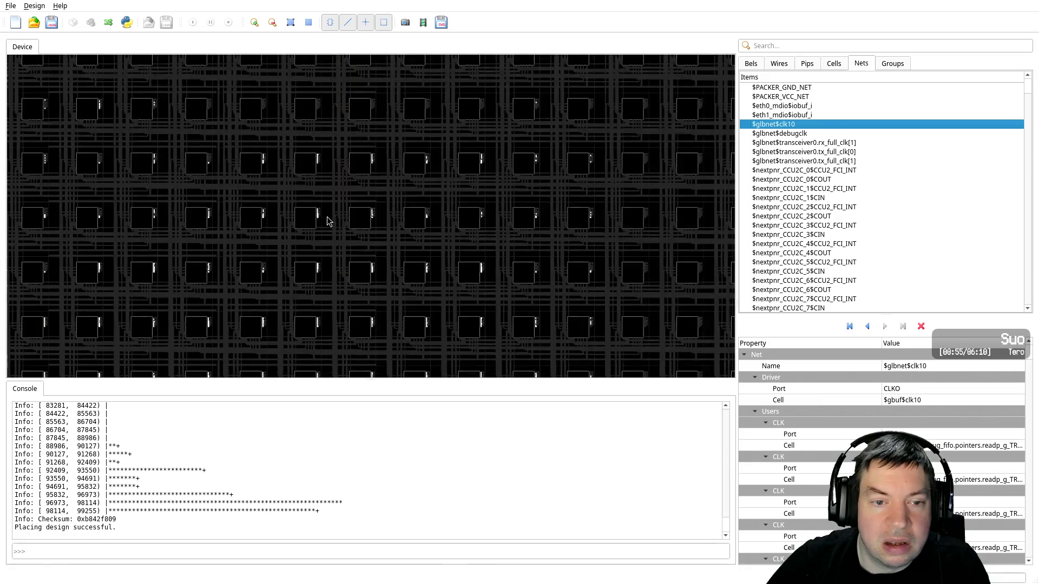
pyautogui.scroll(-2, 332, 220)
pyautogui.scroll(-2, 336, 232)
pyautogui.scroll(-2, 340, 234)
pyautogui.scroll(-1, 346, 233)
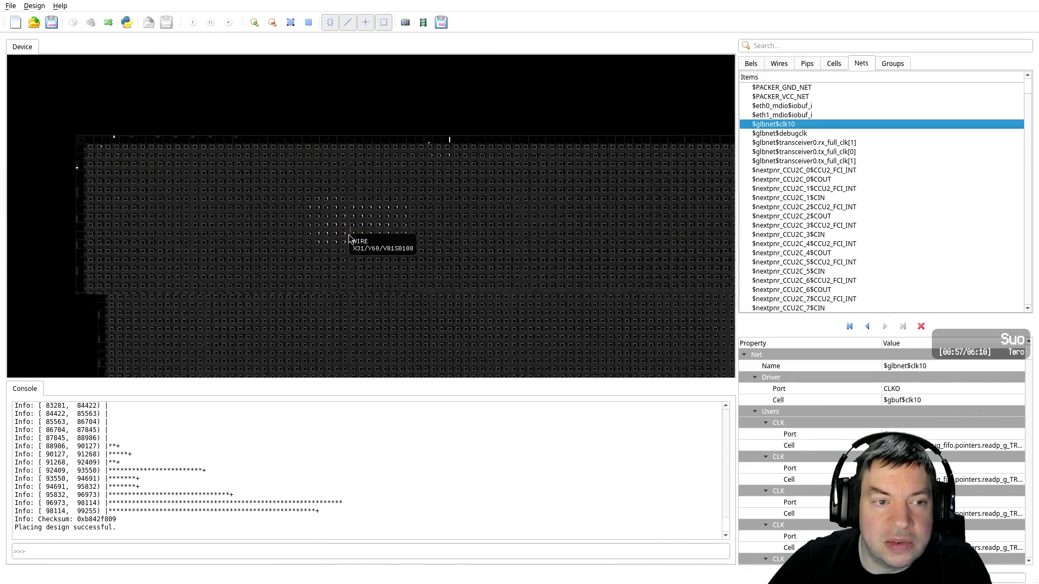
pyautogui.scroll(-2, 341, 259)
pyautogui.moveTo(343, 283)
pyautogui.mouseDown(button='right')
pyautogui.moveTo(393, 203)
pyautogui.moveTo(424, 110)
pyautogui.mouseUp(button='right')
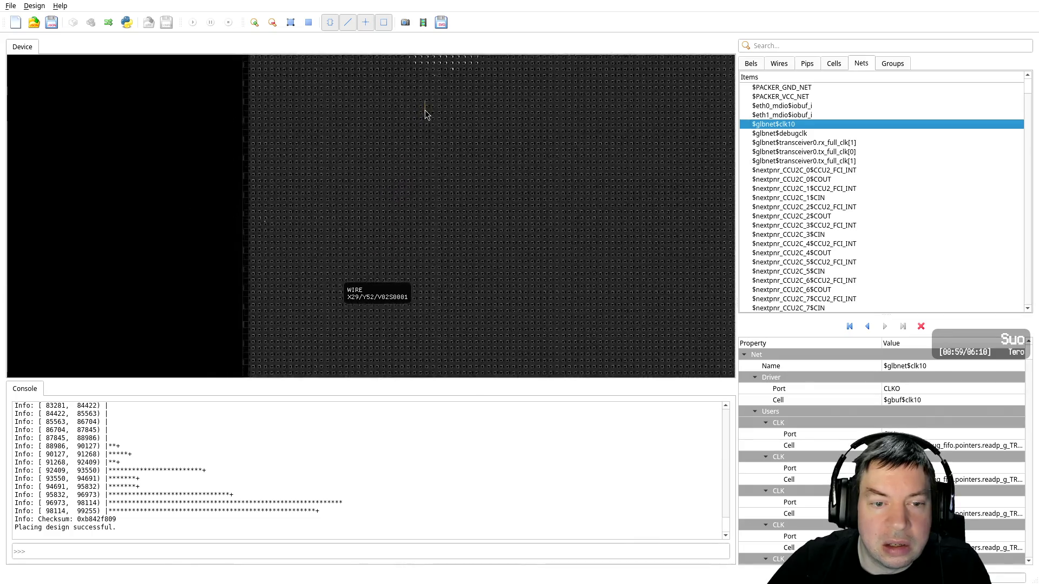
pyautogui.moveTo(413, 291); pyautogui.dragTo(265, 138, button='right')
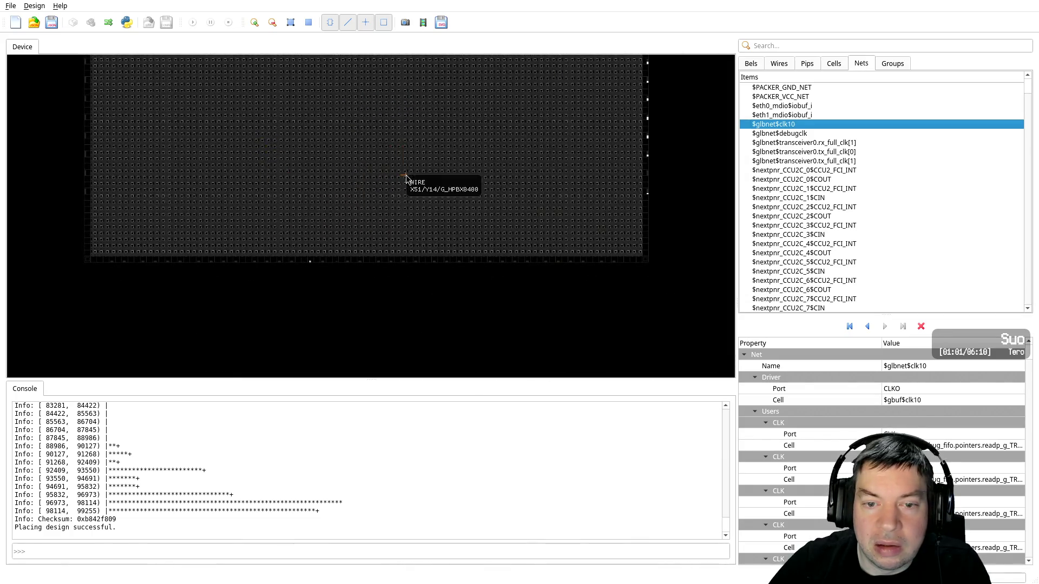
pyautogui.scroll(2, 313, 288)
pyautogui.scroll(1, 335, 289)
pyautogui.scroll(1, 417, 301)
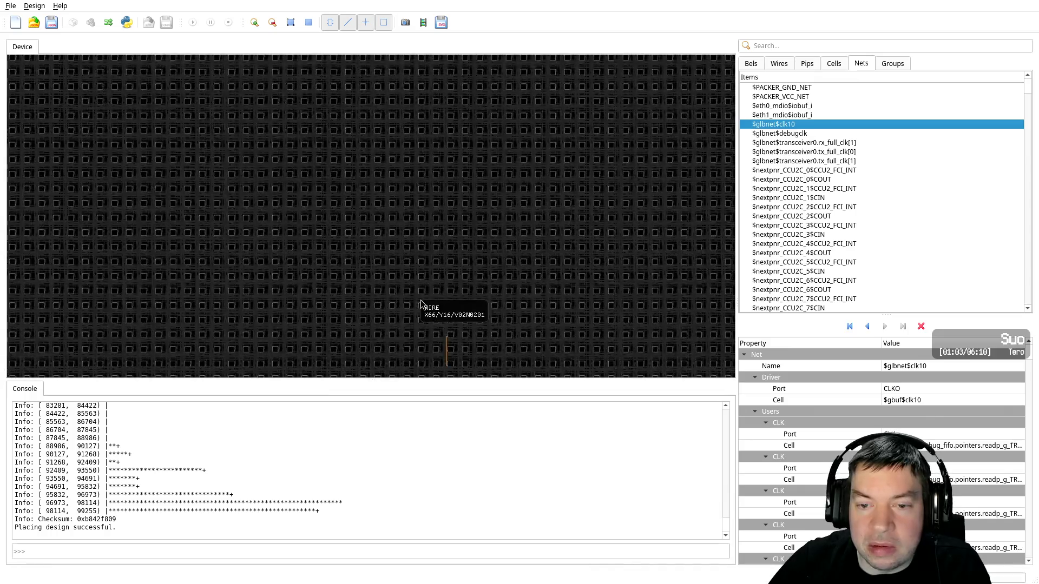
pyautogui.scroll(3, 425, 303)
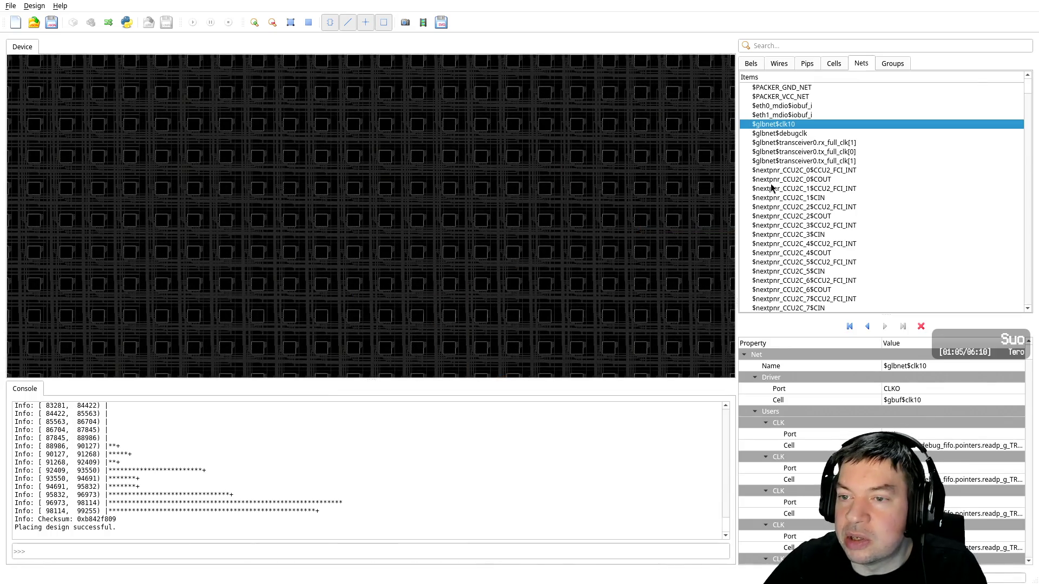
pyautogui.click(816, 135)
# Scroll to $glbnet$debugclk in the Nets list and put it in a highlight group
pyautogui.scroll(-2, 587, 262)
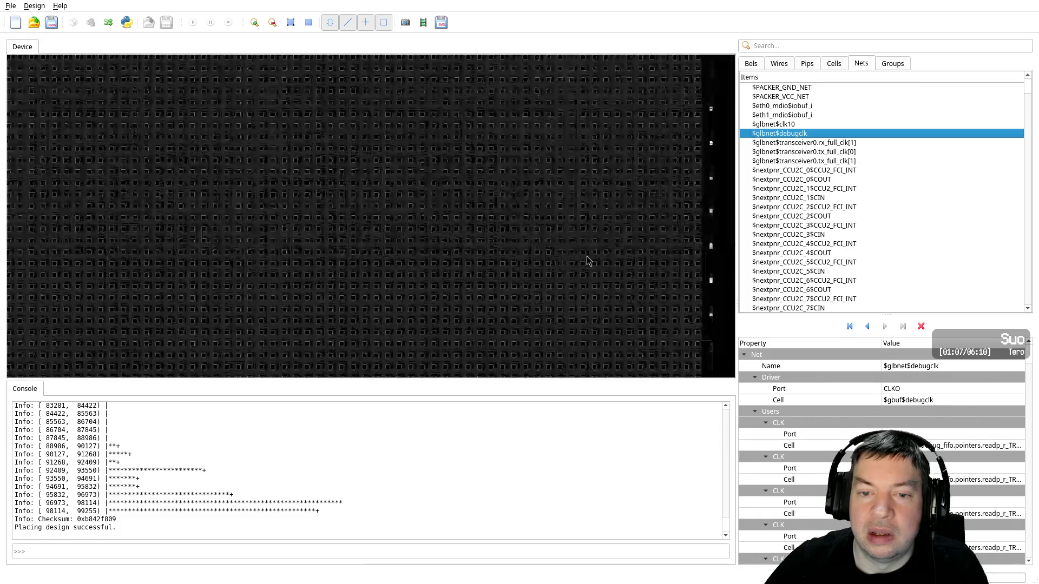
pyautogui.scroll(-2, 587, 262)
pyautogui.scroll(-2, 575, 263)
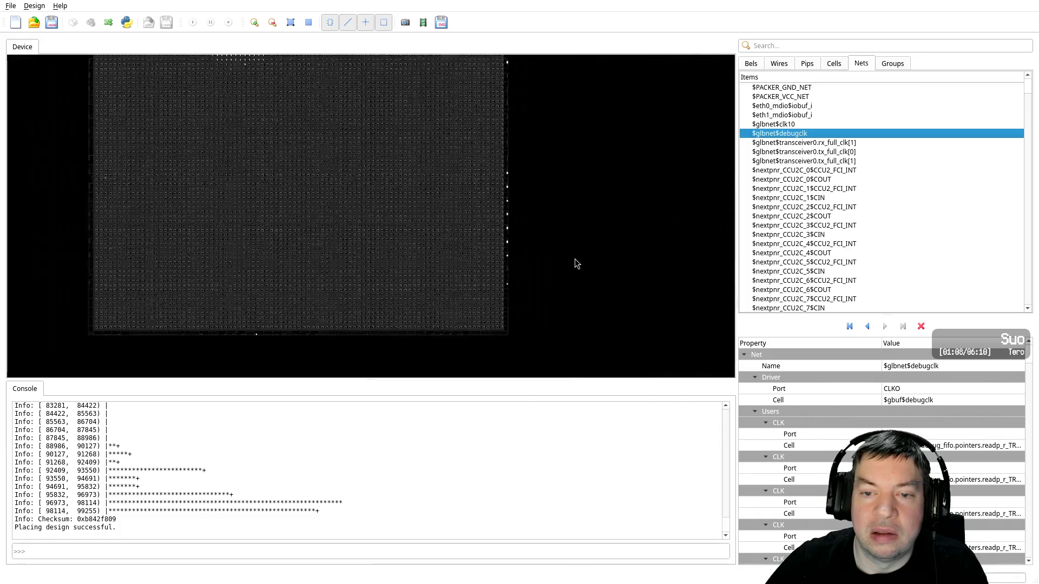
pyautogui.rightClick(826, 134)
pyautogui.moveTo(865, 124)
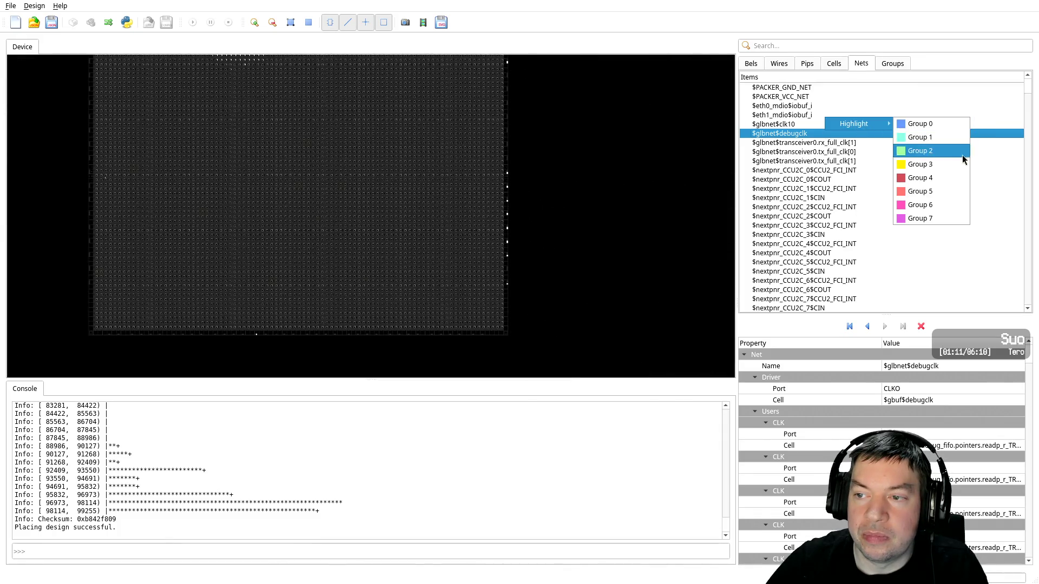
pyautogui.click(941, 204)
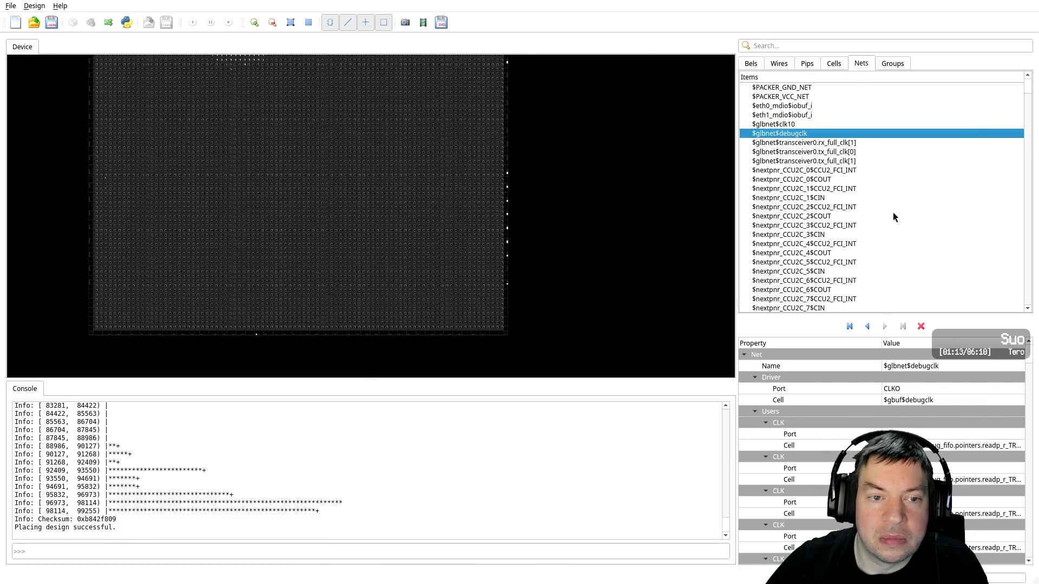
# Pan and zoom the Device view into the central logic area to see the highlighted net
pyautogui.moveTo(628, 215); pyautogui.dragTo(690, 300, button='middle')
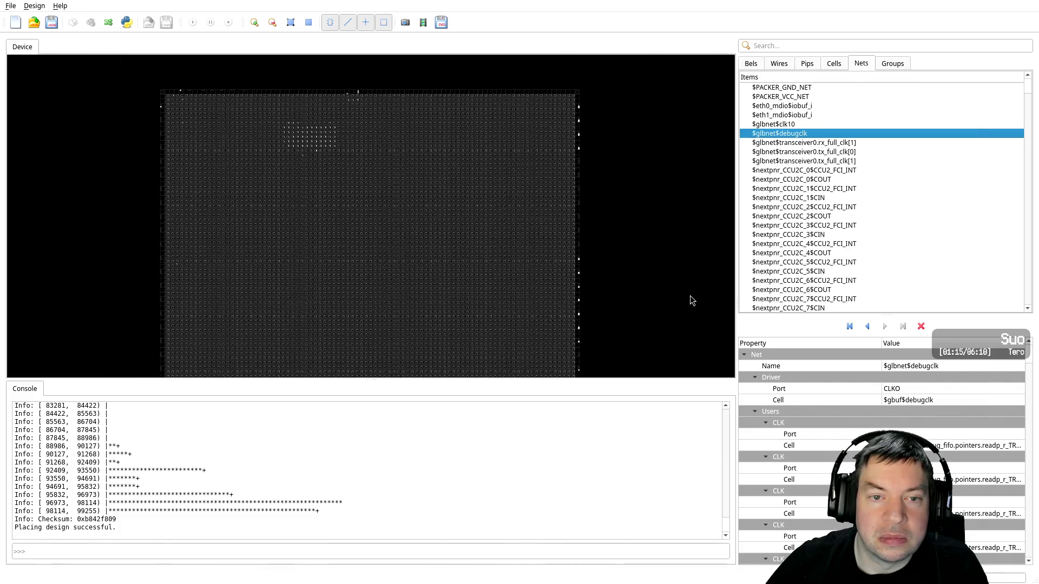
pyautogui.scroll(3, 314, 139)
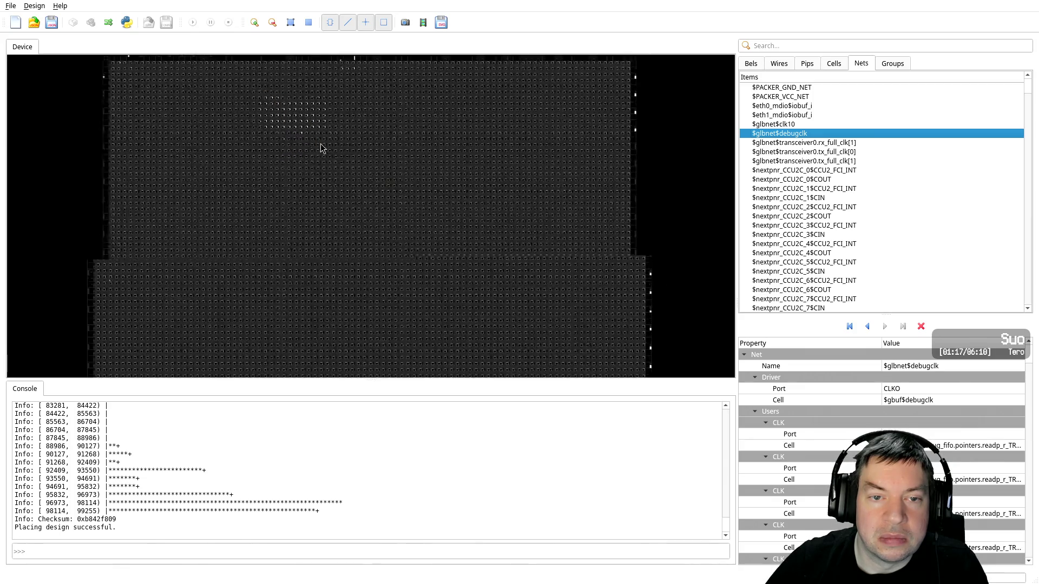
pyautogui.moveTo(307, 131); pyautogui.dragTo(401, 242, button='middle')
pyautogui.scroll(2, 408, 217)
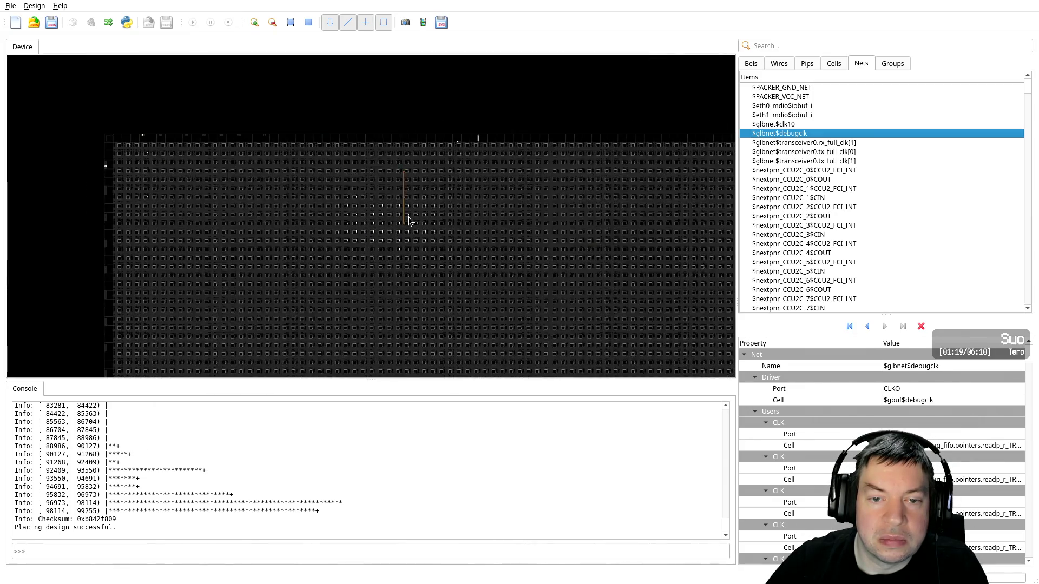
pyautogui.scroll(5, 408, 216)
pyautogui.scroll(1, 411, 222)
pyautogui.scroll(2, 464, 233)
pyautogui.scroll(1, 478, 234)
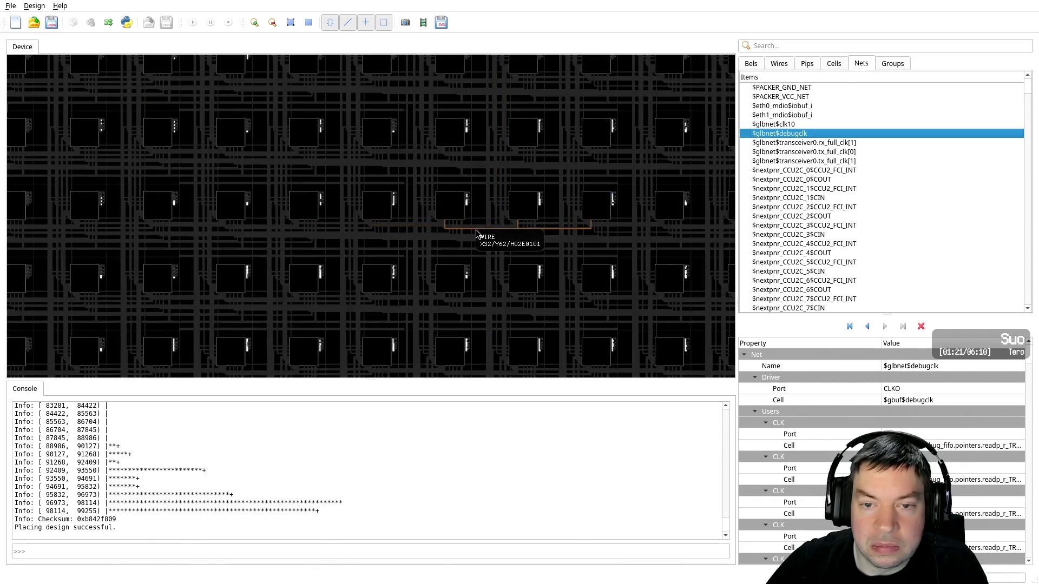
pyautogui.scroll(1, 492, 238)
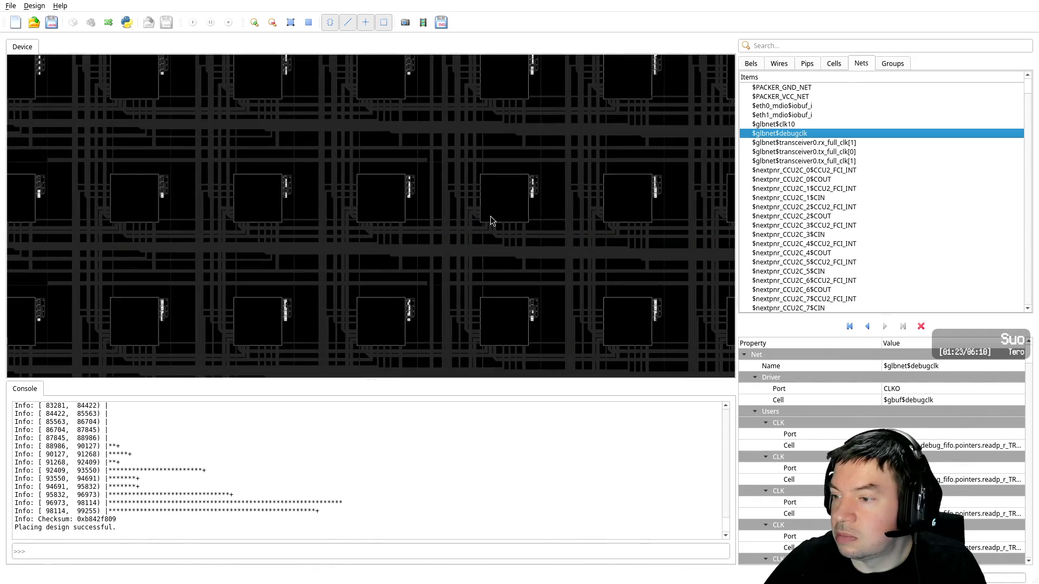
pyautogui.scroll(1, 491, 195)
pyautogui.scroll(1, 501, 222)
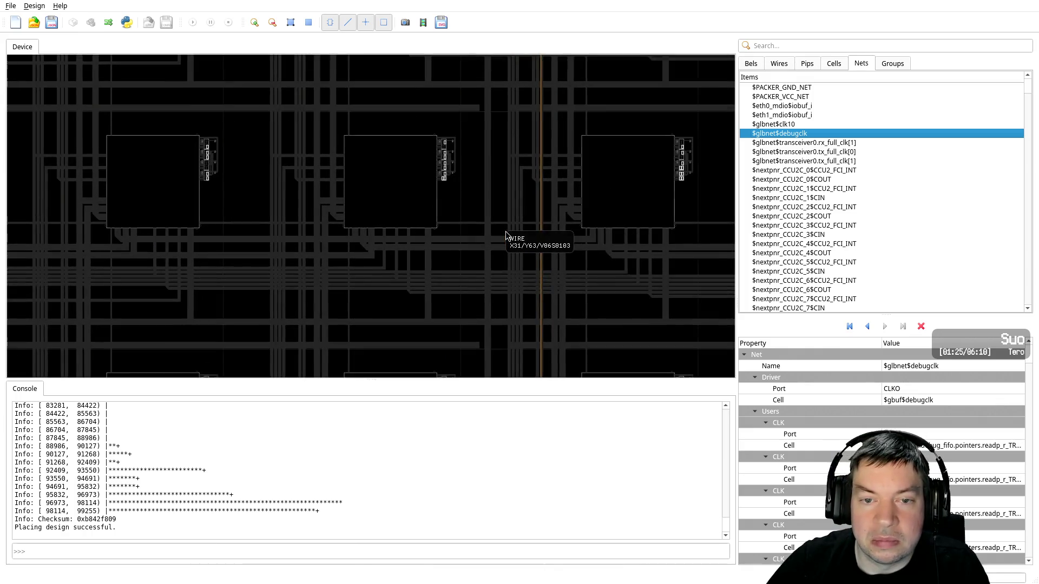
pyautogui.scroll(1, 505, 231)
pyautogui.scroll(1, 503, 232)
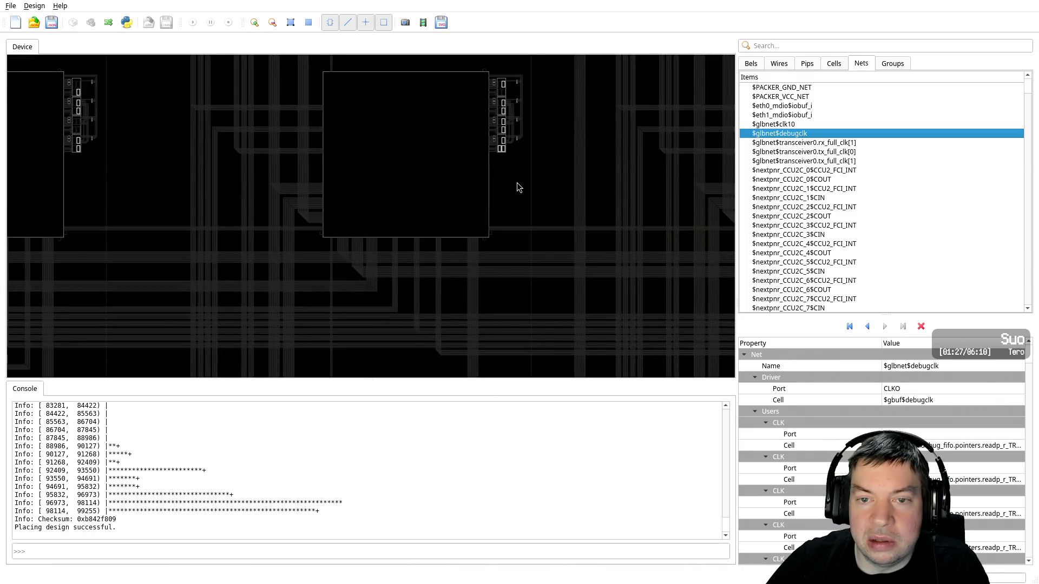
pyautogui.moveTo(476, 187); pyautogui.dragTo(433, 329, button='middle')
pyautogui.scroll(1, 426, 280)
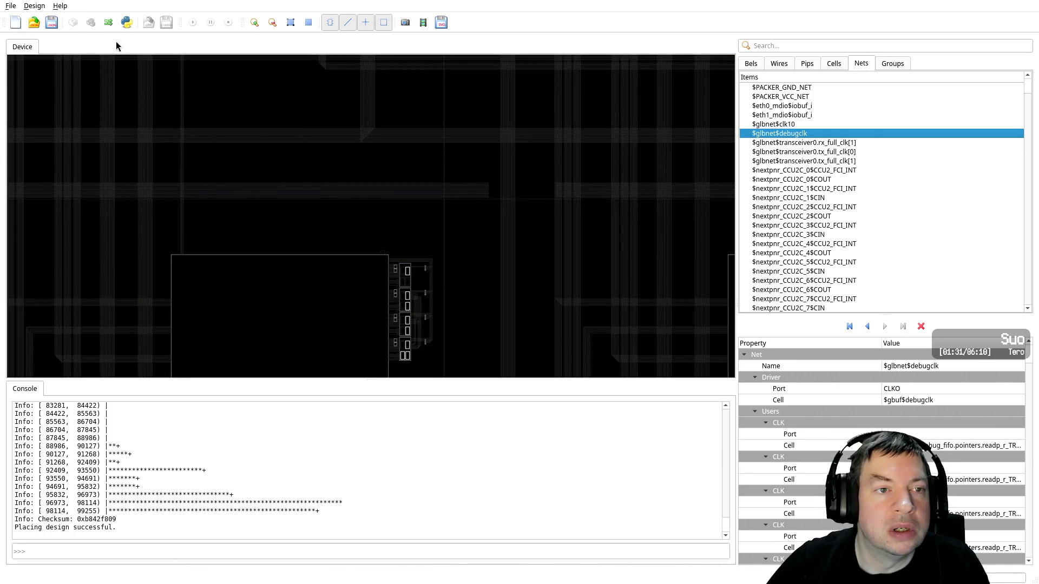
# Route the placed design until 'Routing design successful.', then select the $glbnet$clk10 net
pyautogui.click(108, 25)
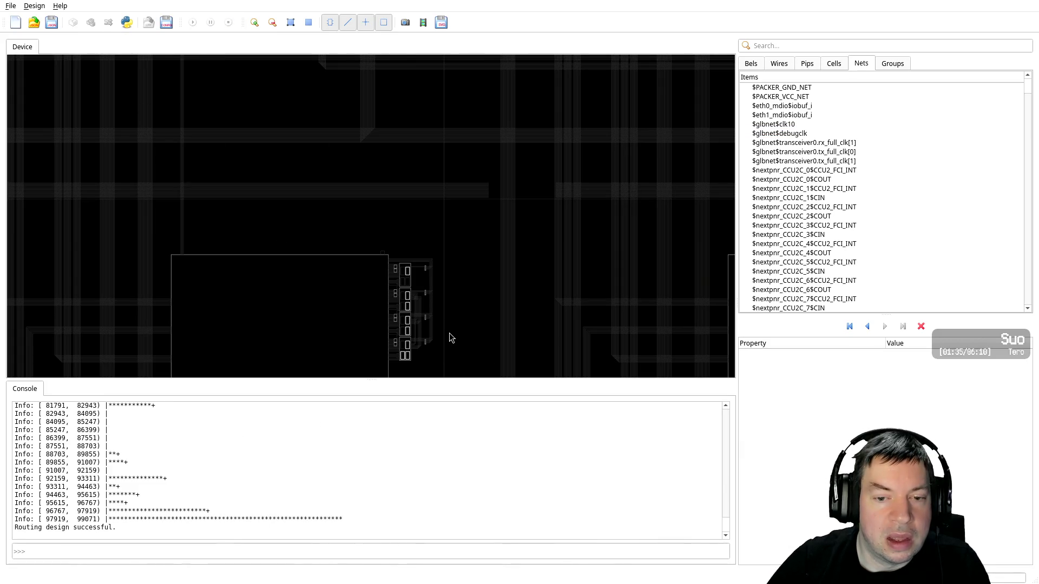
pyautogui.scroll(-2, 468, 342)
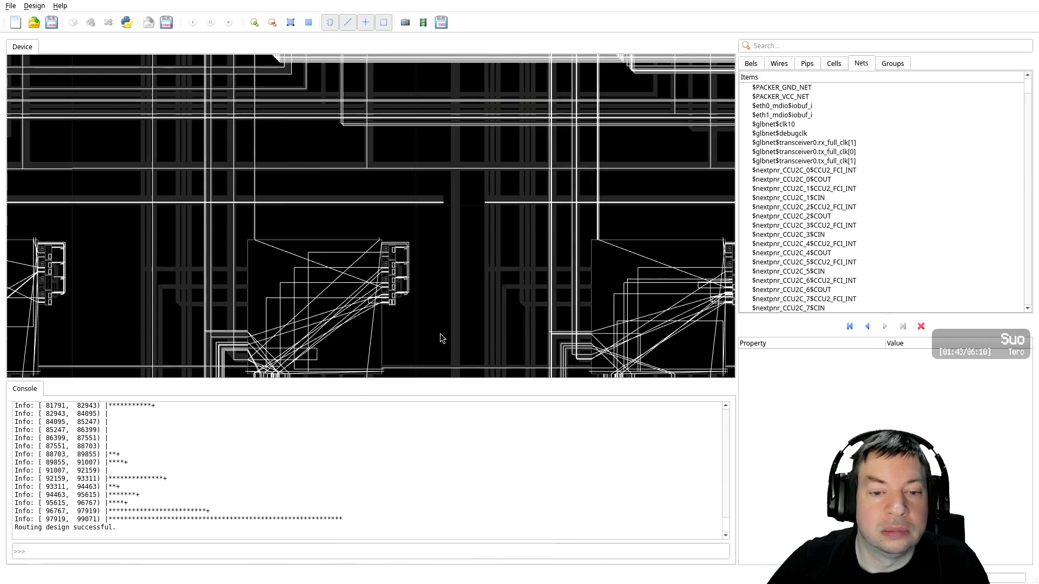
pyautogui.scroll(-1, 441, 334)
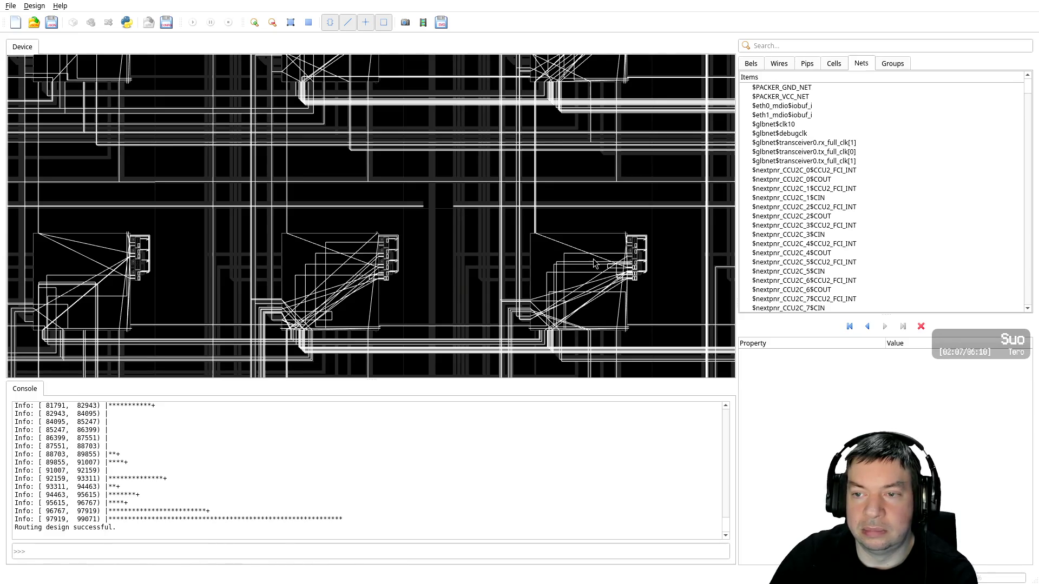
pyautogui.click(549, 230)
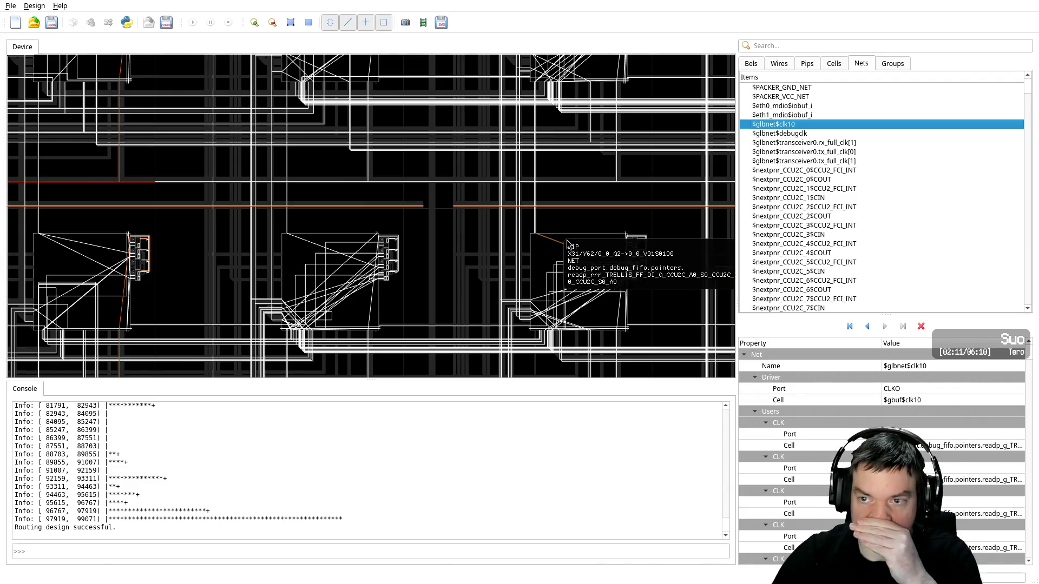
# Zoom out over the routed chip and check the $glbnet$clk10 net's options without changing them
pyautogui.scroll(-1, 447, 281)
pyautogui.scroll(-1, 448, 281)
pyautogui.scroll(-1, 448, 281)
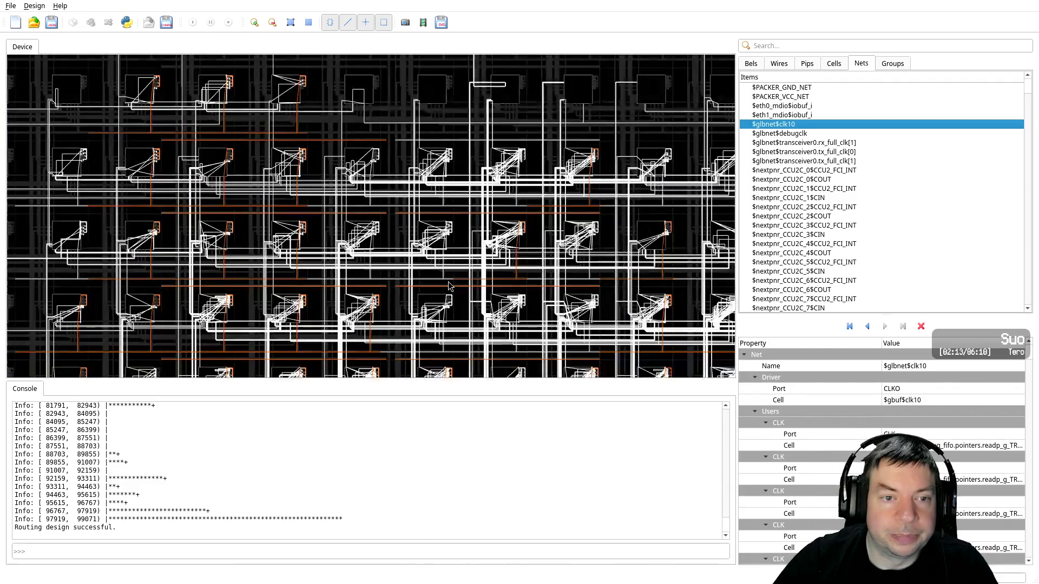
pyautogui.scroll(-2, 448, 281)
pyautogui.scroll(-1, 382, 276)
pyautogui.scroll(-1, 382, 276)
pyautogui.scroll(-2, 382, 276)
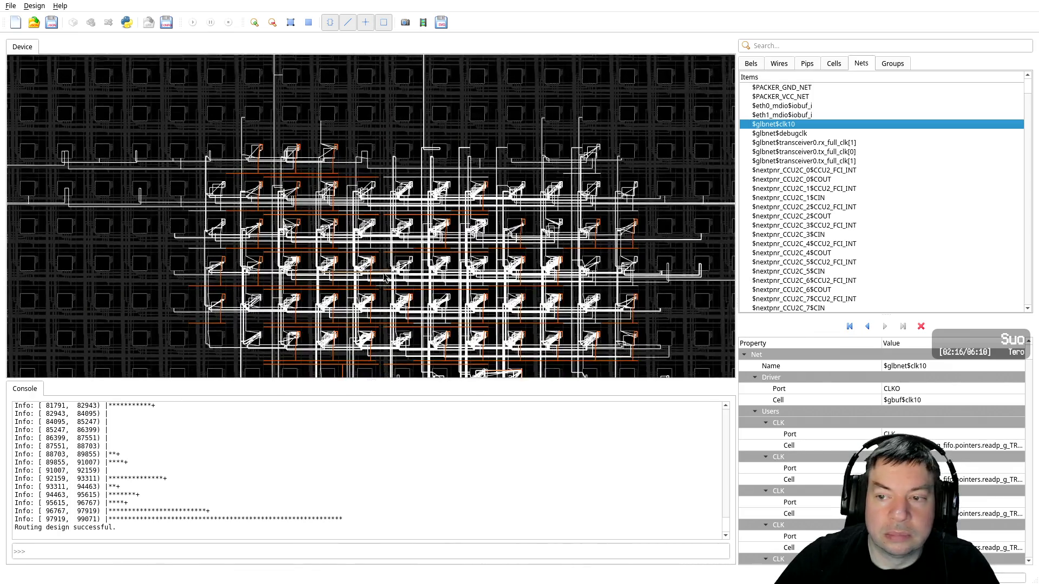
pyautogui.rightClick(780, 124)
pyautogui.moveTo(781, 125)
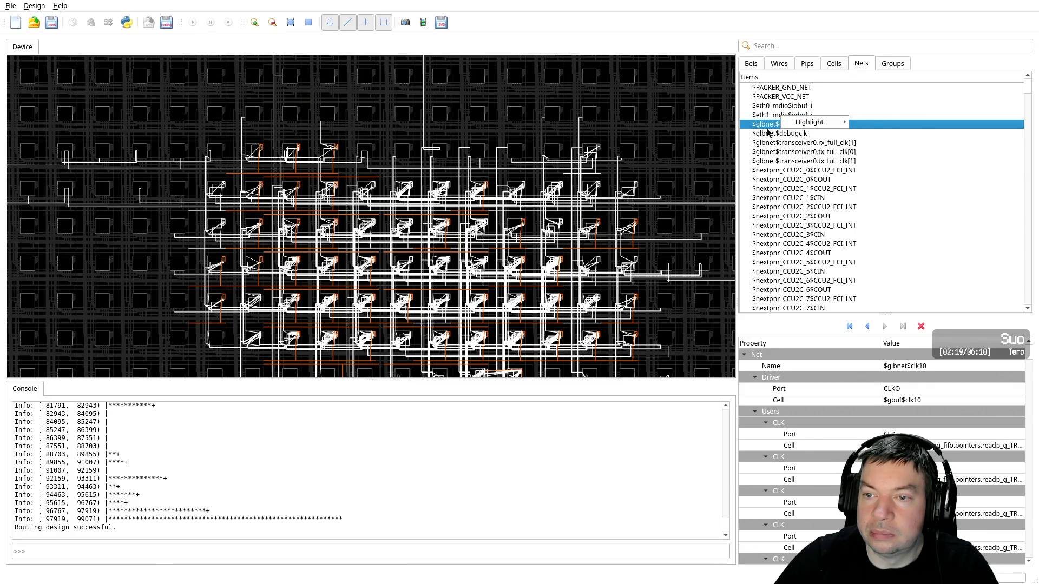
pyautogui.click(766, 137)
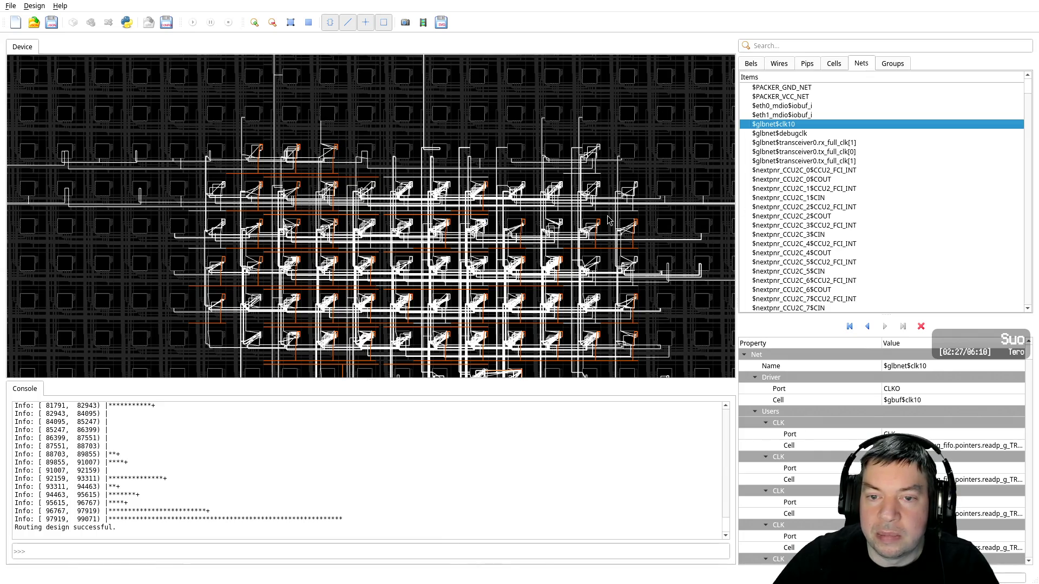
# Select the $glbnet$debugclk net and assign it a highlight colour
pyautogui.press('Down')
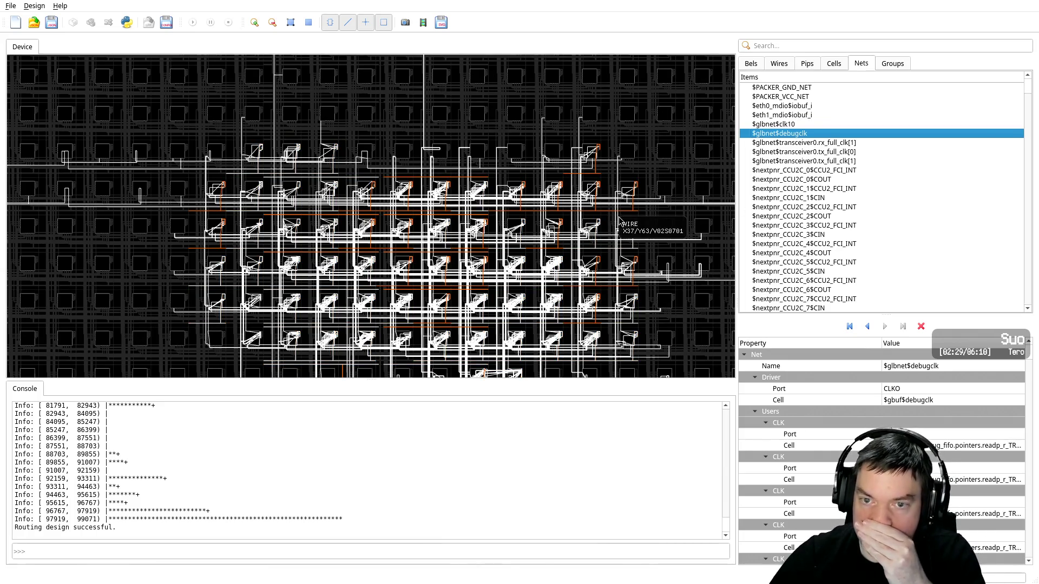
pyautogui.rightClick(805, 134)
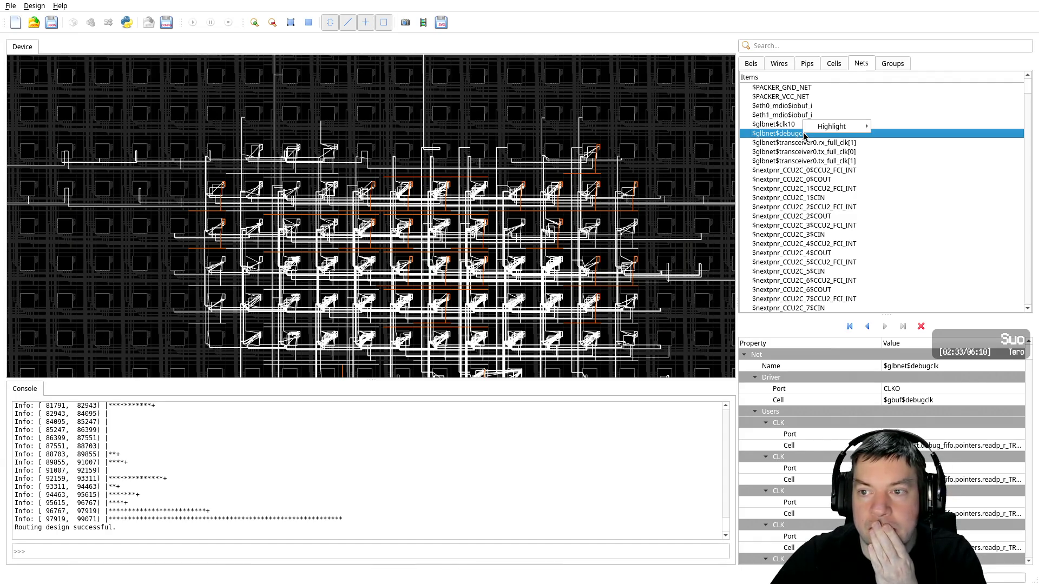
pyautogui.moveTo(815, 132)
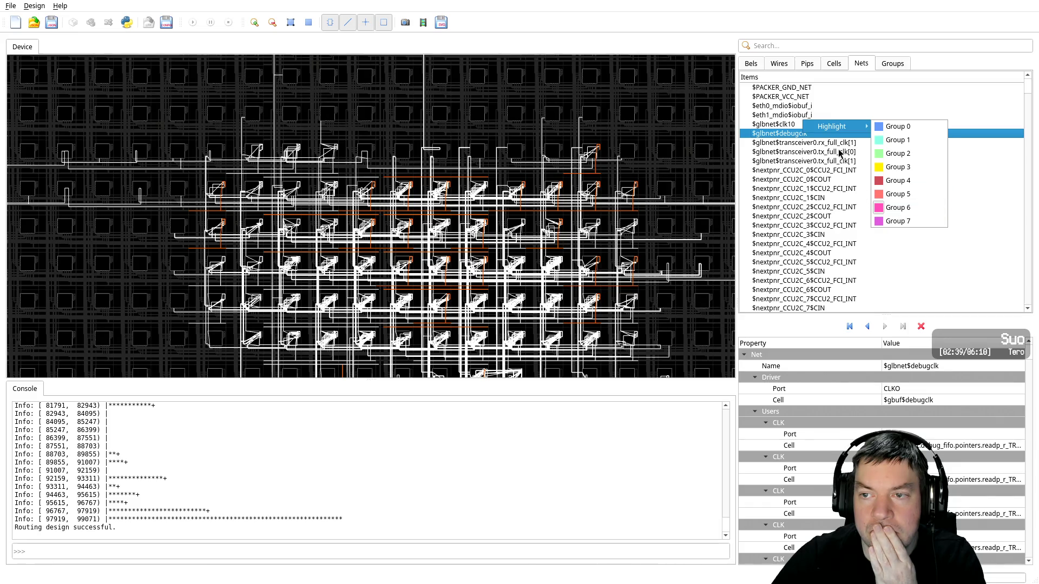
pyautogui.click(790, 139)
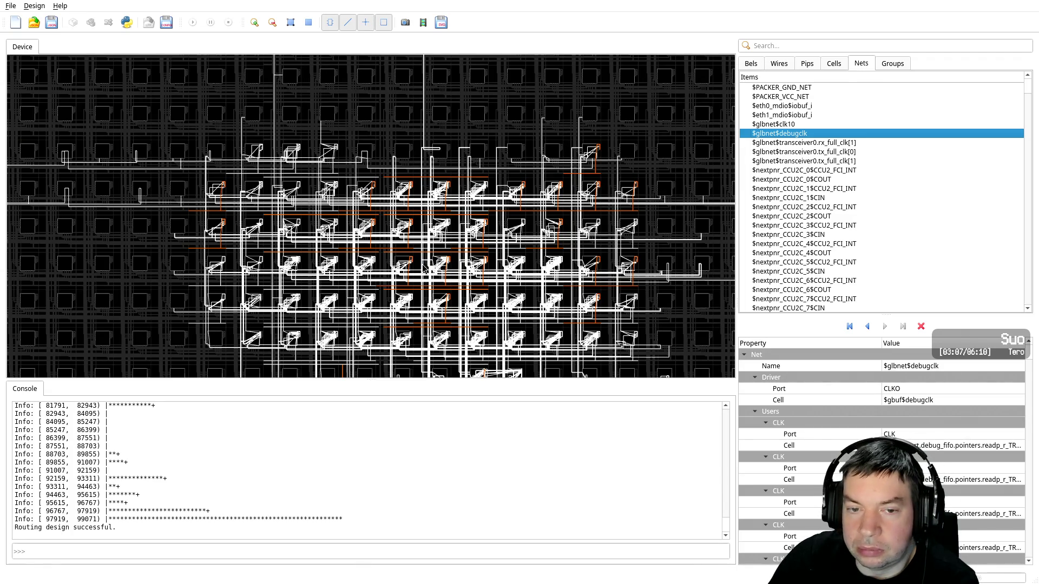
# Return to $glbnet$clk10, zoom into its routing, and switch the item list to Cells
pyautogui.press('Up')
pyautogui.scroll(1, 404, 295)
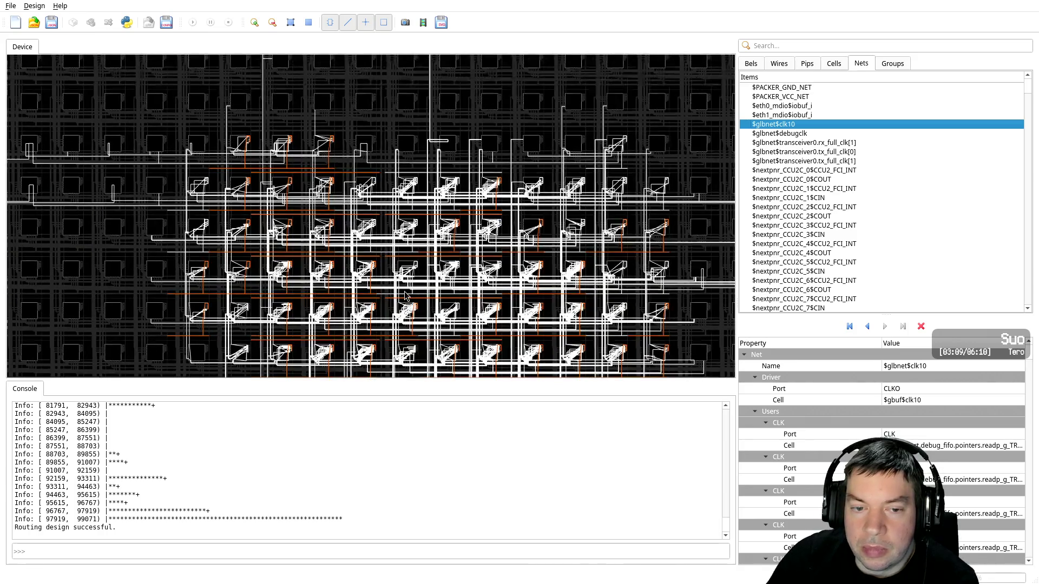
pyautogui.scroll(1, 398, 277)
pyautogui.scroll(2, 398, 277)
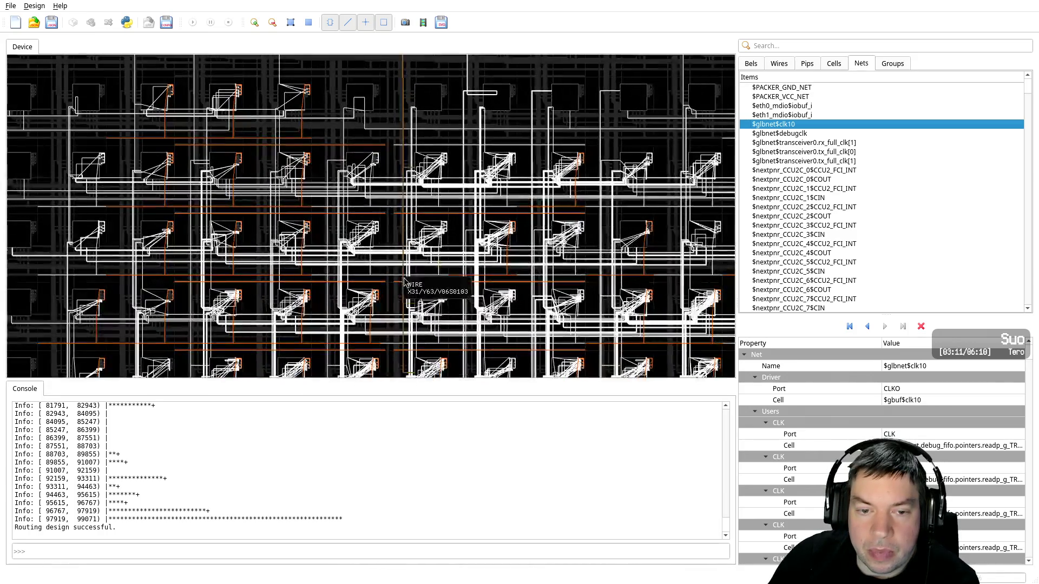
pyautogui.scroll(1, 398, 277)
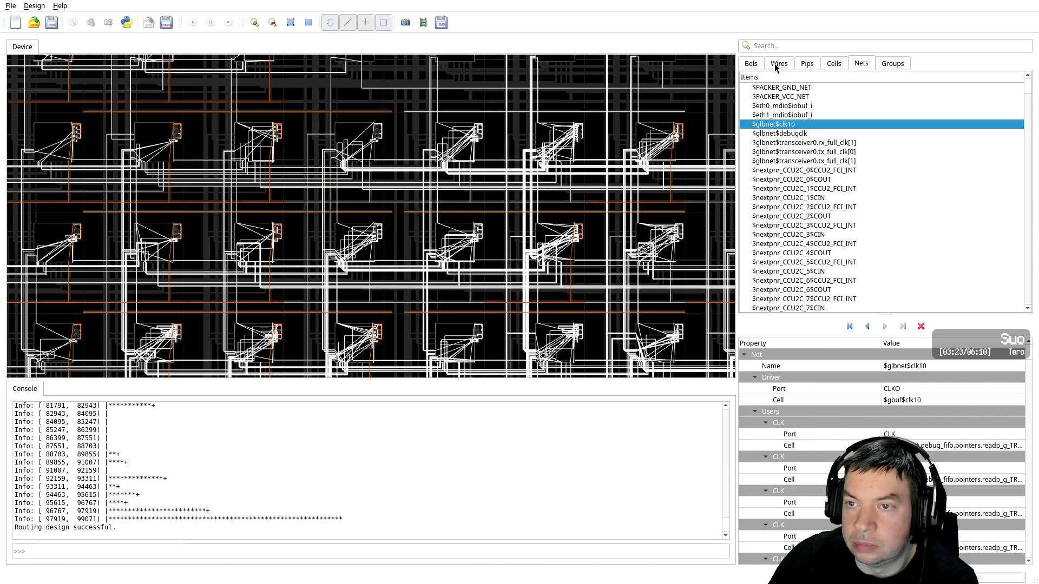
pyautogui.click(828, 67)
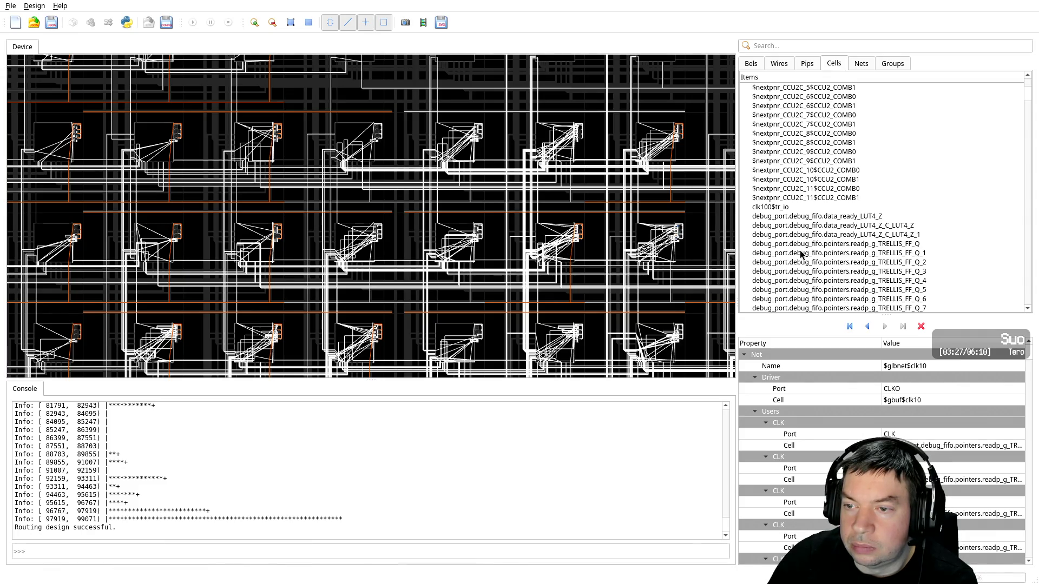
# Scroll the cell list to the reset_gen, reset_n and transceiver0 entries
pyautogui.scroll(-5, 849, 254)
pyautogui.scroll(-4, 864, 250)
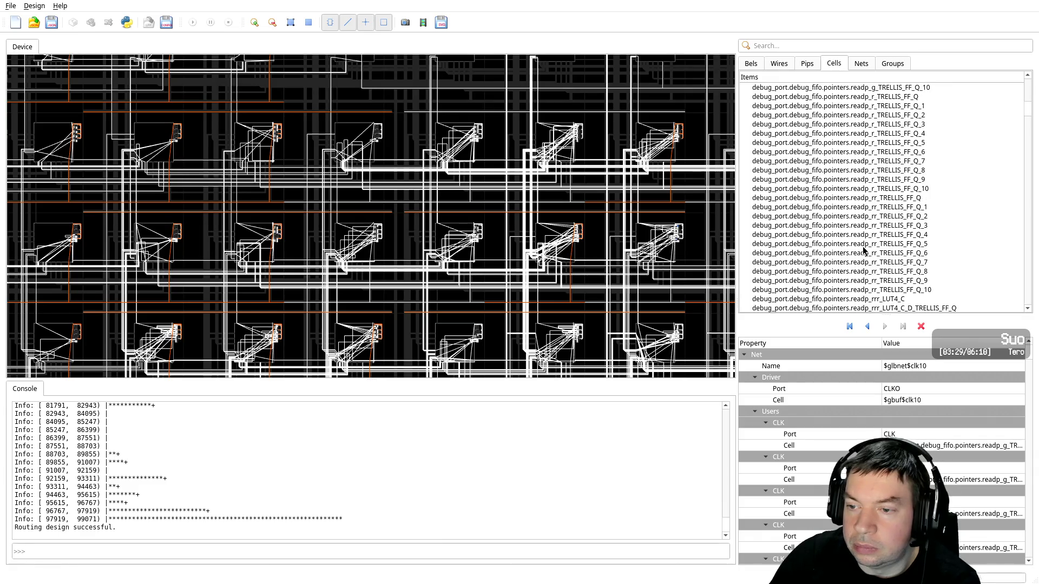
pyautogui.scroll(-3, 866, 249)
pyautogui.scroll(-3, 876, 216)
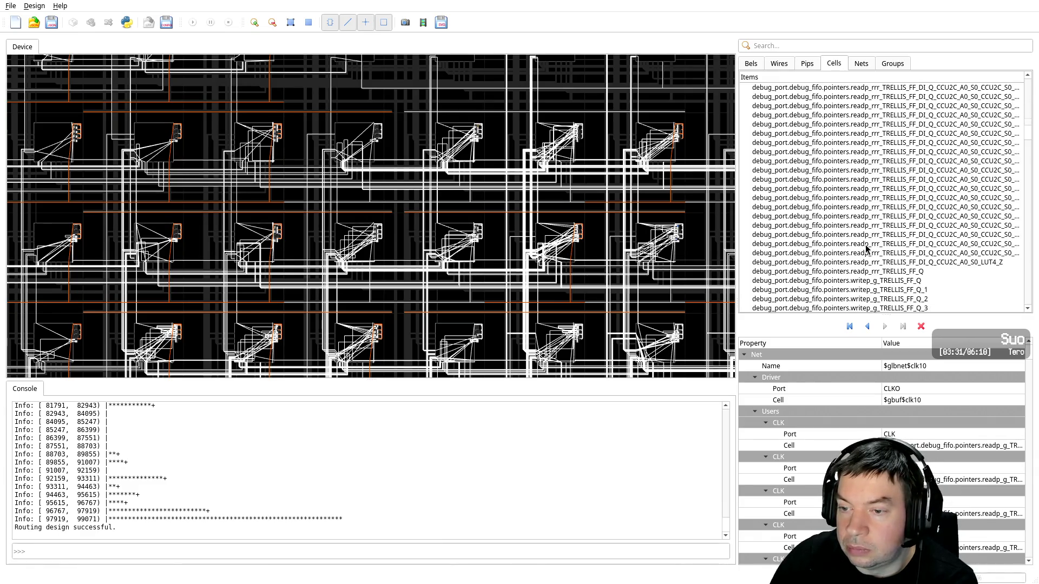
pyautogui.scroll(-3, 894, 181)
pyautogui.scroll(-5, 950, 219)
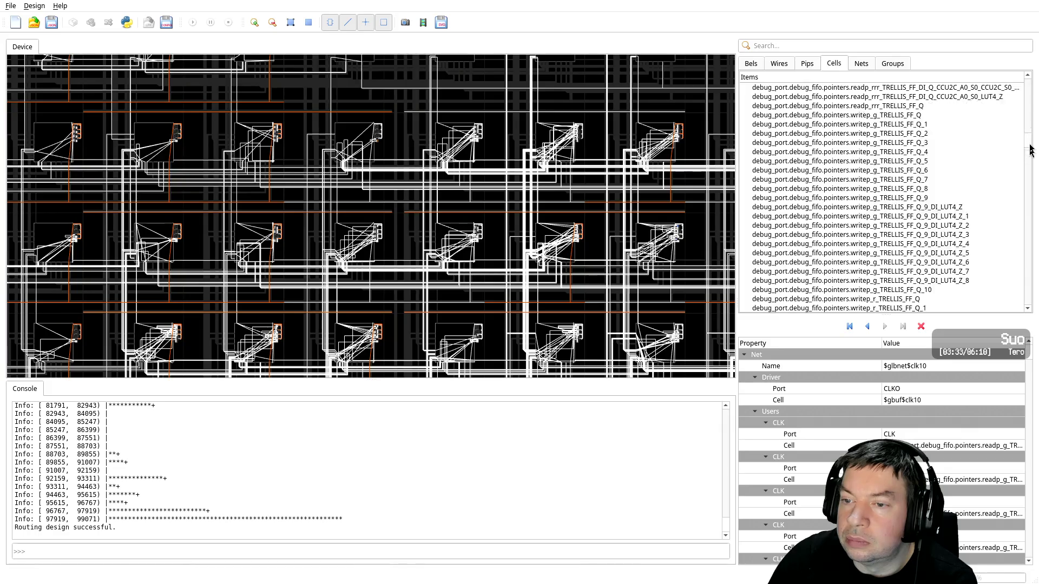
pyautogui.scroll(-5, 951, 216)
pyautogui.scroll(-5, 1022, 225)
pyautogui.scroll(-5, 1031, 270)
pyautogui.scroll(-10, 1031, 276)
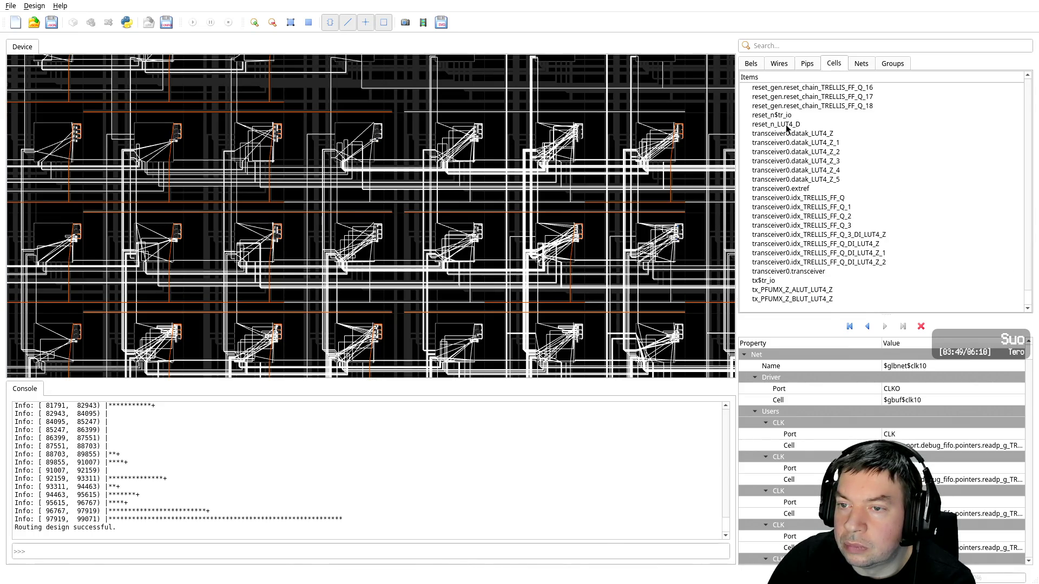
pyautogui.scroll(1, 785, 134)
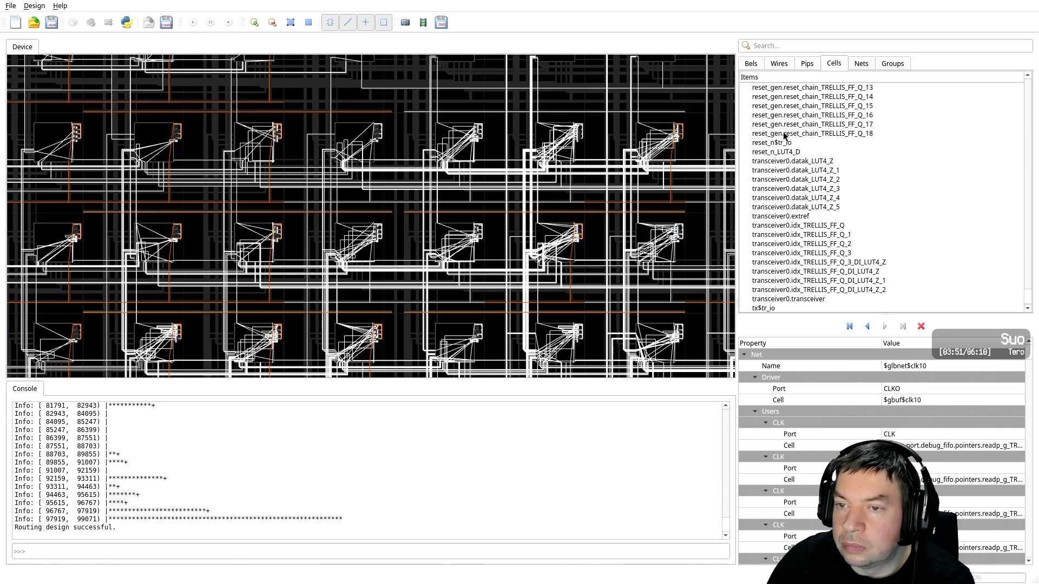
pyautogui.scroll(1, 801, 177)
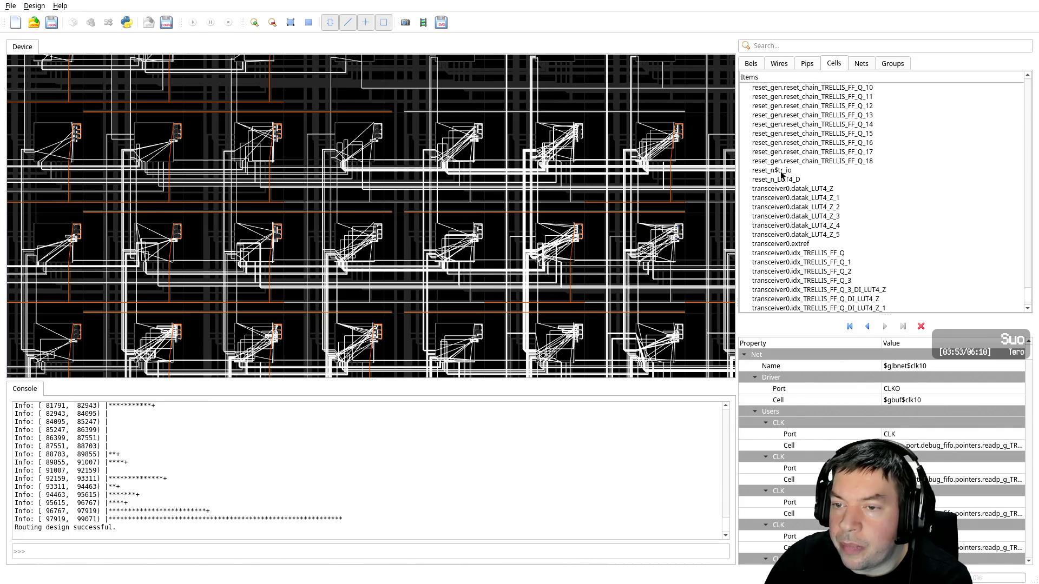
# Select reset_n$tr_io to show its TRELLIS_IO placement on bel X4/Y71/PIOB
pyautogui.click(781, 172)
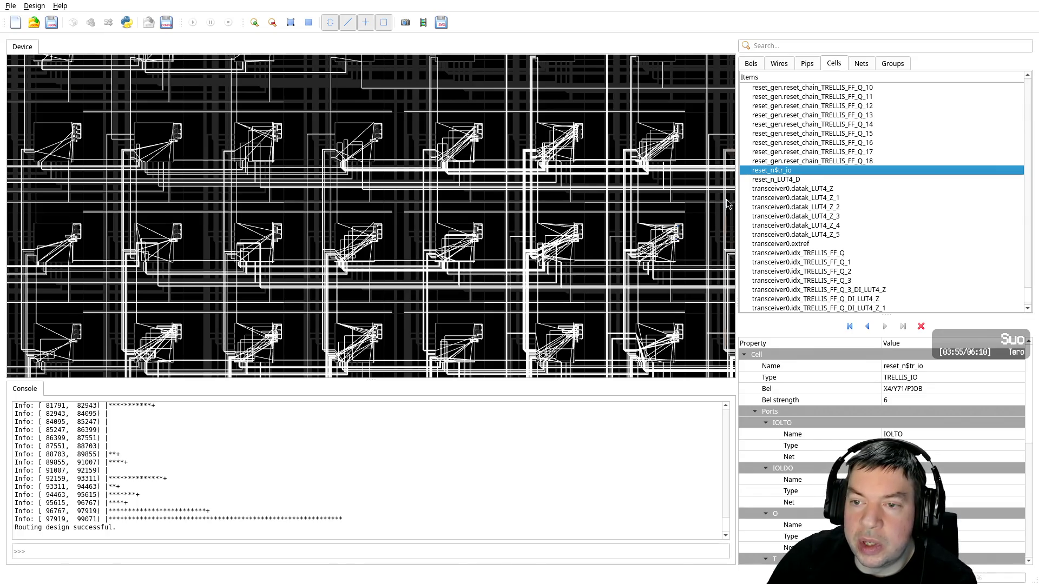
pyautogui.scroll(-1, 546, 249)
pyautogui.scroll(-1, 546, 249)
pyautogui.scroll(-2, 568, 232)
pyautogui.scroll(-2, 579, 224)
pyautogui.scroll(-1, 580, 224)
pyautogui.scroll(-2, 594, 286)
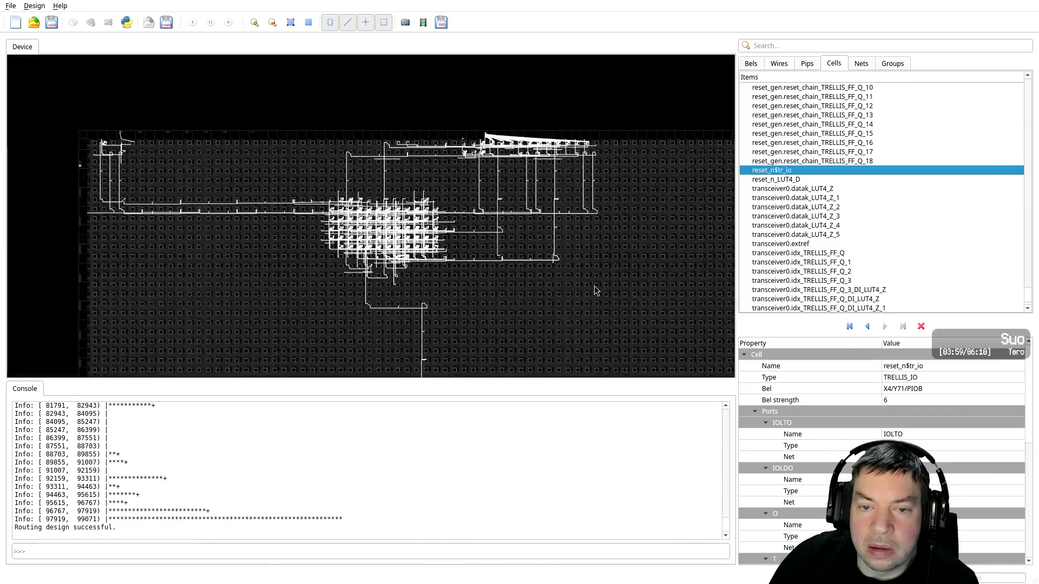
pyautogui.scroll(-1, 594, 285)
pyautogui.scroll(-1, 585, 287)
pyautogui.scroll(1, 255, 188)
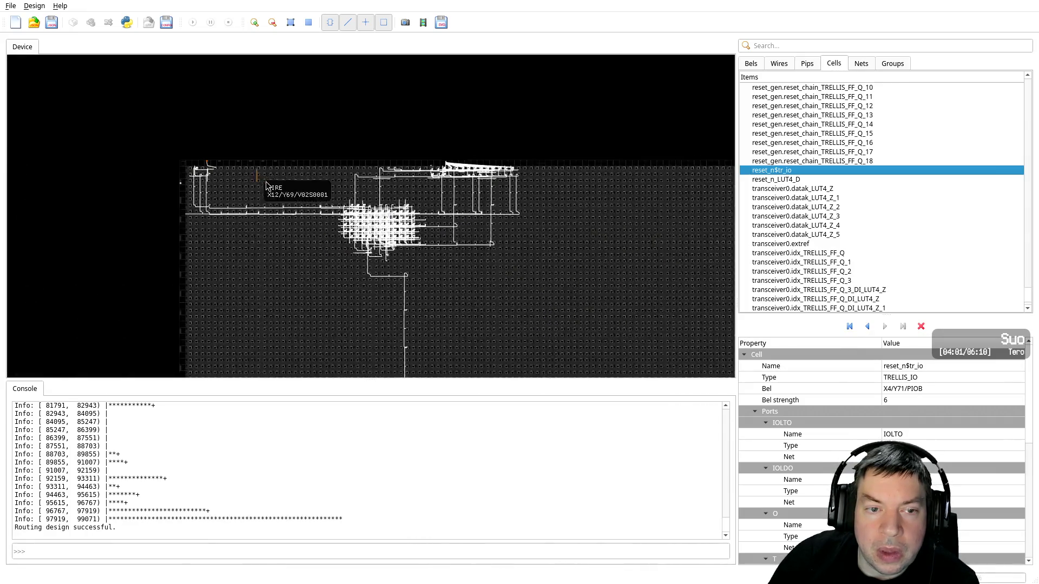
pyautogui.scroll(1, 232, 206)
pyautogui.scroll(1, 240, 233)
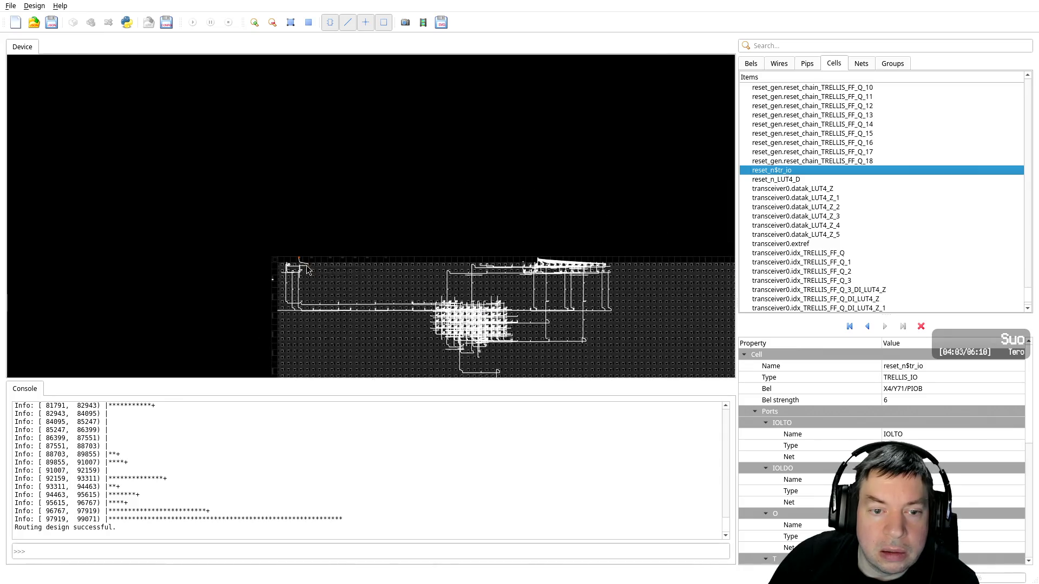
pyautogui.scroll(2, 249, 265)
pyautogui.scroll(1, 256, 297)
pyautogui.scroll(1, 255, 297)
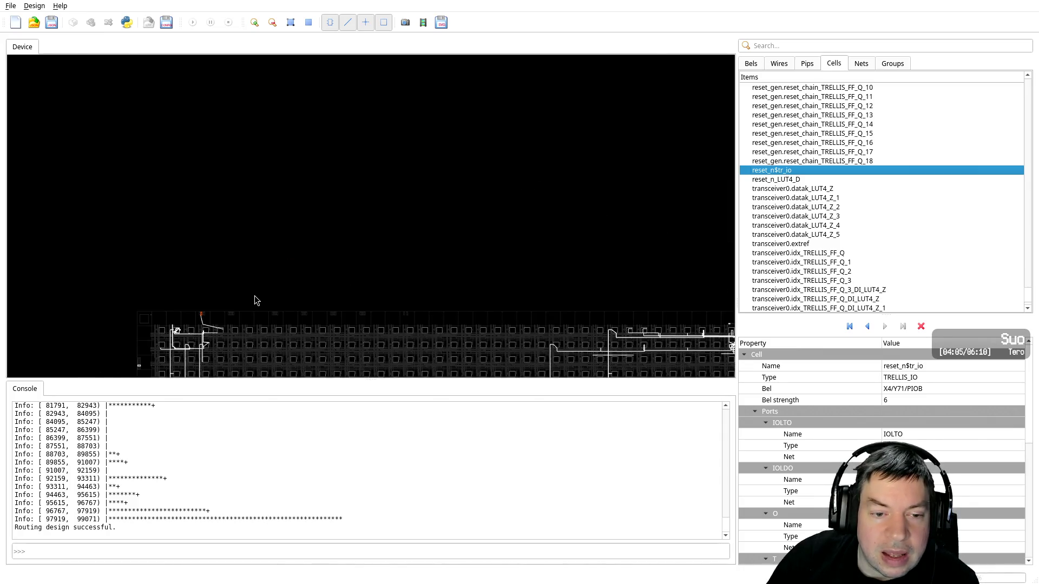
# Pan and zoom the Device view to center on the red reset_n I/O cell
pyautogui.moveTo(255, 297)
pyautogui.mouseDown(button='right')
pyautogui.moveTo(563, 184)
pyautogui.moveTo(455, 219)
pyautogui.mouseUp(button='right')
pyautogui.scroll(1, 563, 186)
pyautogui.scroll(1, 563, 186)
pyautogui.scroll(2, 449, 220)
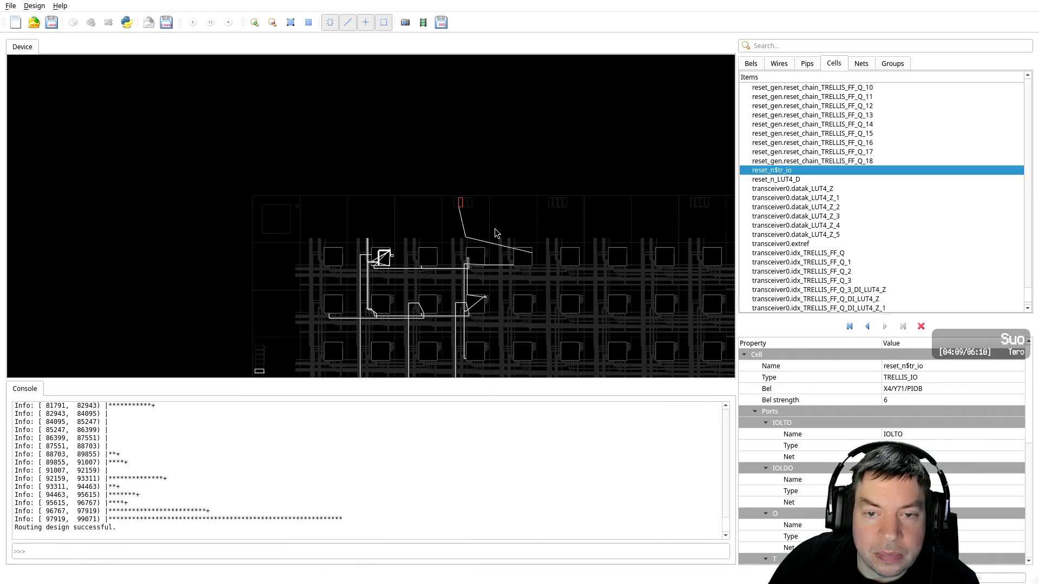
pyautogui.scroll(1, 509, 233)
pyautogui.scroll(1, 533, 235)
pyautogui.scroll(1, 574, 239)
pyautogui.scroll(1, 606, 244)
pyautogui.moveTo(609, 243); pyautogui.dragTo(432, 248, button='right')
pyautogui.scroll(1, 434, 232)
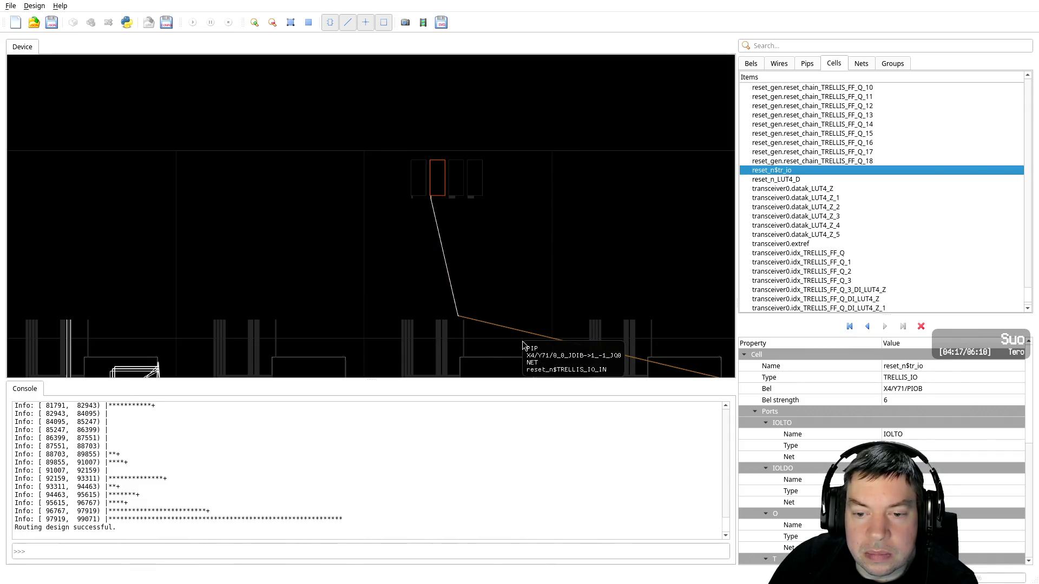
pyautogui.scroll(-1, 520, 335)
pyautogui.scroll(-3, 519, 328)
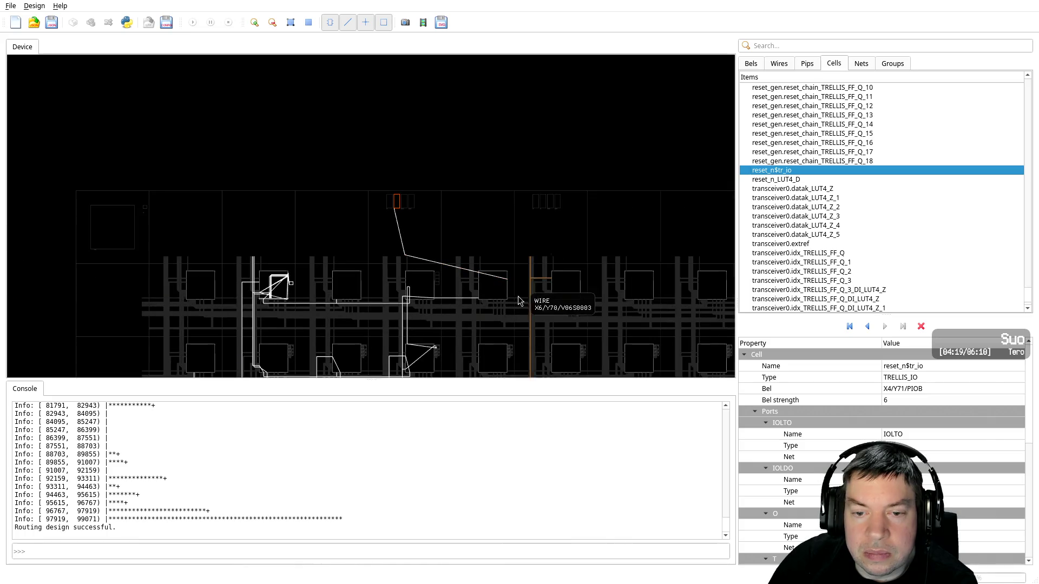
pyautogui.scroll(1, 519, 303)
pyautogui.scroll(1, 537, 307)
pyautogui.scroll(2, 503, 287)
pyautogui.scroll(1, 464, 269)
pyautogui.scroll(1, 560, 314)
pyautogui.scroll(1, 536, 295)
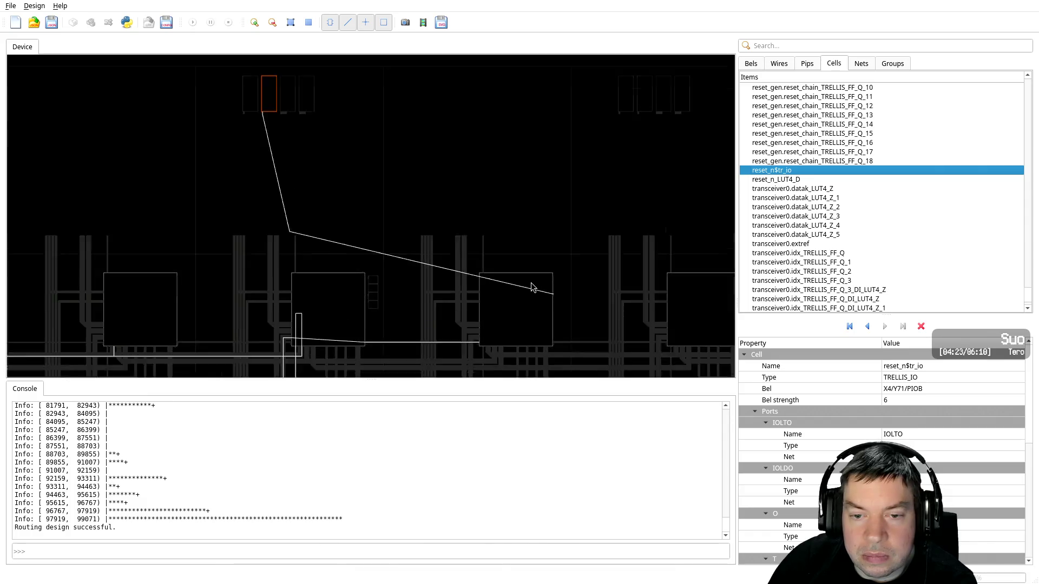
pyautogui.scroll(1, 546, 304)
pyautogui.scroll(1, 598, 339)
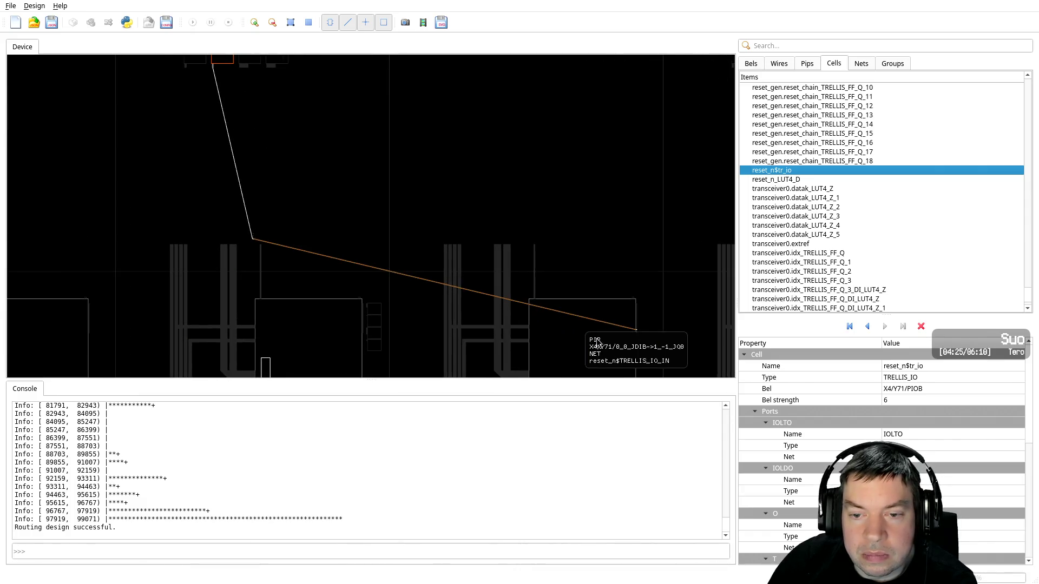
# Follow the reset route from the pad and select the reset_n_LUT4_D cell
pyautogui.moveTo(598, 338); pyautogui.dragTo(409, 261, button='middle')
pyautogui.scroll(1, 428, 257)
pyautogui.scroll(1, 445, 257)
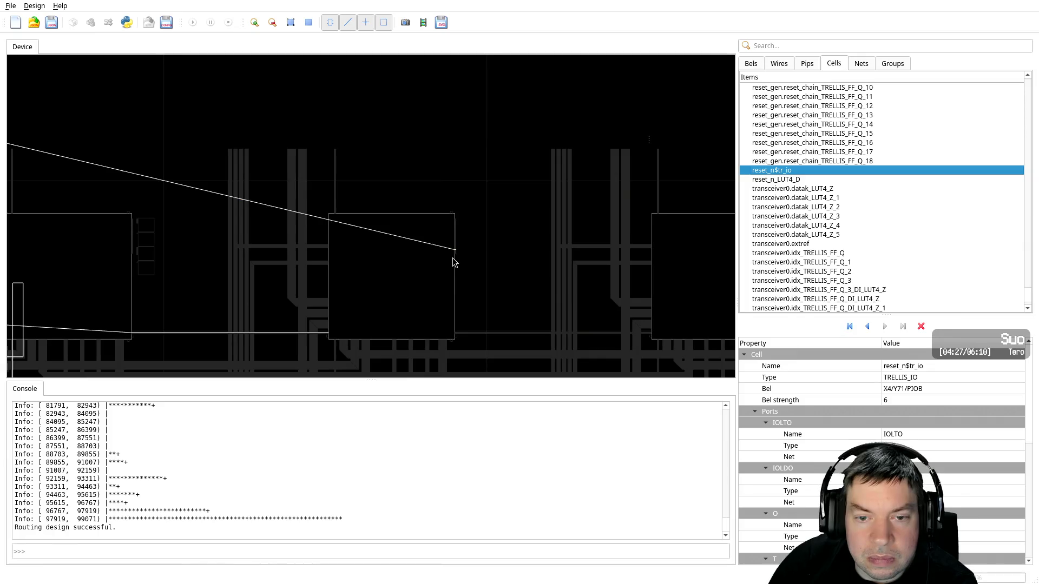
pyautogui.scroll(1, 452, 258)
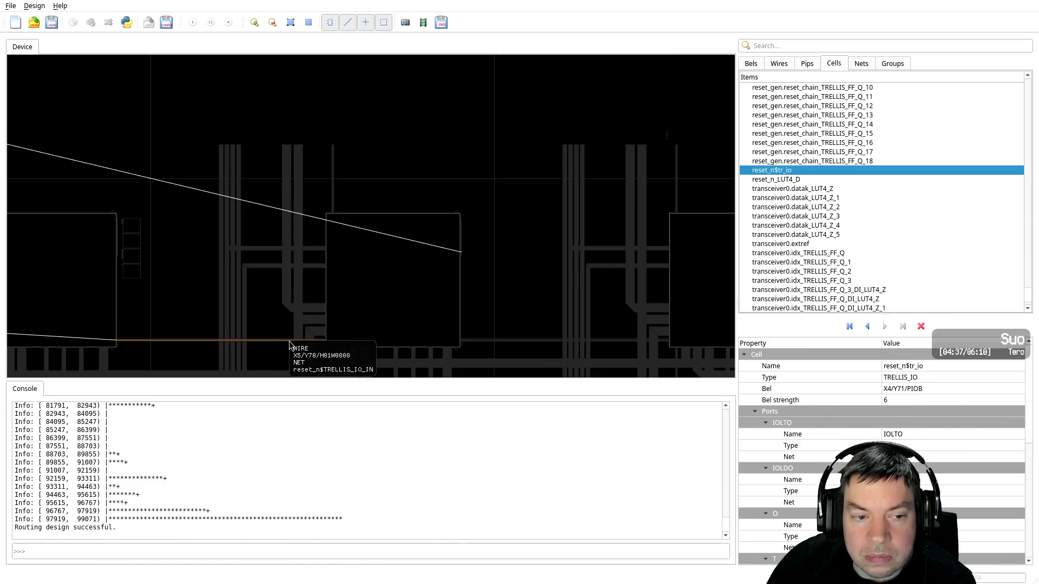
pyautogui.click(780, 182)
# Highlight the reset_n$tr_io pad in magenta Group 7
pyautogui.click(785, 172)
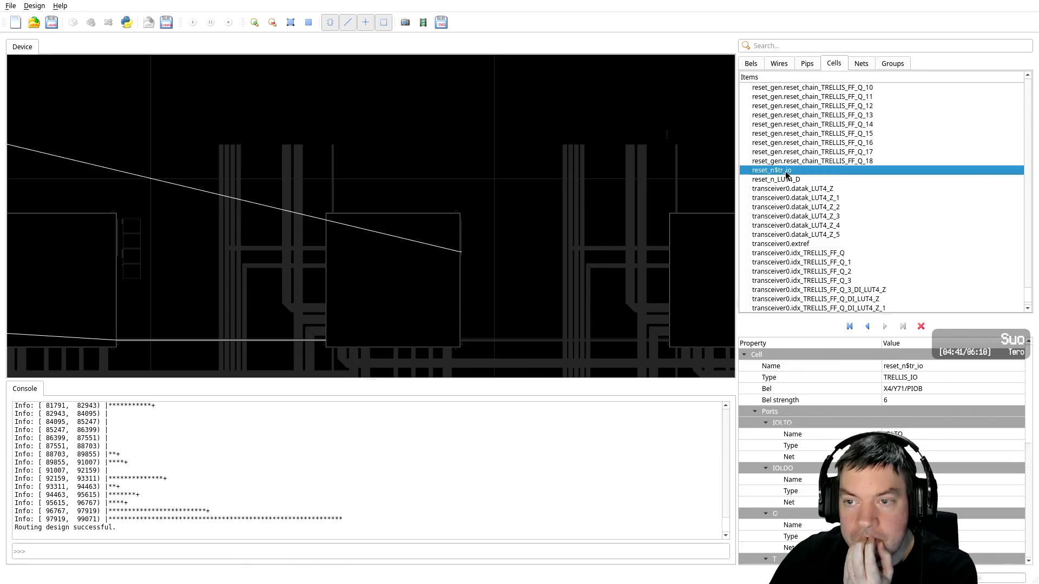
pyautogui.rightClick(785, 172)
pyautogui.moveTo(812, 165)
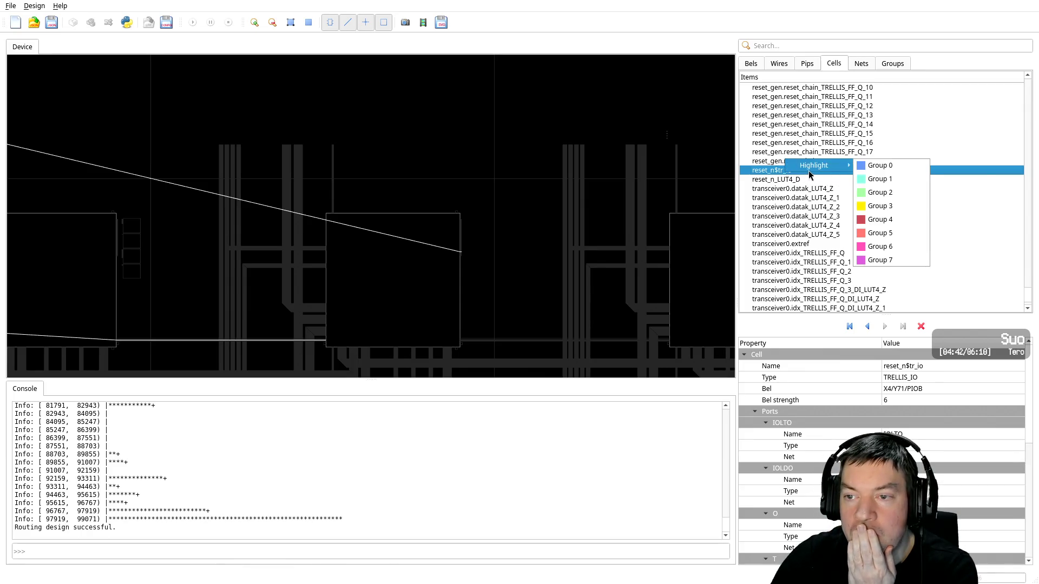
pyautogui.click(865, 265)
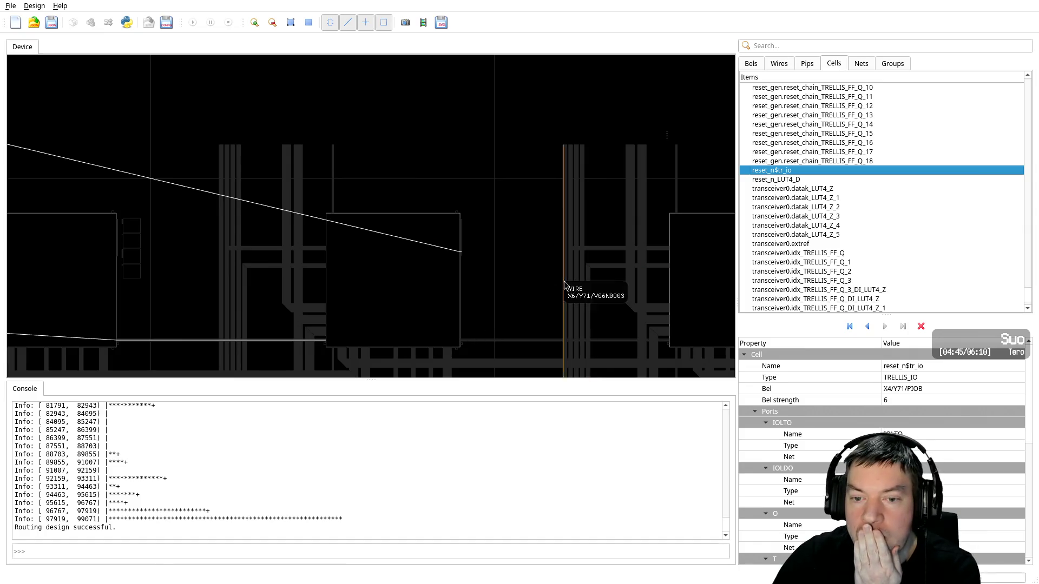
pyautogui.scroll(-2, 511, 285)
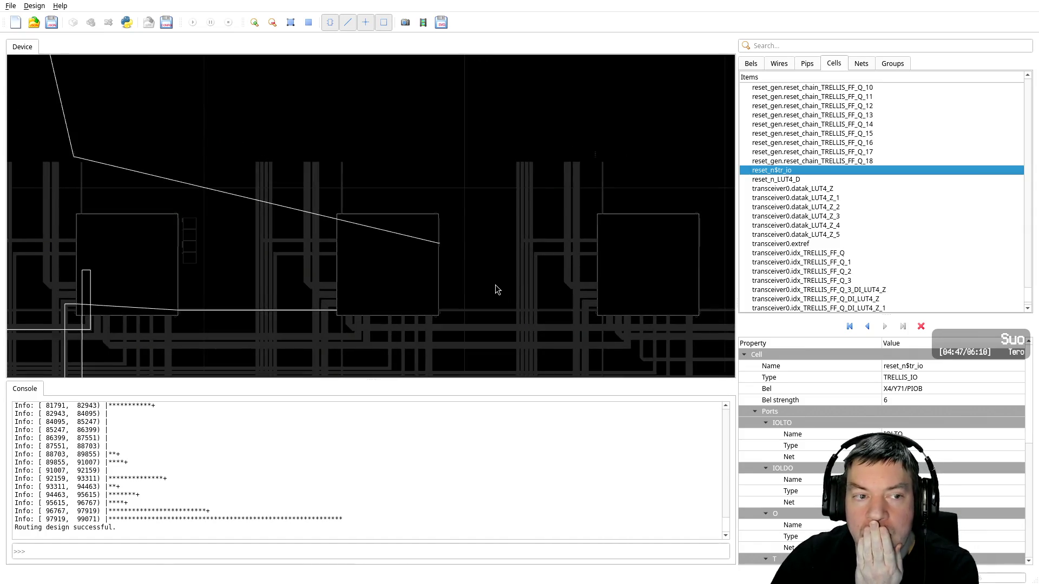
pyautogui.scroll(-2, 479, 285)
pyautogui.scroll(-2, 433, 271)
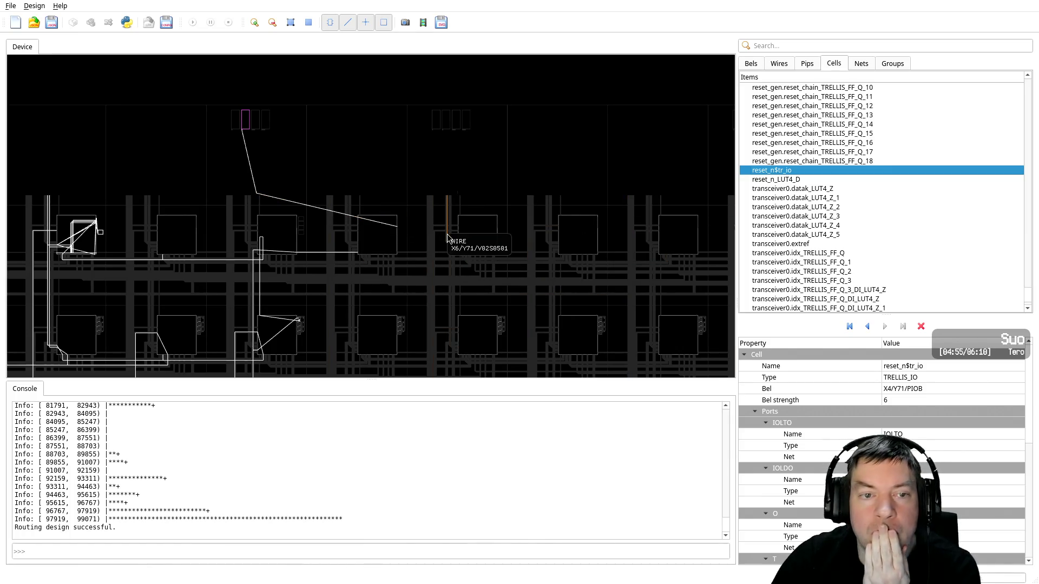
# Add the reset_n_LUT4_D cell to the same magenta Group 7 highlight
pyautogui.click(777, 180)
pyautogui.rightClick(778, 179)
pyautogui.moveTo(812, 172)
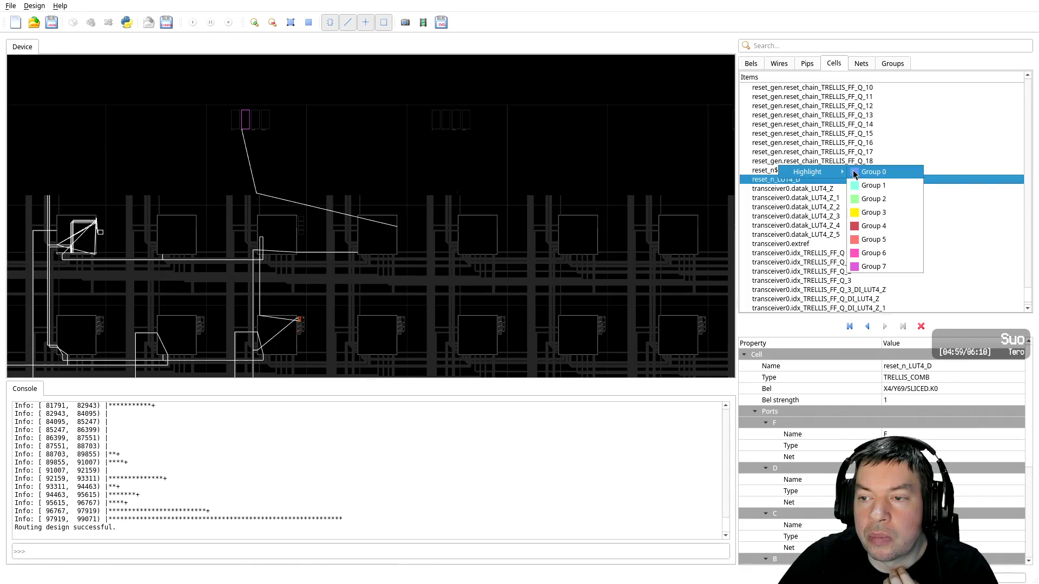
pyautogui.click(882, 269)
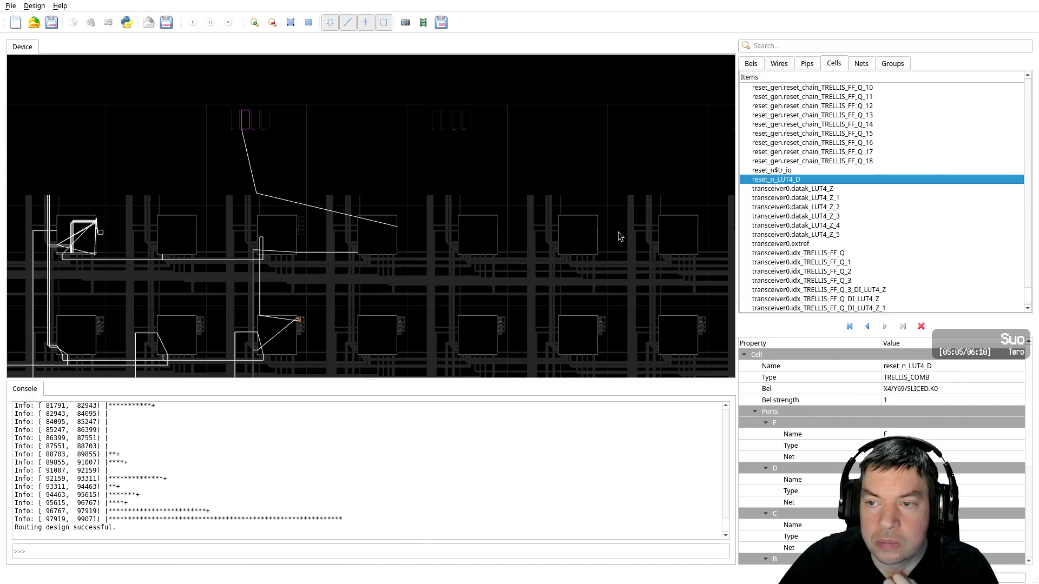
pyautogui.scroll(3, 819, 193)
pyautogui.scroll(3, 826, 199)
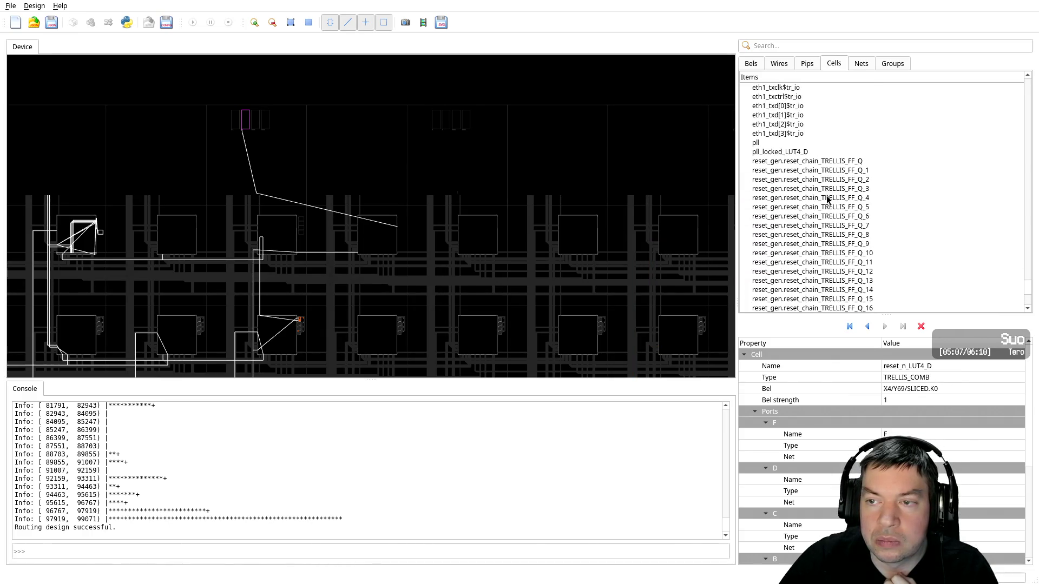
pyautogui.click(802, 162)
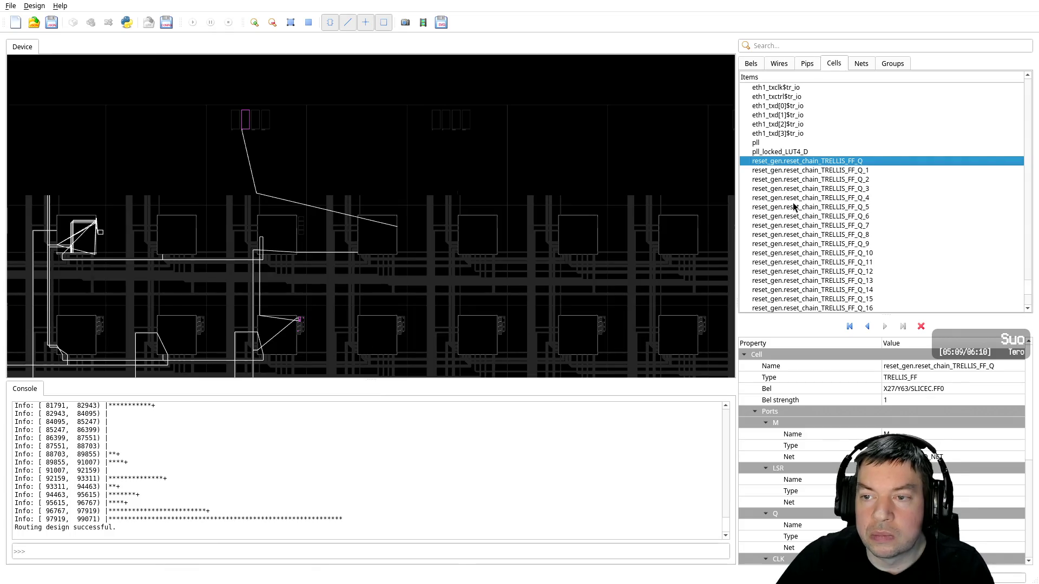
pyautogui.scroll(-2, 795, 211)
pyautogui.scroll(-1, 798, 217)
pyautogui.keyDown('shift'); pyautogui.click(803, 244); pyautogui.keyUp('shift')
pyautogui.rightClick(803, 244)
pyautogui.moveTo(844, 238)
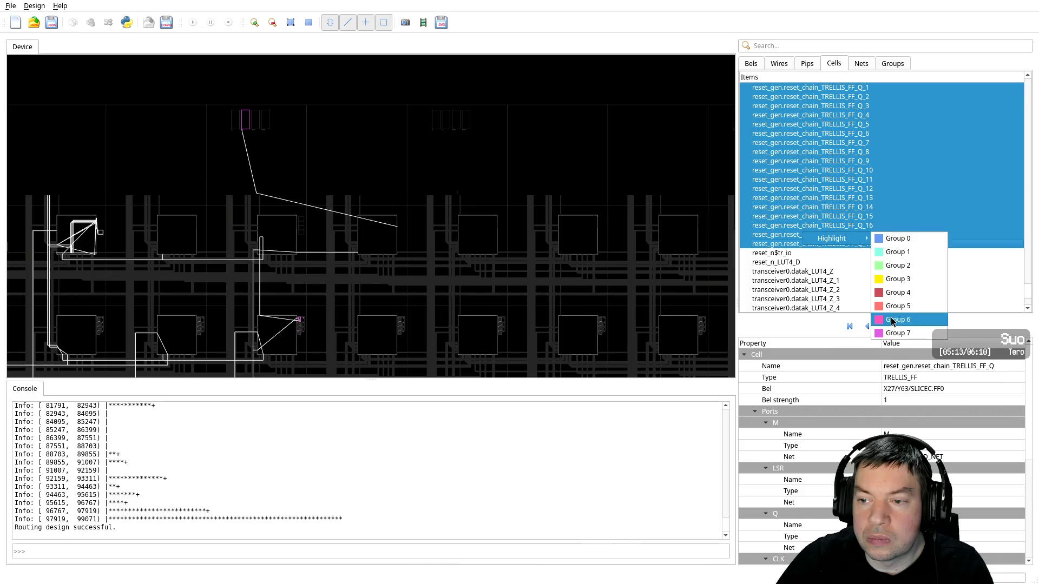
pyautogui.click(904, 279)
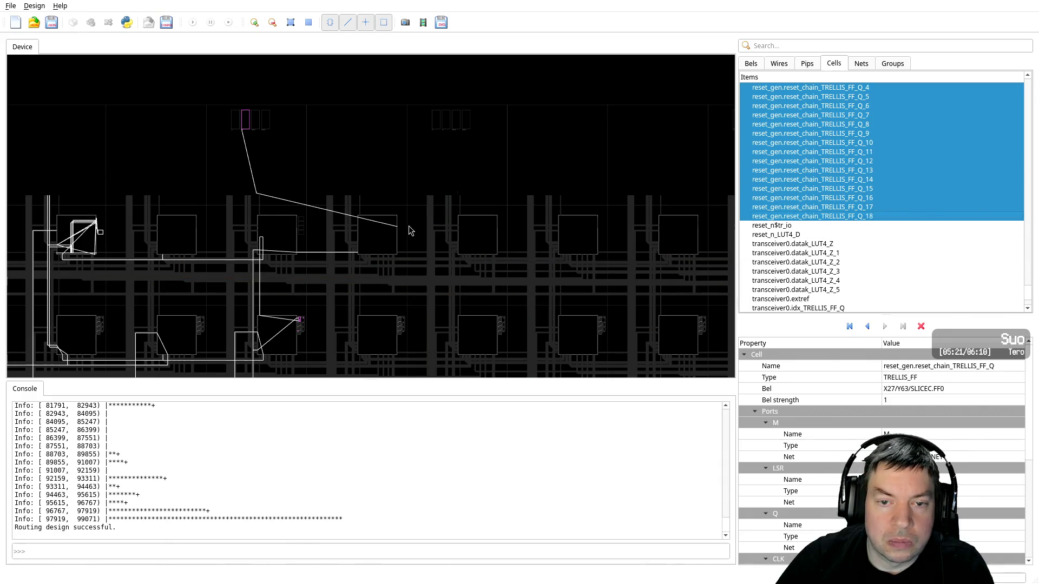
pyautogui.scroll(-1, 408, 246)
pyautogui.scroll(-1, 407, 243)
pyautogui.scroll(-1, 406, 241)
pyautogui.scroll(-1, 404, 248)
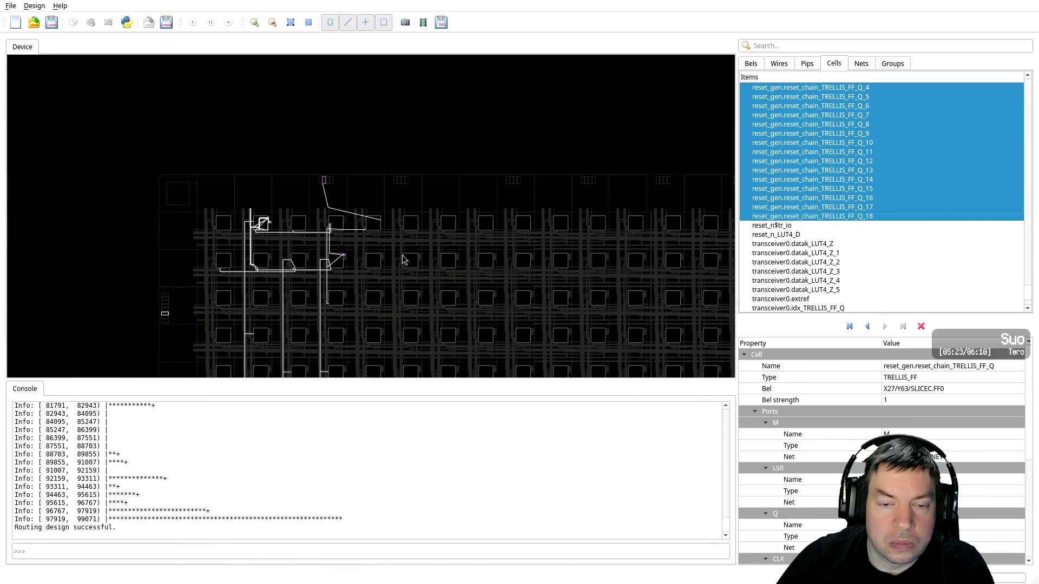
pyautogui.scroll(-1, 402, 253)
pyautogui.scroll(-1, 402, 257)
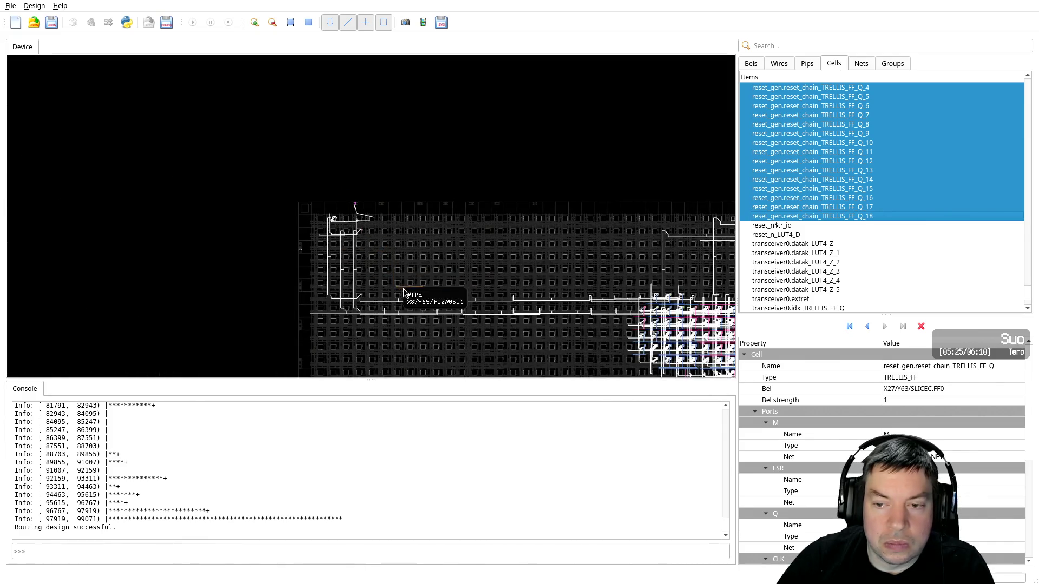
pyautogui.scroll(-1, 405, 292)
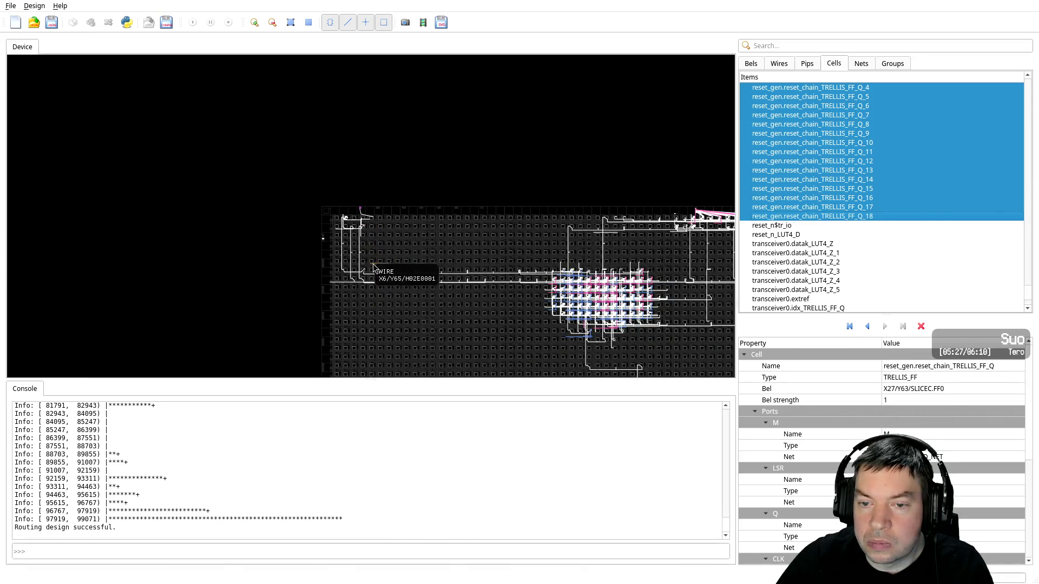
pyautogui.scroll(2, 357, 257)
pyautogui.scroll(3, 354, 253)
pyautogui.scroll(2, 354, 253)
pyautogui.scroll(1, 349, 251)
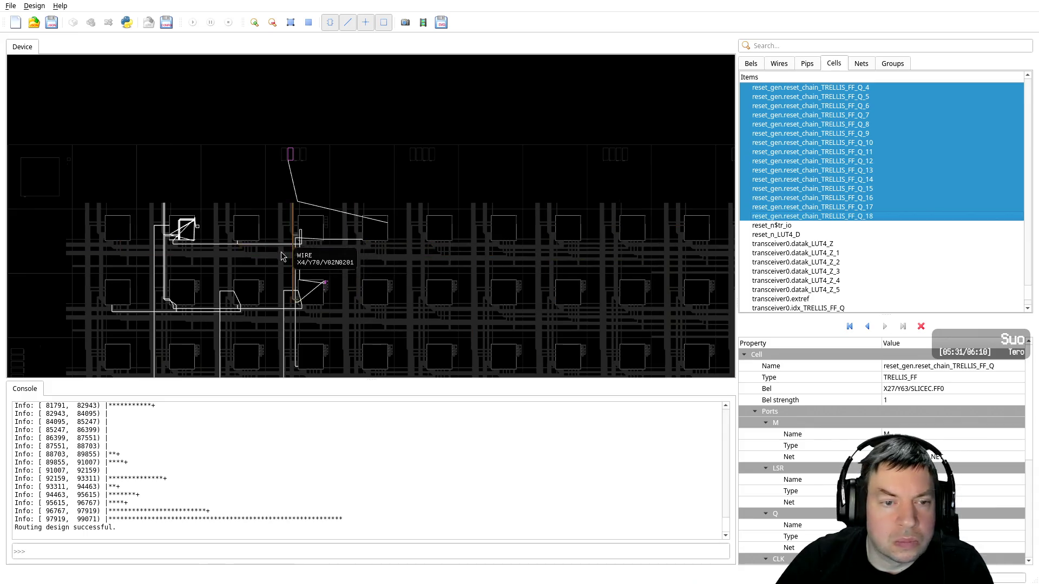
pyautogui.scroll(1, 281, 253)
pyautogui.scroll(1, 301, 260)
pyautogui.scroll(1, 301, 260)
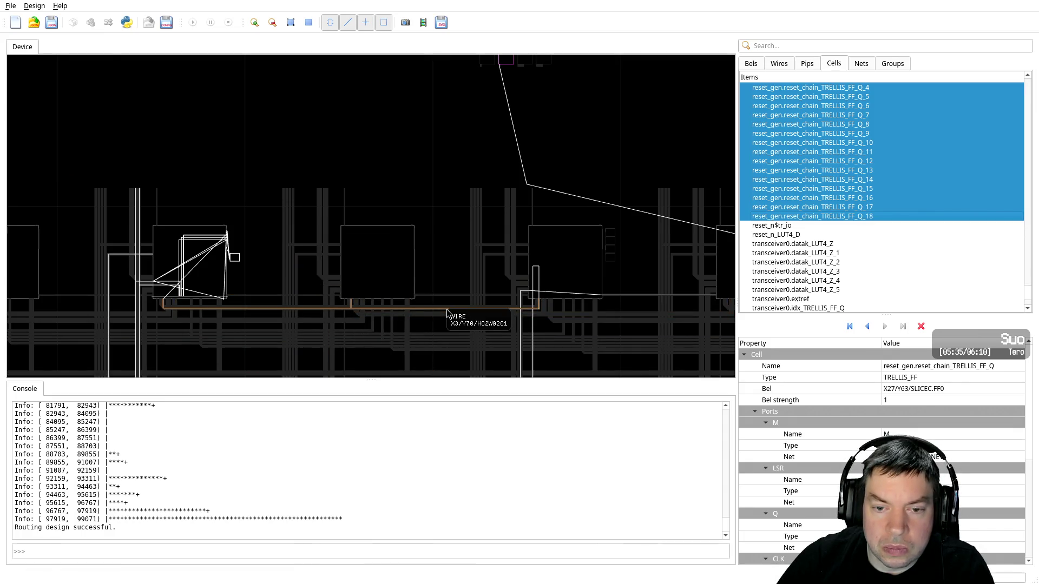
pyautogui.scroll(1, 433, 315)
pyautogui.scroll(1, 433, 315)
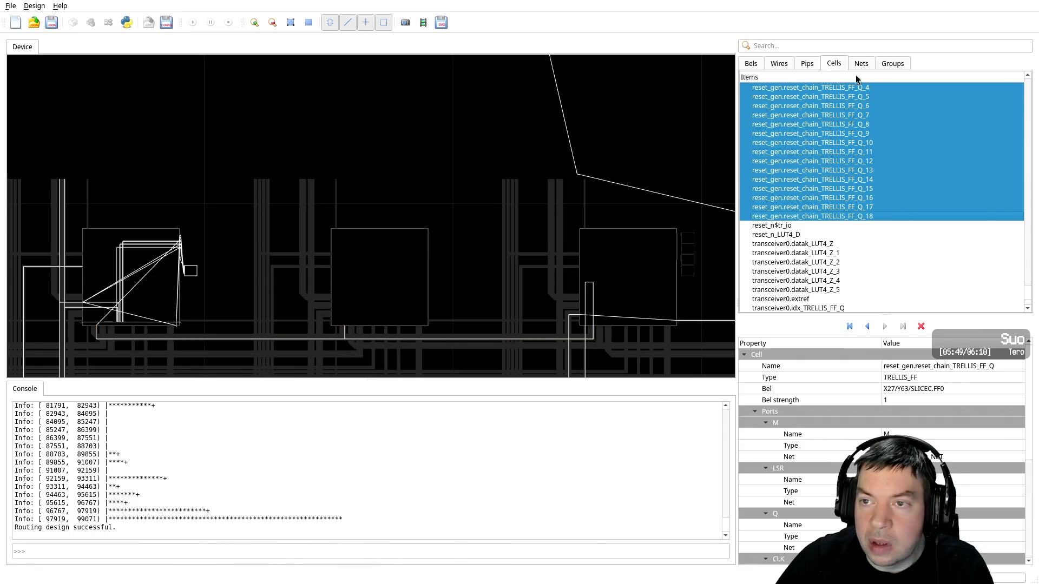
pyautogui.click(755, 70)
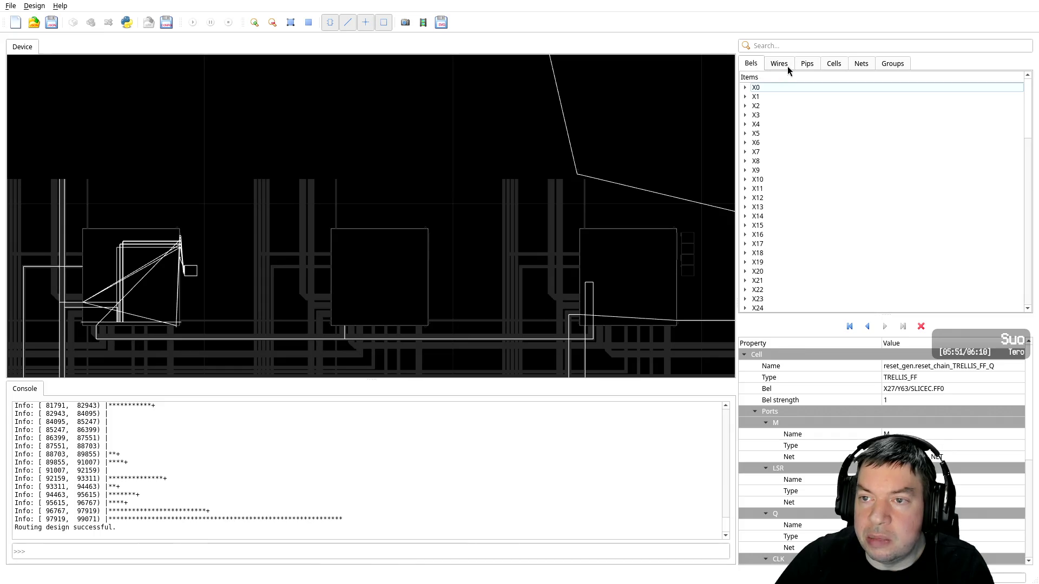
# Return to the Cells list, select pll (EHXPLLL at X2/Y70/EHXPLL_LL), and zoom onto it
pyautogui.click(837, 65)
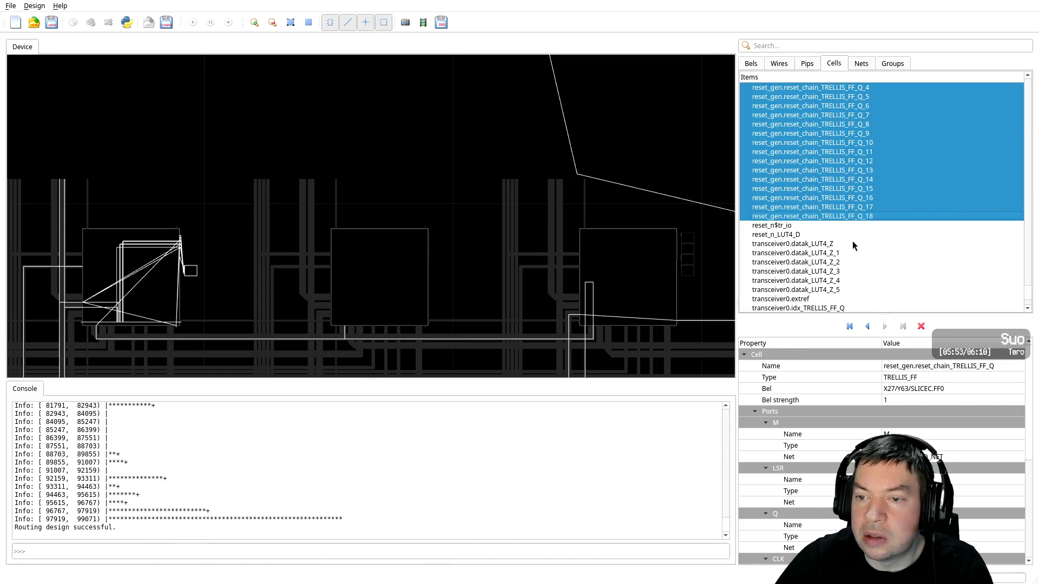
pyautogui.moveTo(1021, 294); pyautogui.dragTo(960, 258)
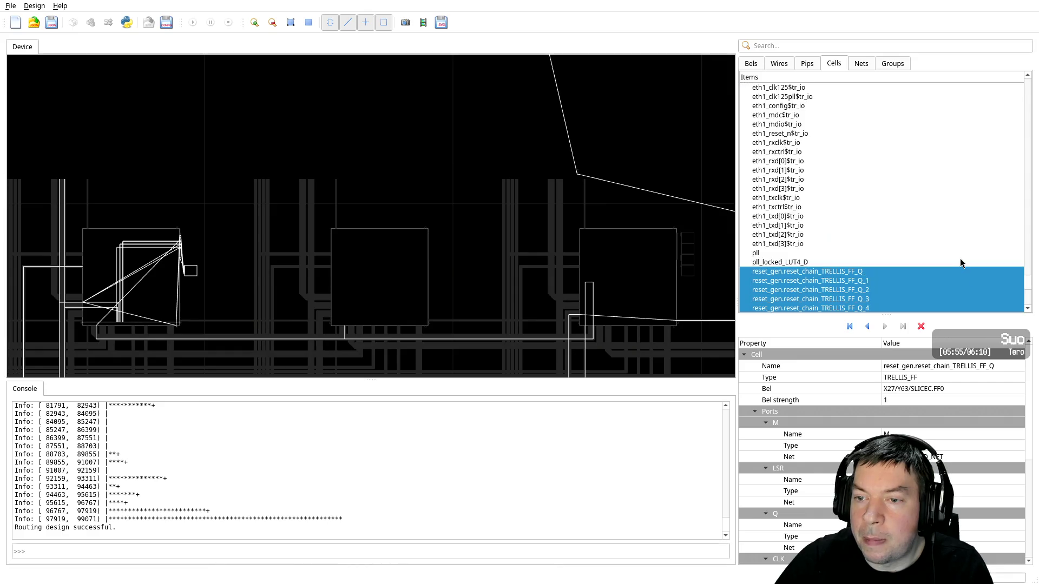
pyautogui.click(798, 253)
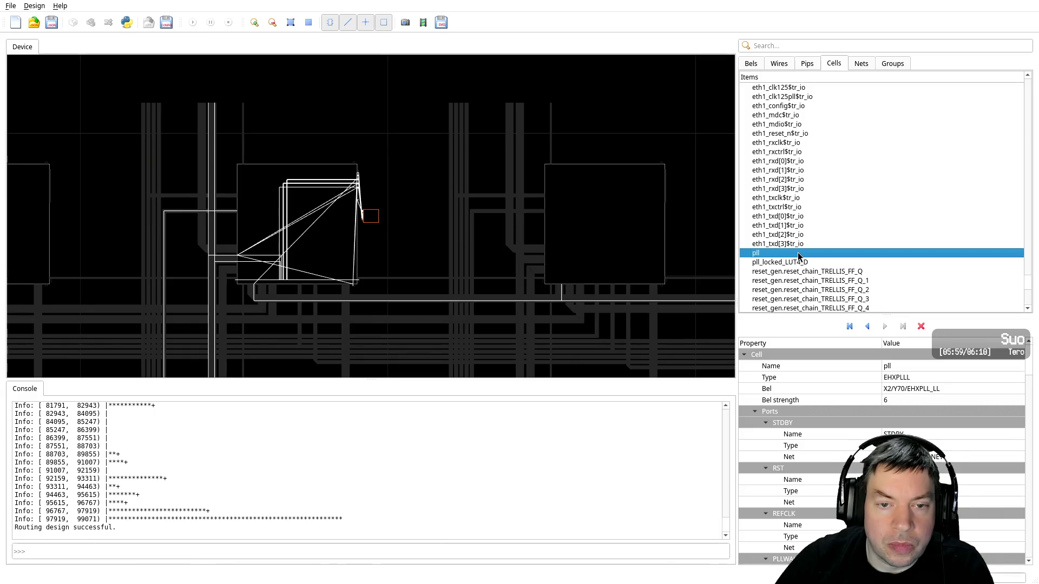
pyautogui.scroll(4, 370, 224)
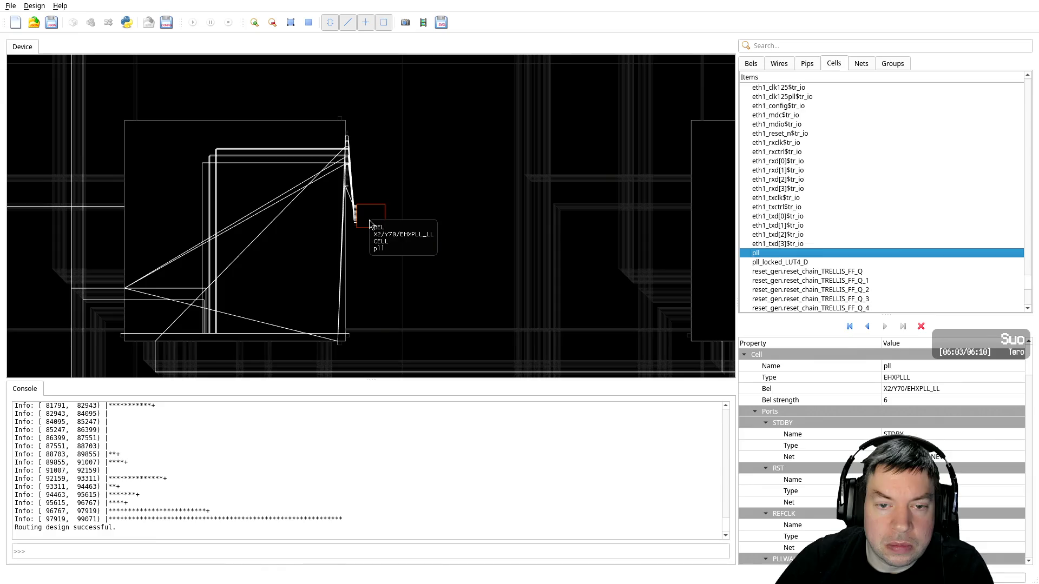
pyautogui.scroll(4, 368, 224)
pyautogui.scroll(2, 358, 228)
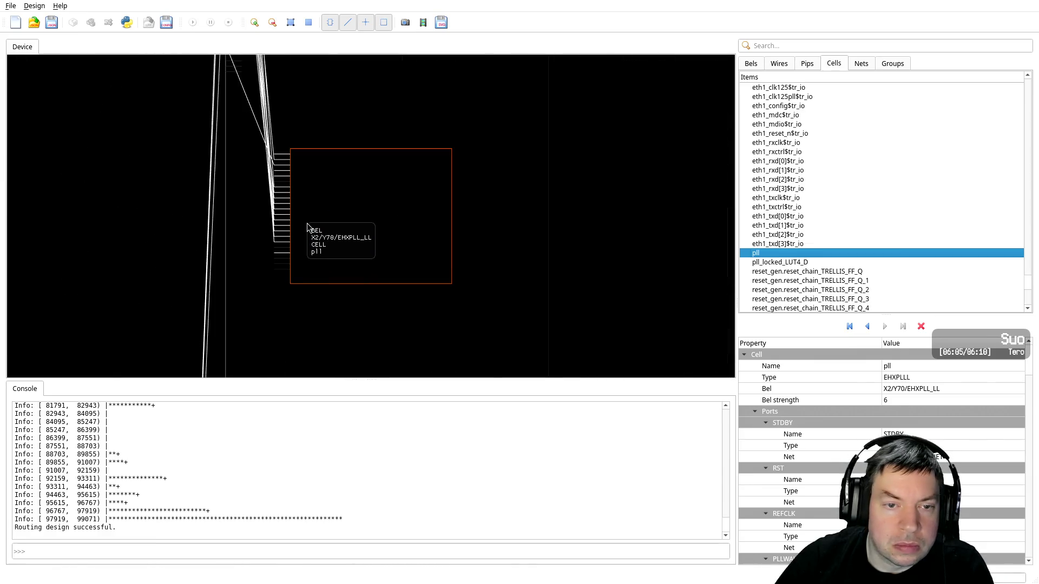
# Zoom back out and select reset_gen.reset_chain_TRELLIS_FF_Q to view its placement
pyautogui.scroll(-3, 340, 232)
pyautogui.scroll(-3, 347, 237)
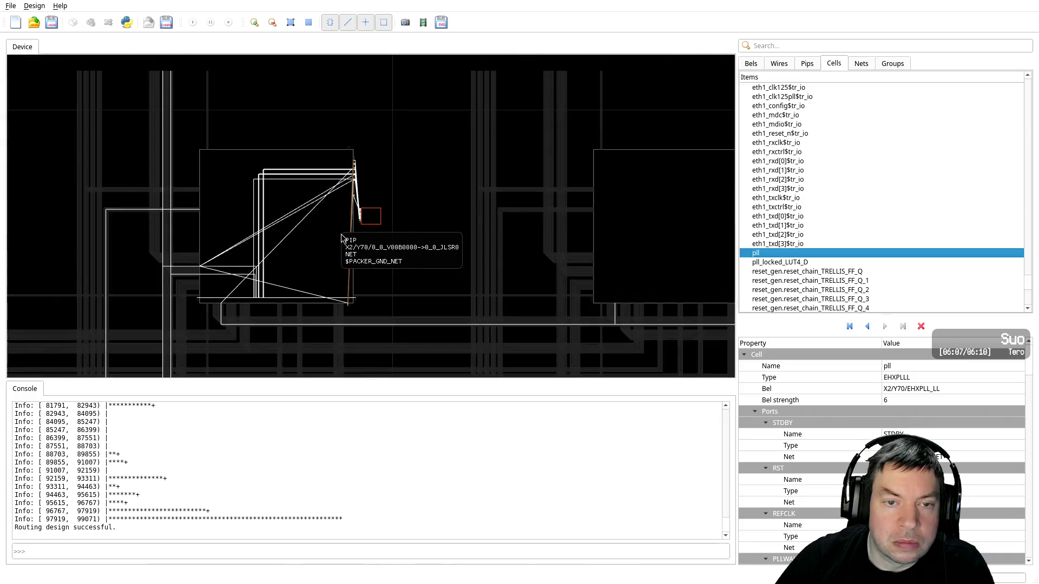
pyautogui.scroll(-1, 357, 239)
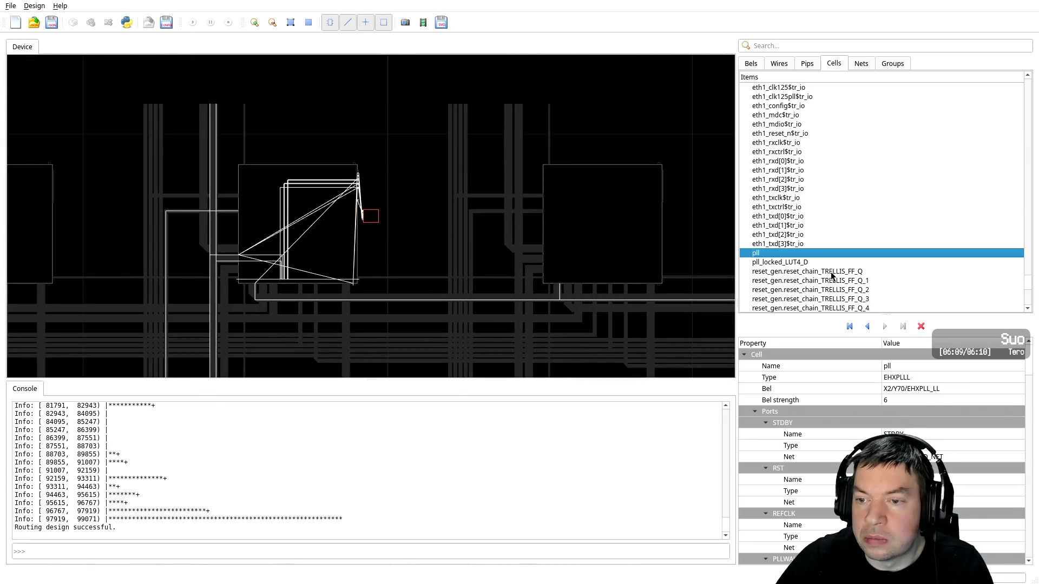
pyautogui.click(827, 272)
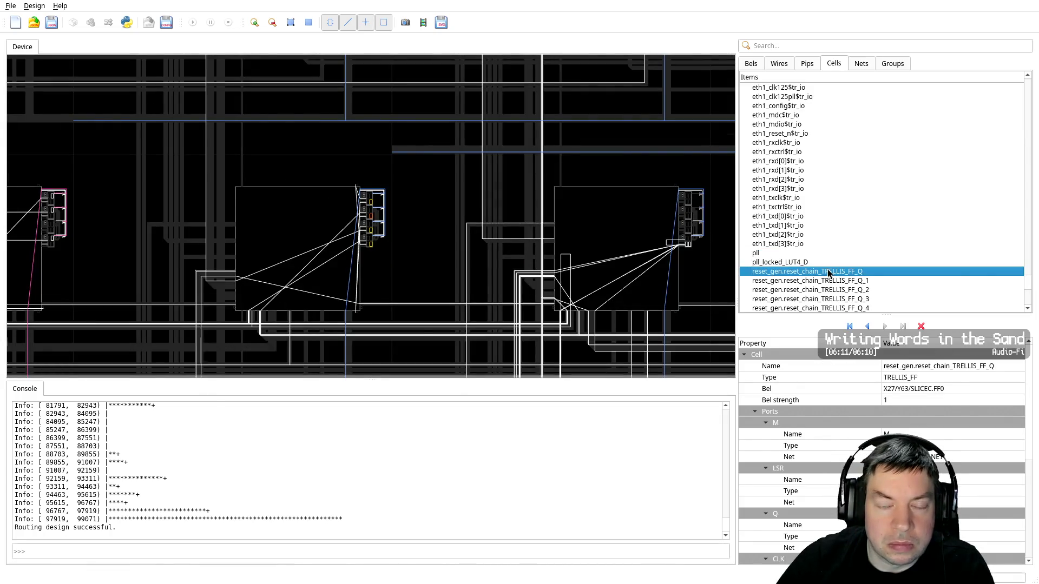
# Step through the placements of reset_chain_TRELLIS_FF_Q and FF_Q_1 through FF_Q_6 in the Cells list
pyautogui.scroll(1, 379, 241)
pyautogui.scroll(2, 376, 239)
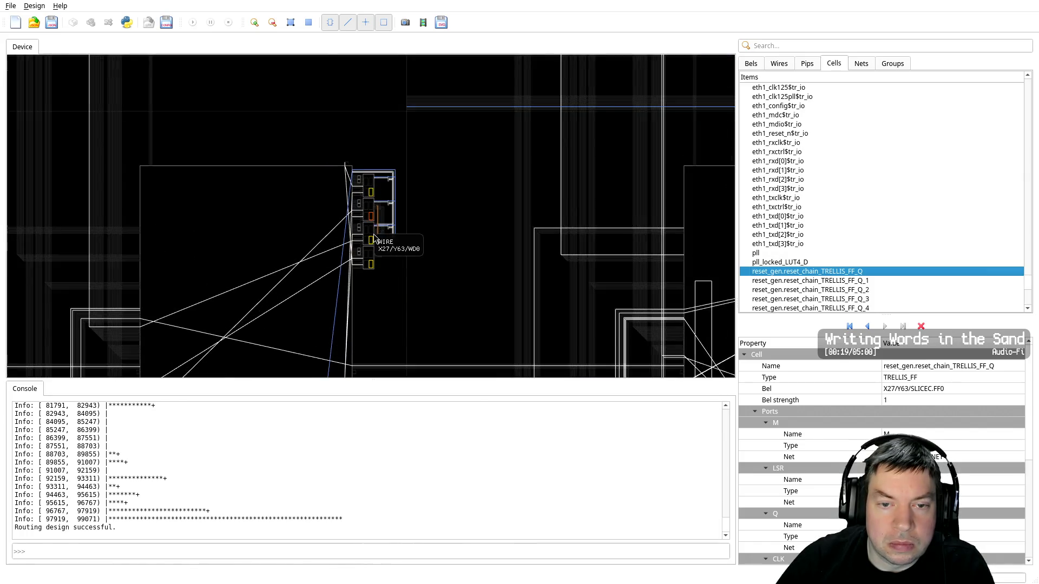
pyautogui.scroll(1, 374, 238)
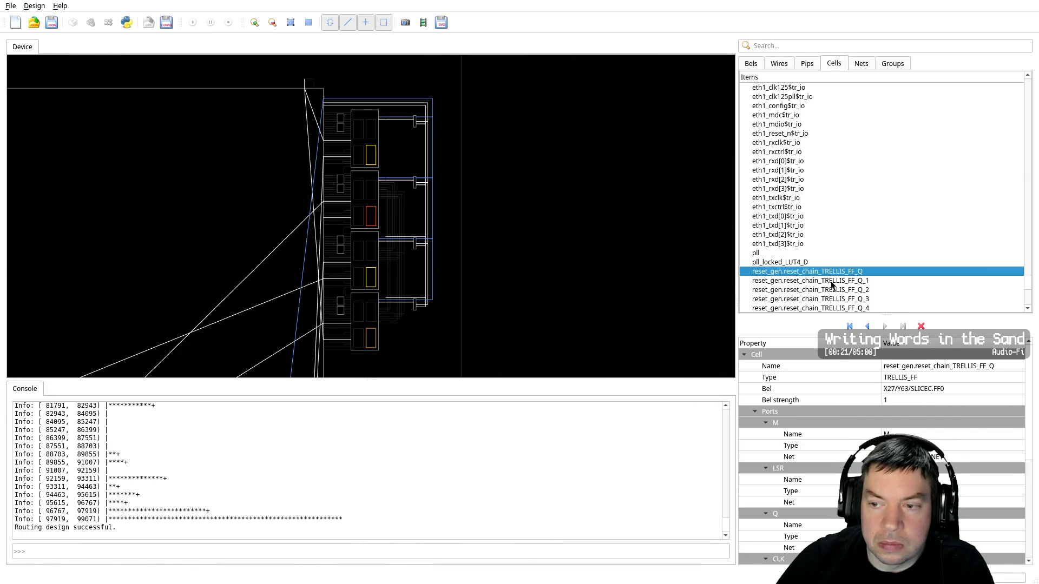
pyautogui.click(831, 282)
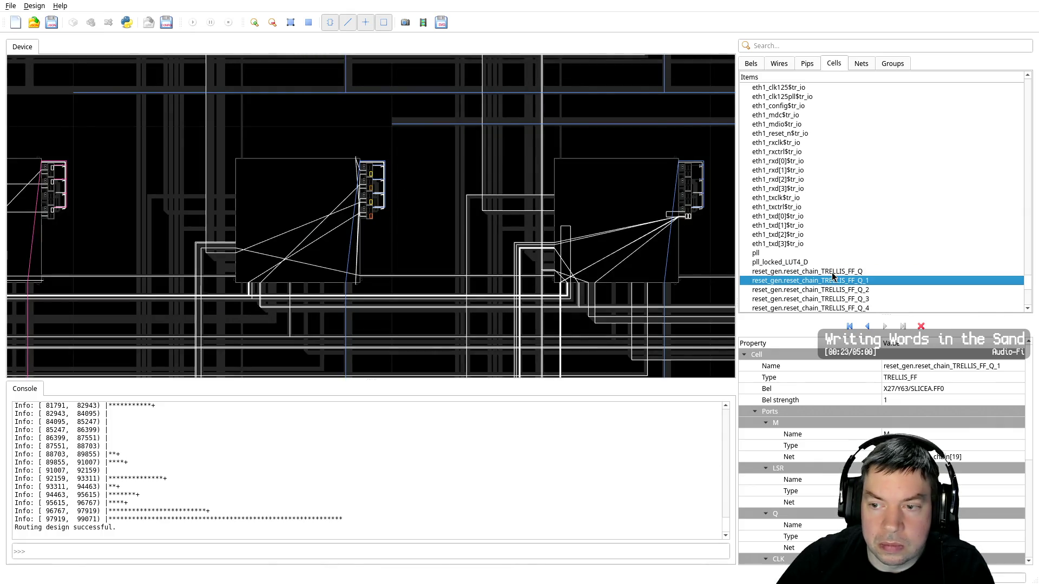
pyautogui.click(832, 272)
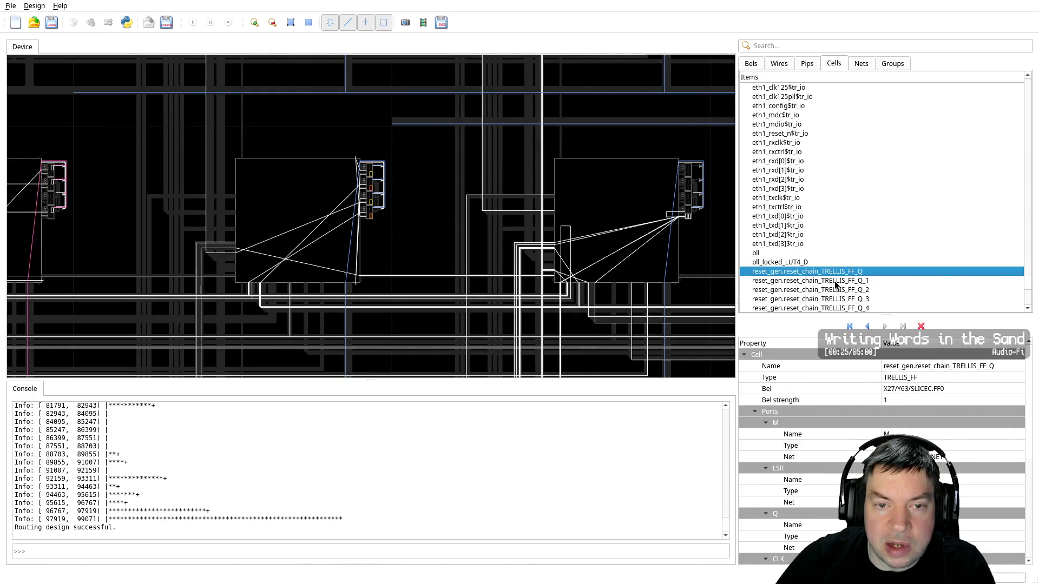
pyautogui.click(835, 280)
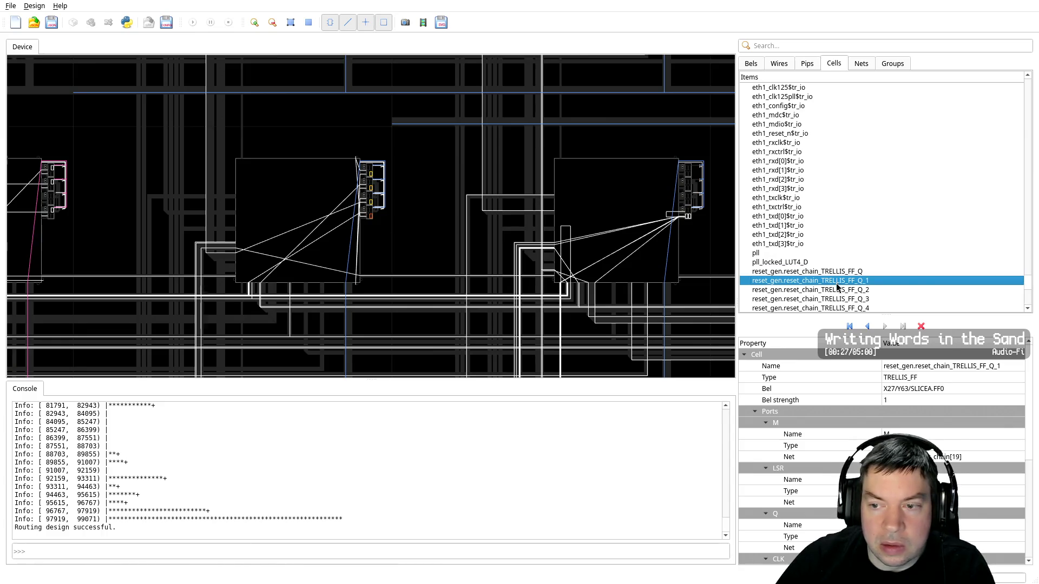
pyautogui.click(835, 290)
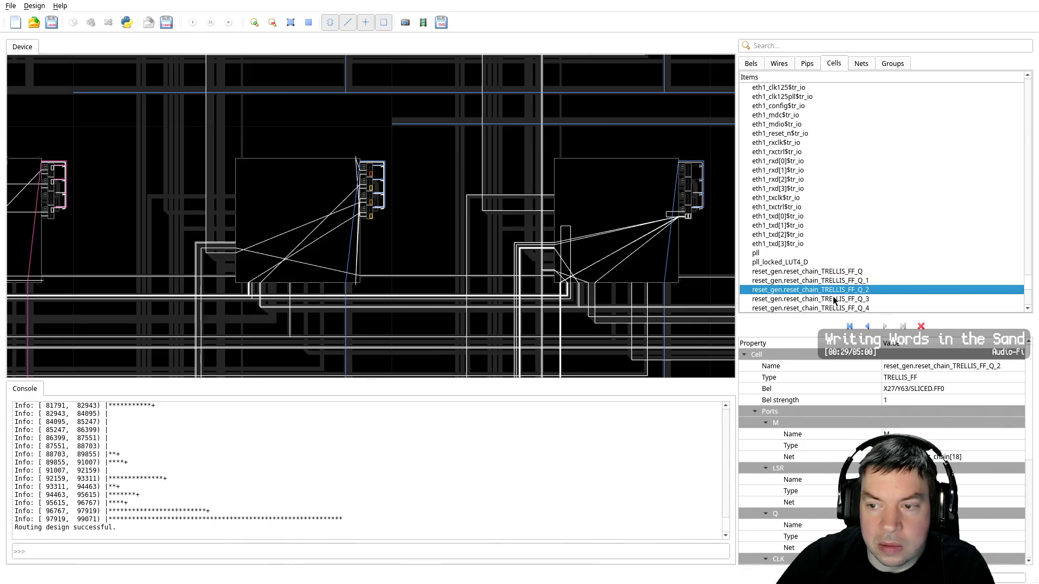
pyautogui.click(834, 300)
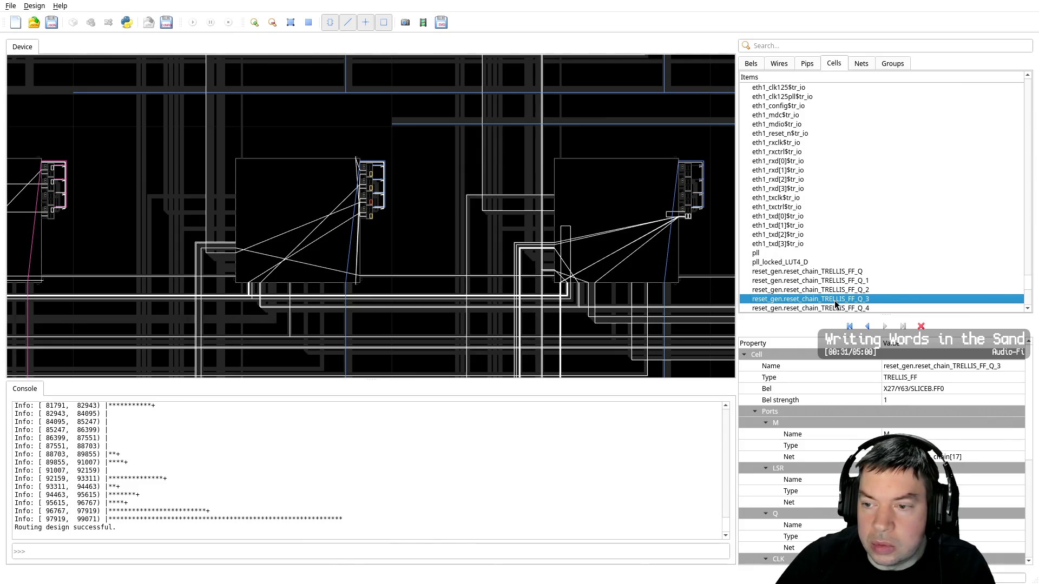
pyautogui.click(833, 307)
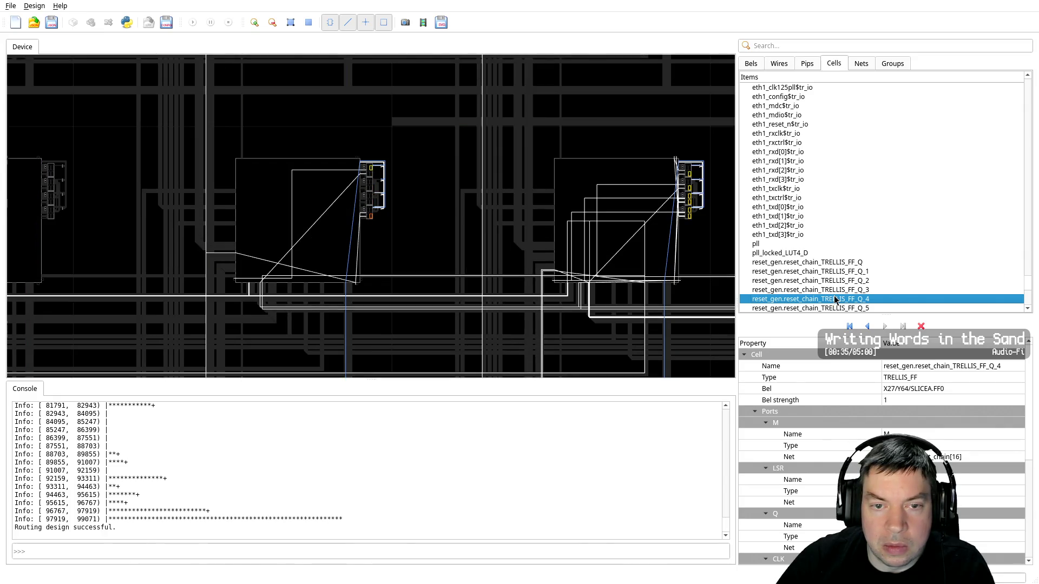
pyautogui.click(833, 306)
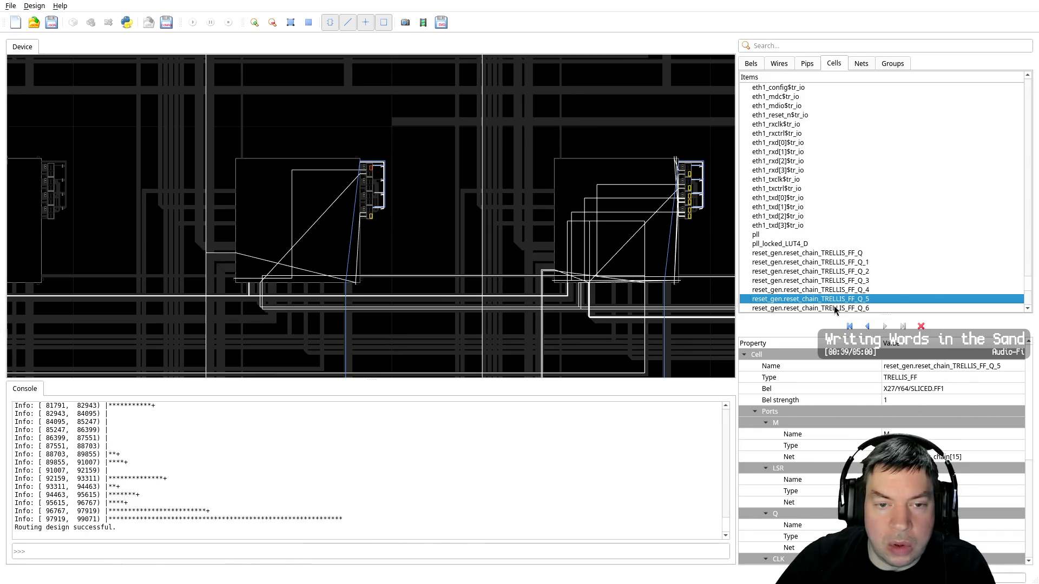
pyautogui.click(834, 307)
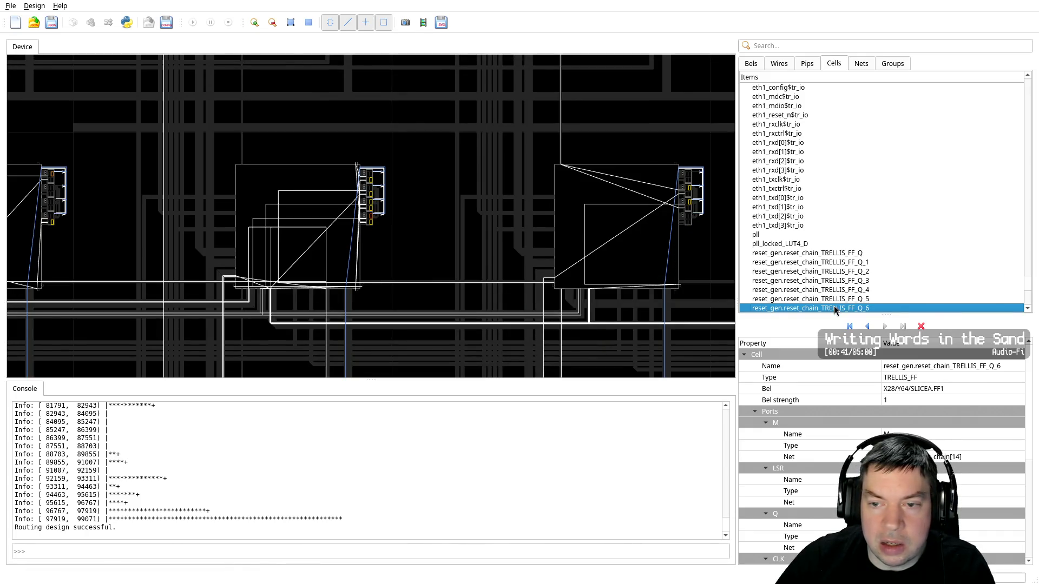
# Select reset_chain_TRELLIS_FF_Q_18 at X29/Y63/SLICED.FF0, then locate reset_chain_TRELLIS_FF_Q on the device
pyautogui.scroll(-3, 833, 306)
pyautogui.scroll(-3, 833, 306)
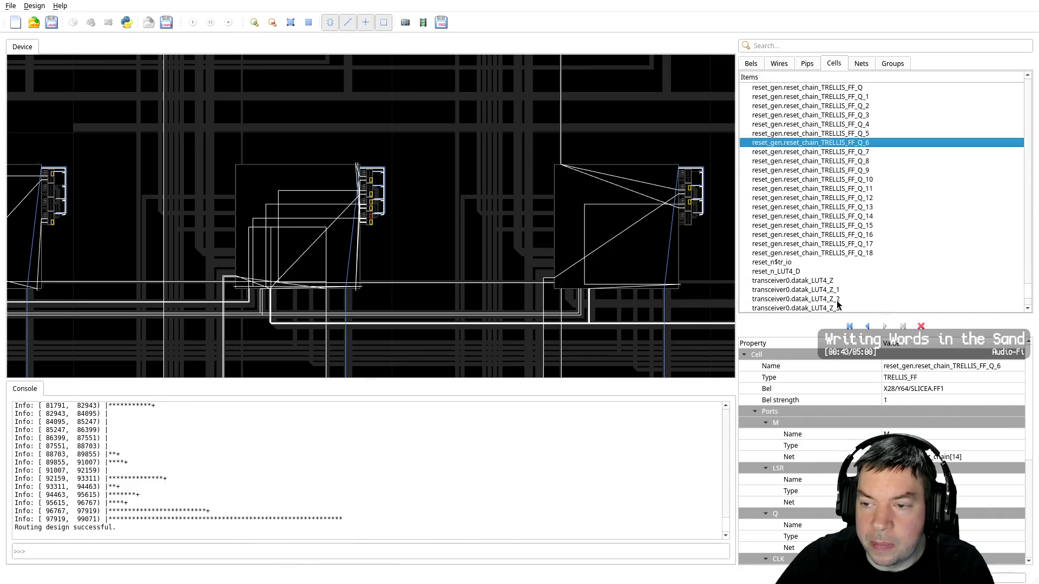
pyautogui.click(816, 254)
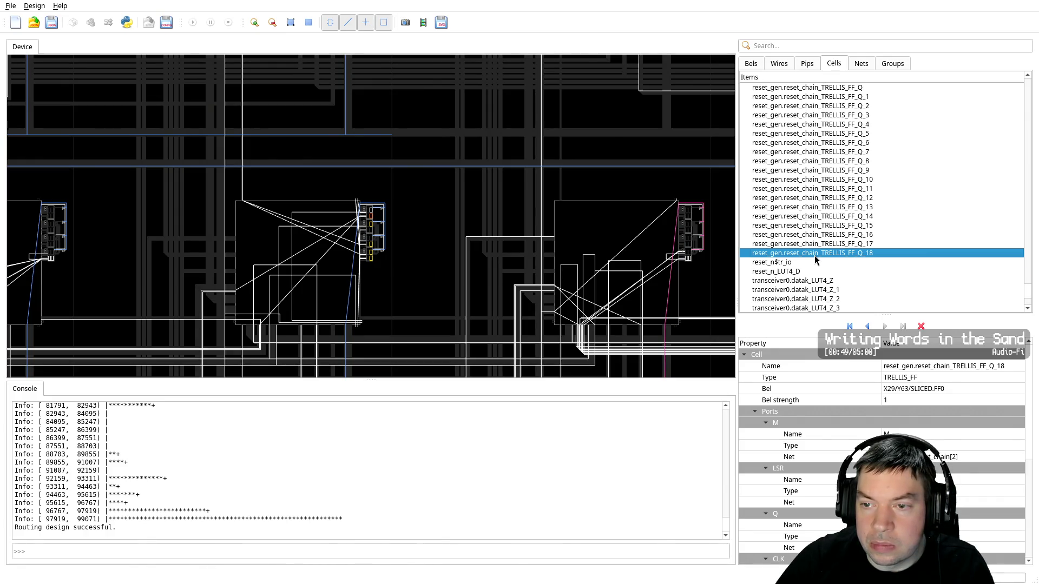
pyautogui.scroll(4, 813, 255)
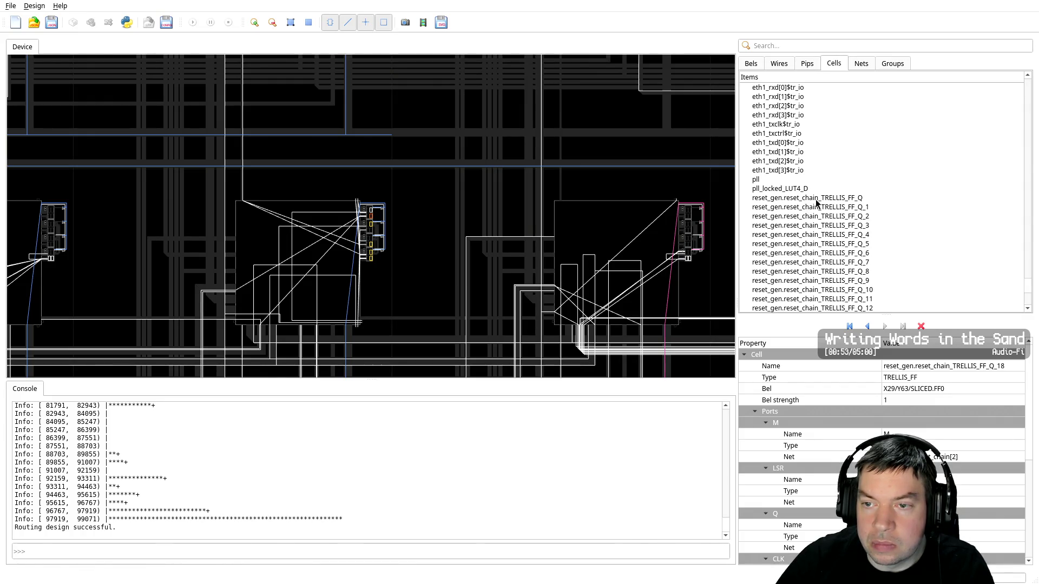
pyautogui.doubleClick(816, 199)
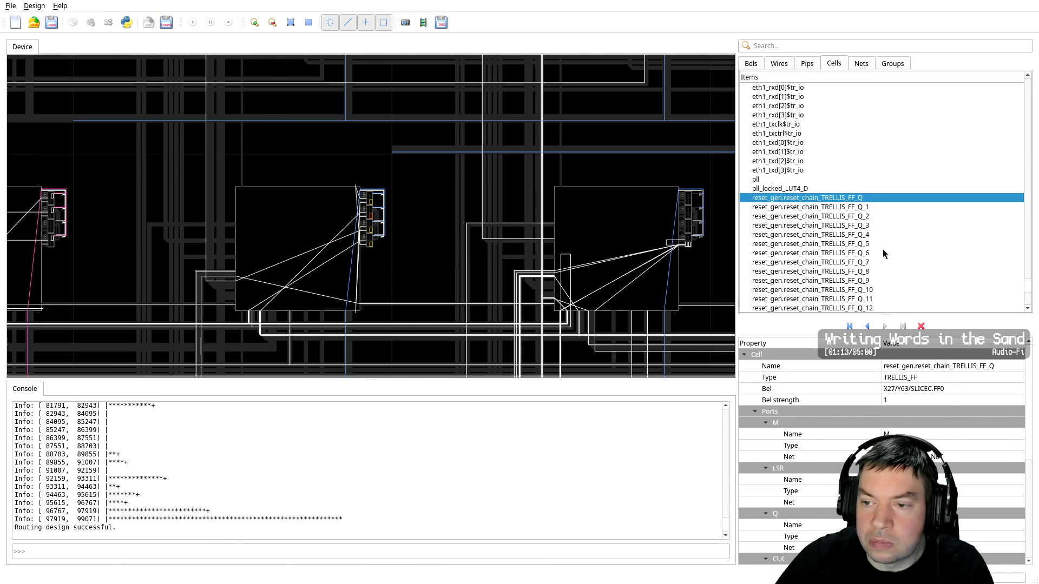
pyautogui.scroll(-1, 861, 265)
pyautogui.scroll(-2, 861, 265)
pyautogui.click(859, 281)
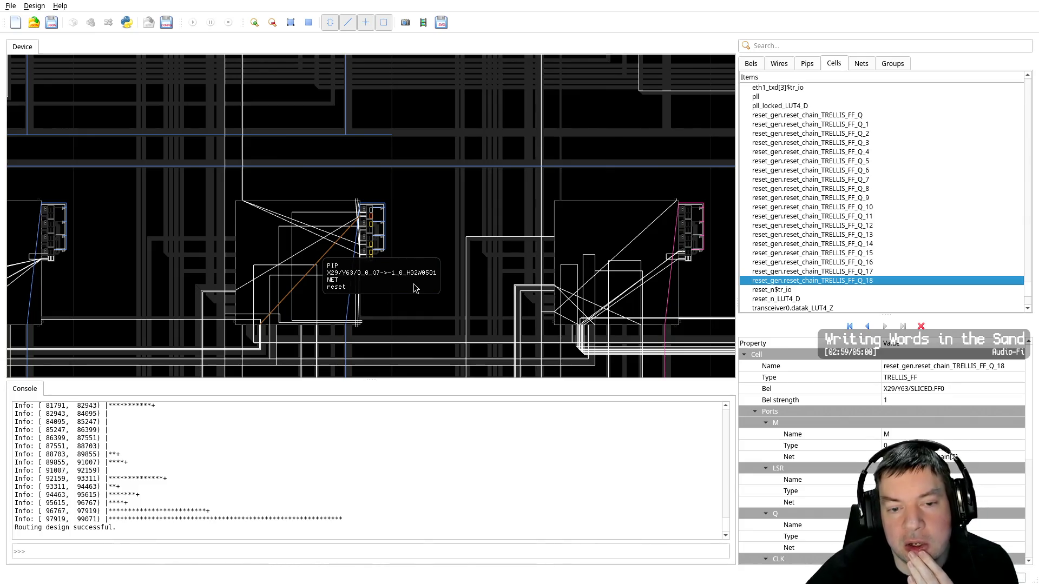
# Run htop, shrink the xterm font to see more processes, then switch back to the nextpnr terminal
pyautogui.write('htop')
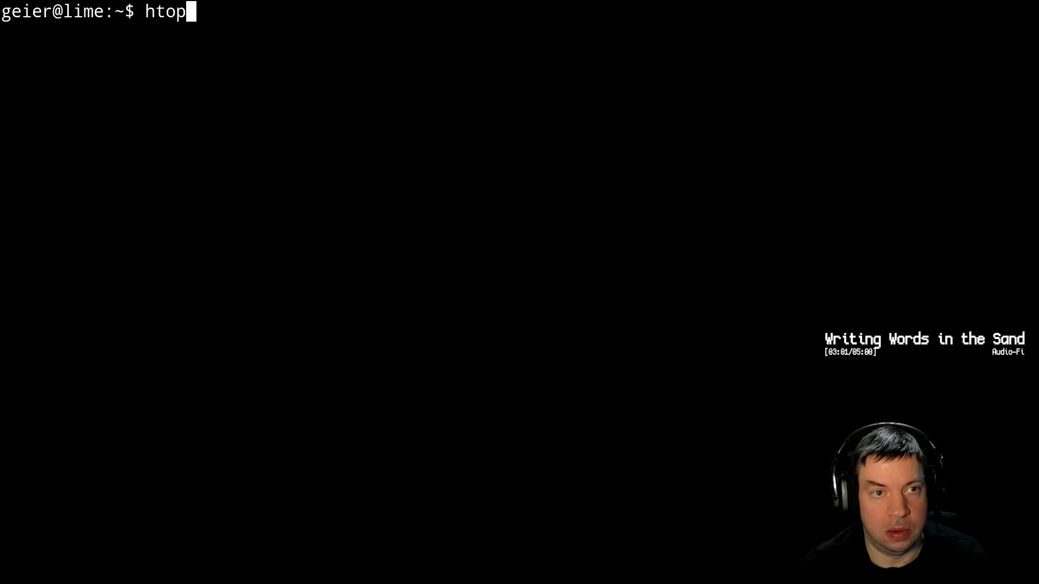
pyautogui.press('Return')
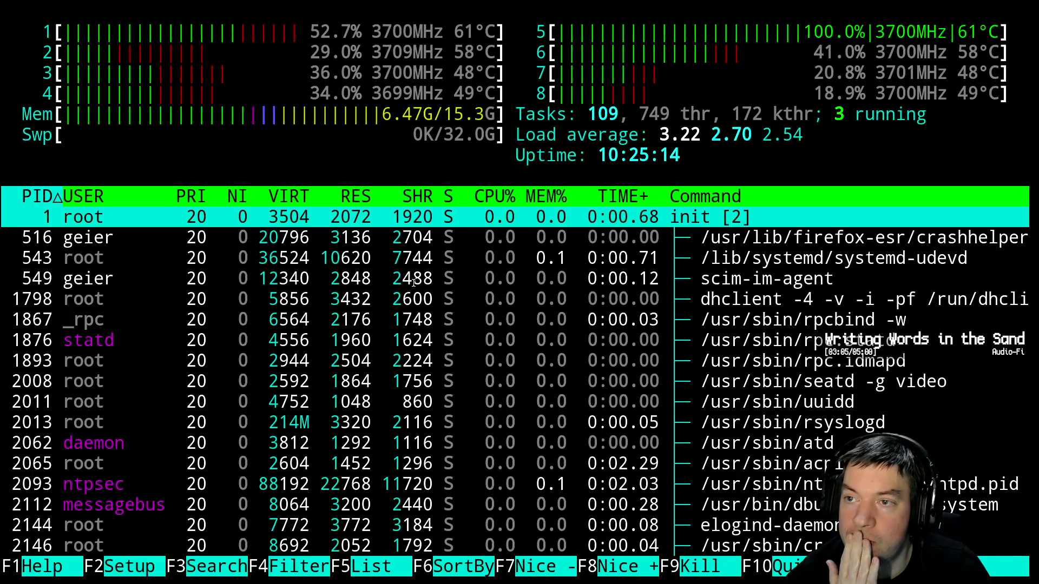
pyautogui.scroll(-5, 413, 282)
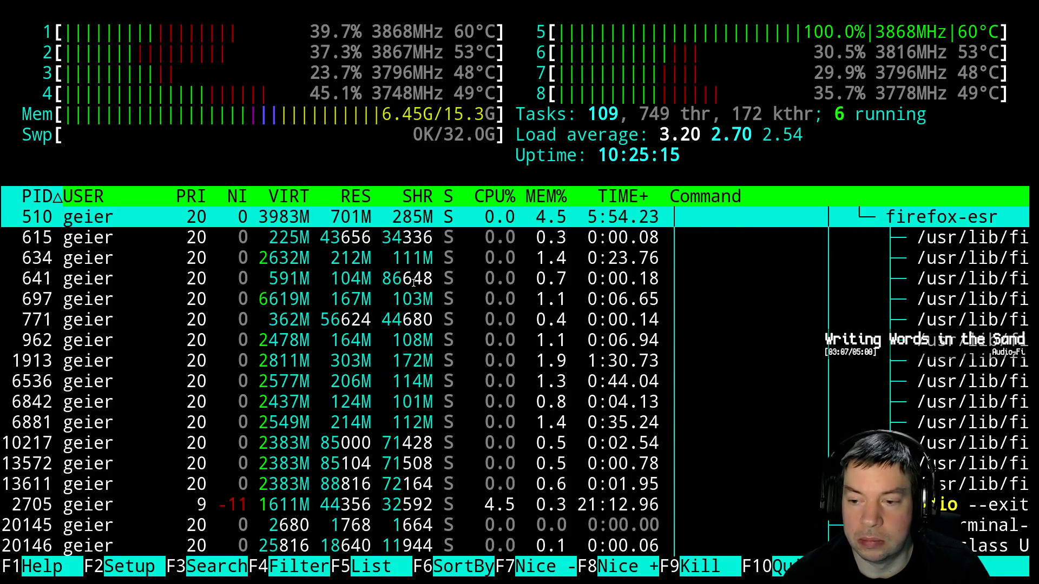
pyautogui.keyDown('ctrl'); pyautogui.moveTo(413, 282); pyautogui.dragTo(386, 250, button='right'); pyautogui.keyUp('ctrl')
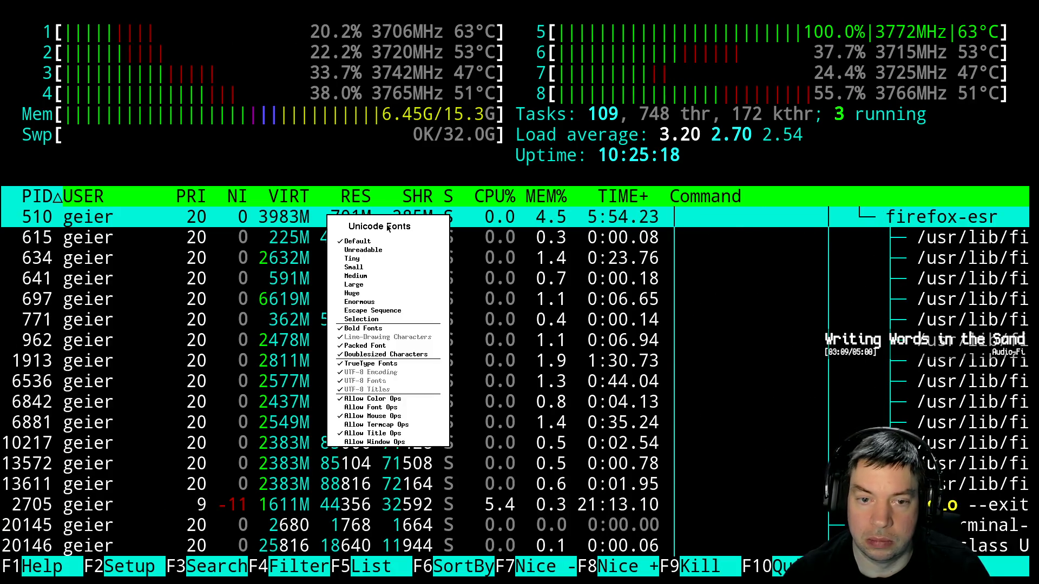
pyautogui.hotkey('alt', 'Tab')
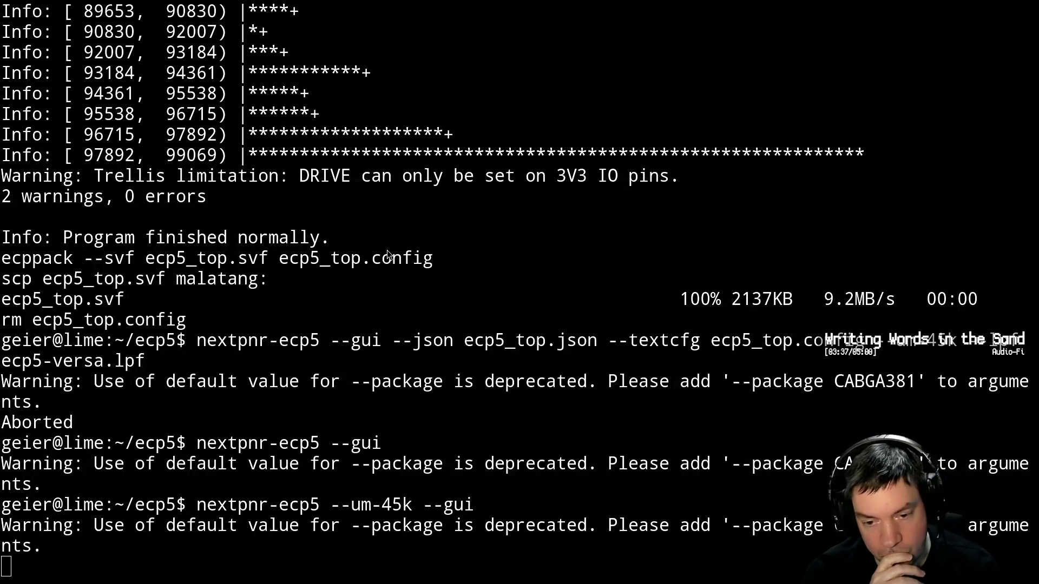
# Interrupt the stuck run with Ctrl+C and rerun nextpnr-ecp5 --um-45k --gui
pyautogui.click(388, 254)
pyautogui.hotkey('ctrl', 'c')
pyautogui.press('Up')
pyautogui.press('Return')
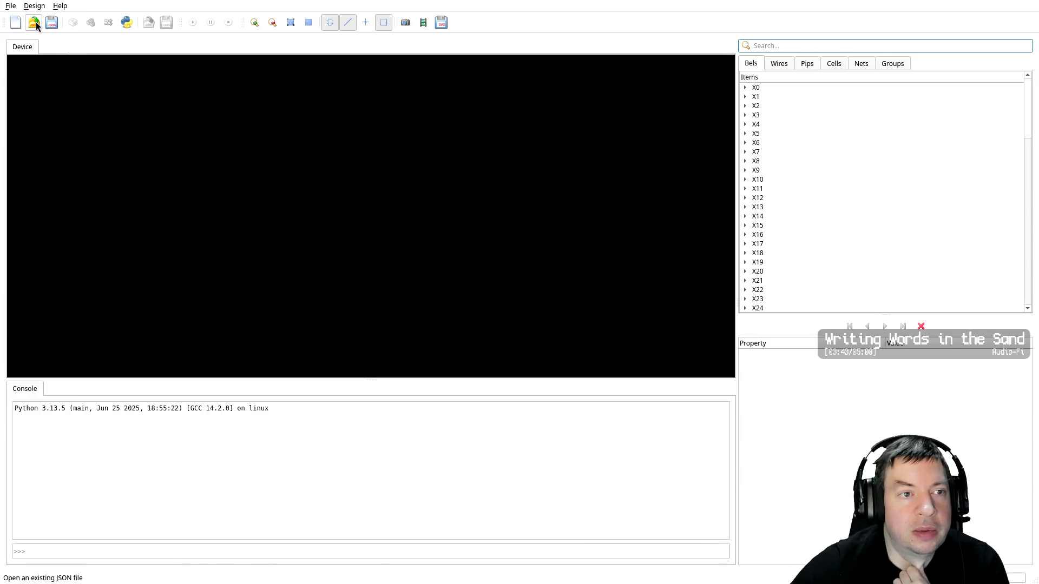
# Open the ecp5_top.json design file
pyautogui.click(33, 22)
pyautogui.click(452, 221)
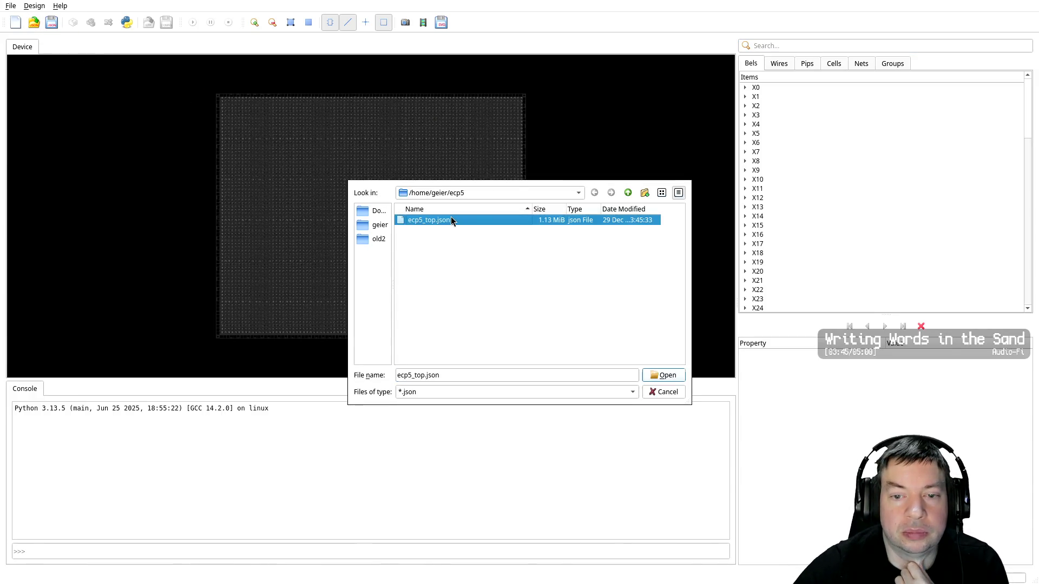
pyautogui.press('Return')
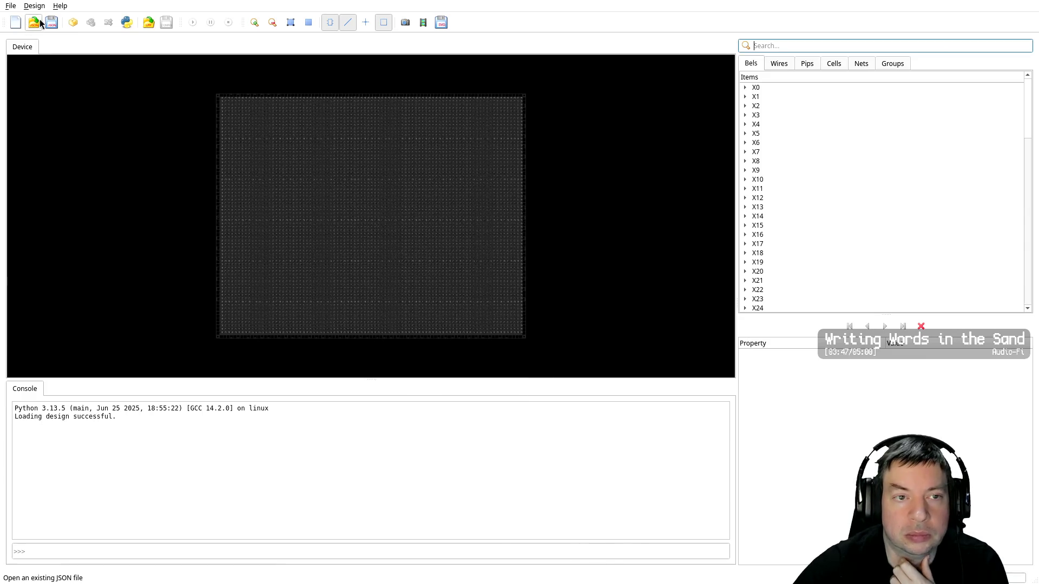
# Load the ecp5-versa.lpf constraints and pack the design
pyautogui.click(38, 7)
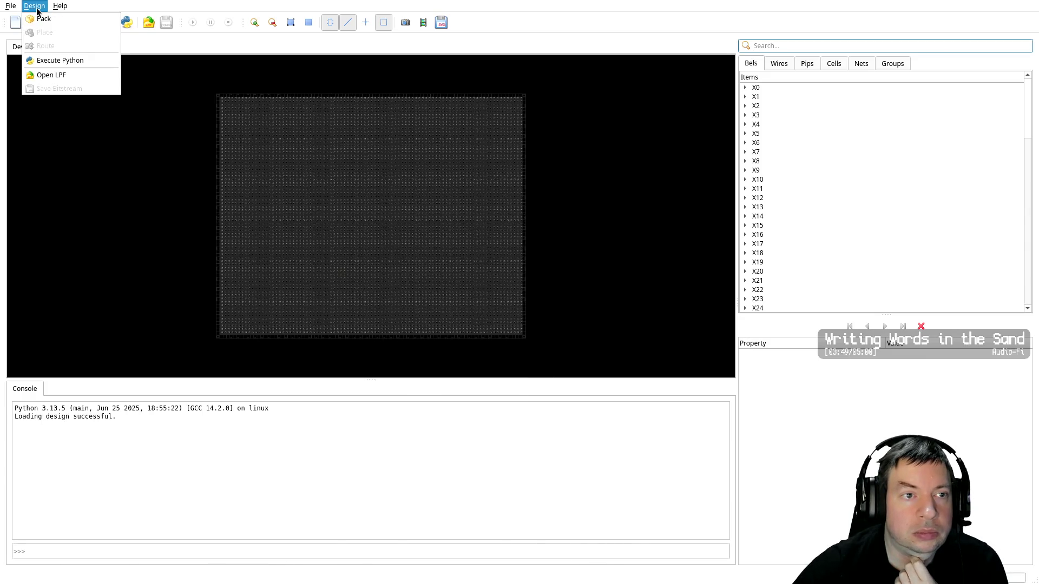
pyautogui.click(62, 73)
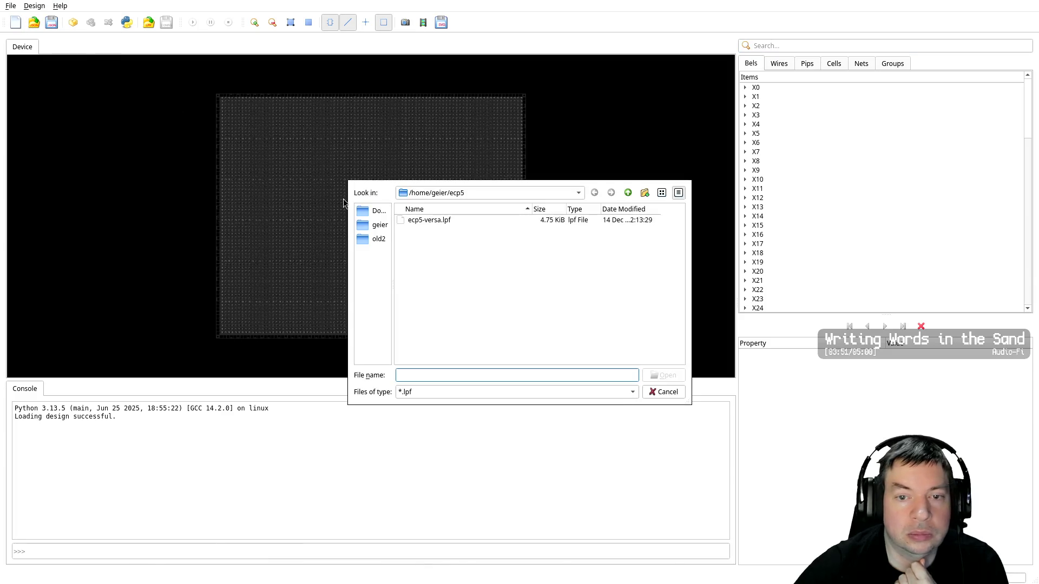
pyautogui.click(443, 222)
pyautogui.press('Return')
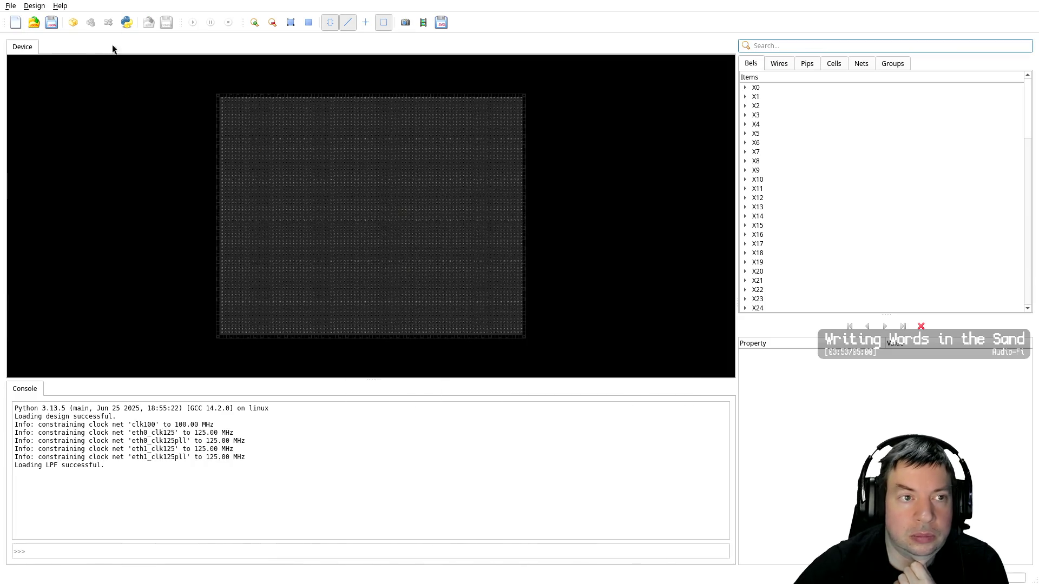
pyautogui.click(75, 25)
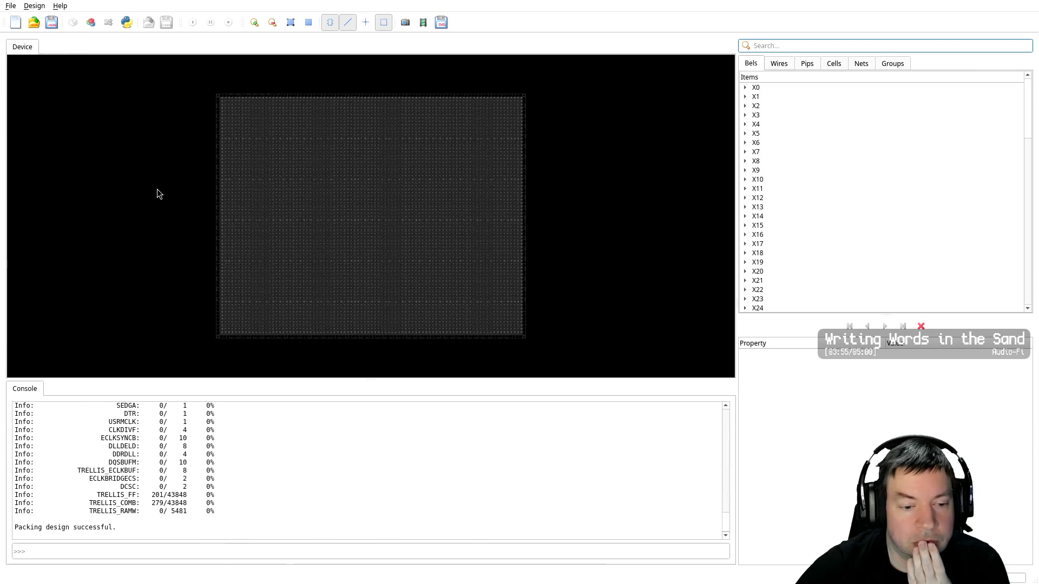
# Run Place then Route, and zoom the device view onto the routed wire cluster
pyautogui.click(92, 24)
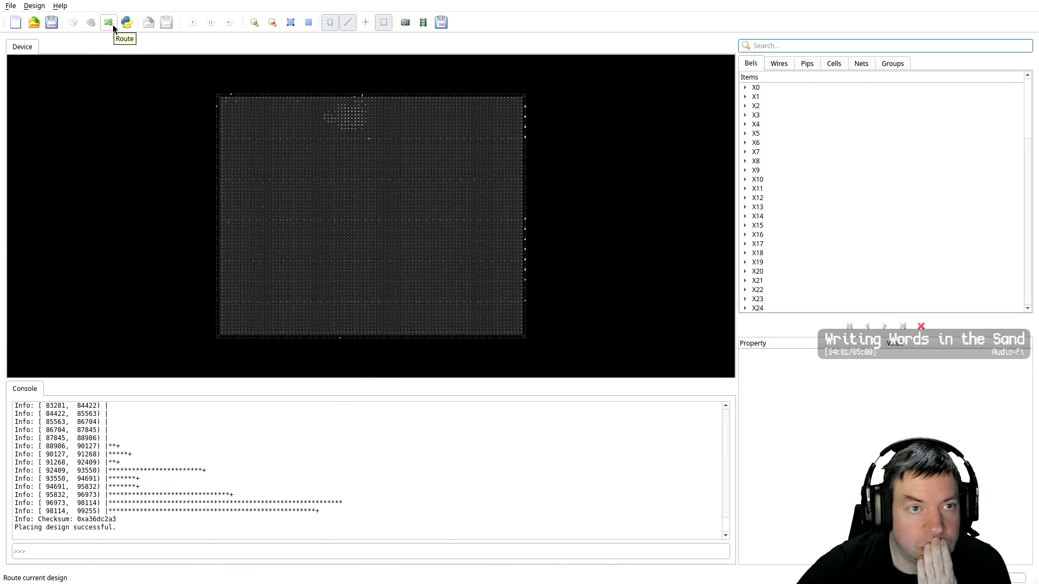
pyautogui.click(108, 23)
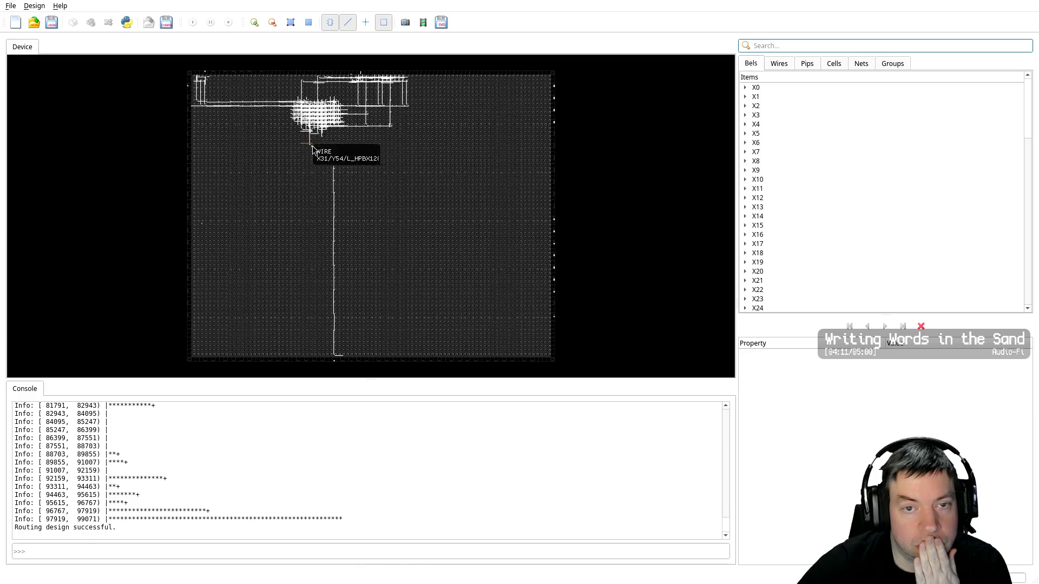
pyautogui.scroll(1, 299, 169)
pyautogui.moveTo(299, 170); pyautogui.dragTo(322, 348, button='middle')
pyautogui.scroll(2, 341, 319)
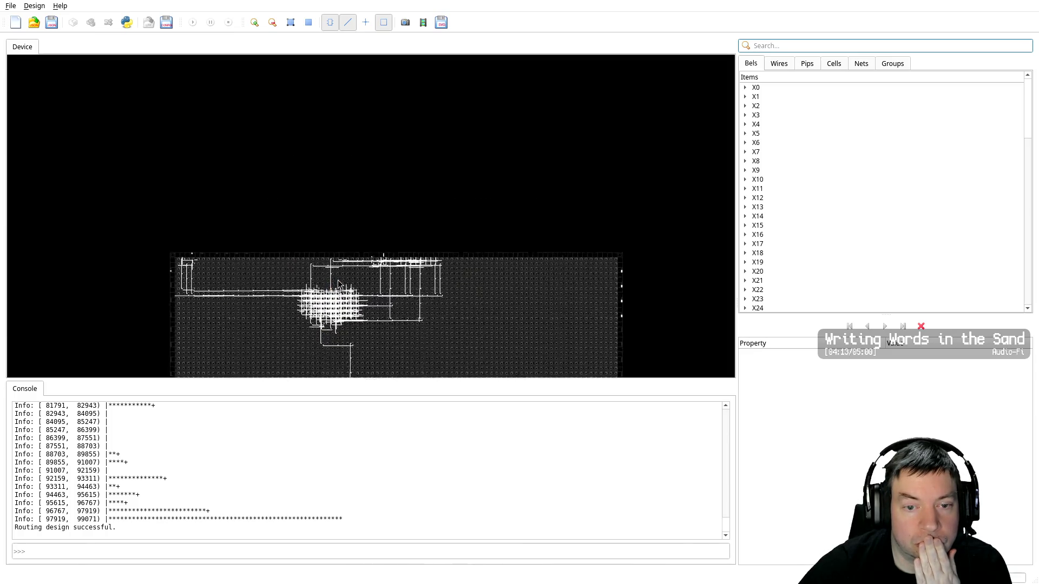
pyautogui.moveTo(339, 312); pyautogui.dragTo(394, 217, button='middle')
pyautogui.scroll(1, 376, 211)
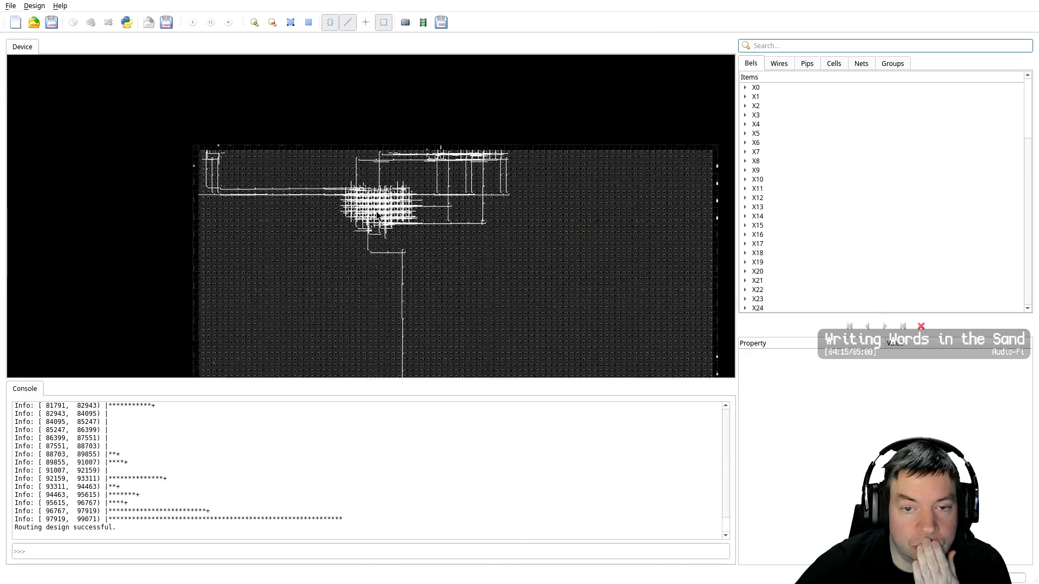
pyautogui.scroll(1, 376, 212)
pyautogui.scroll(2, 377, 213)
pyautogui.scroll(2, 377, 212)
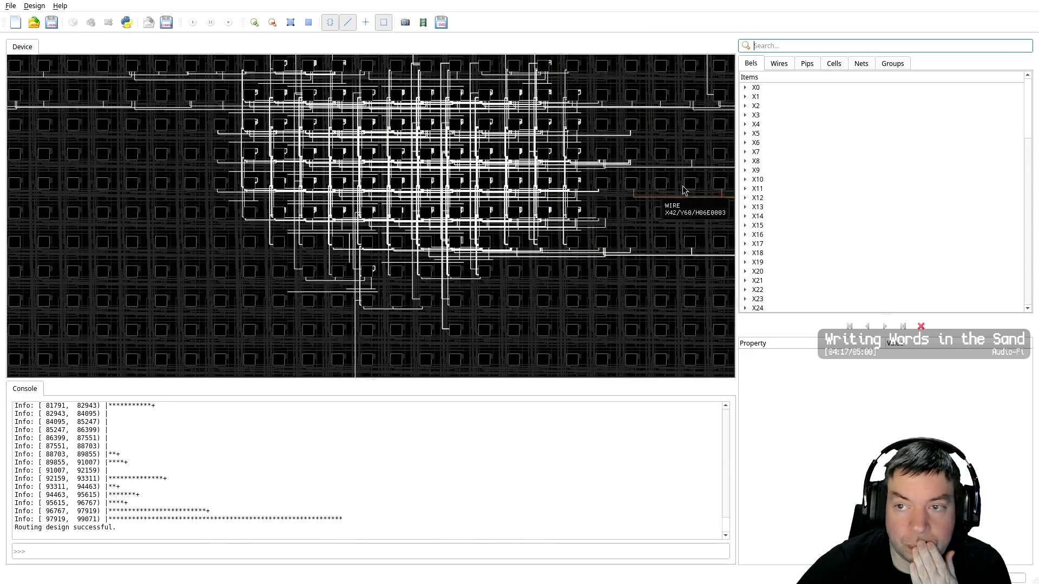
# Select net reset in the Nets list and assign it to Highlight Group 7, drawing it magenta
pyautogui.click(861, 64)
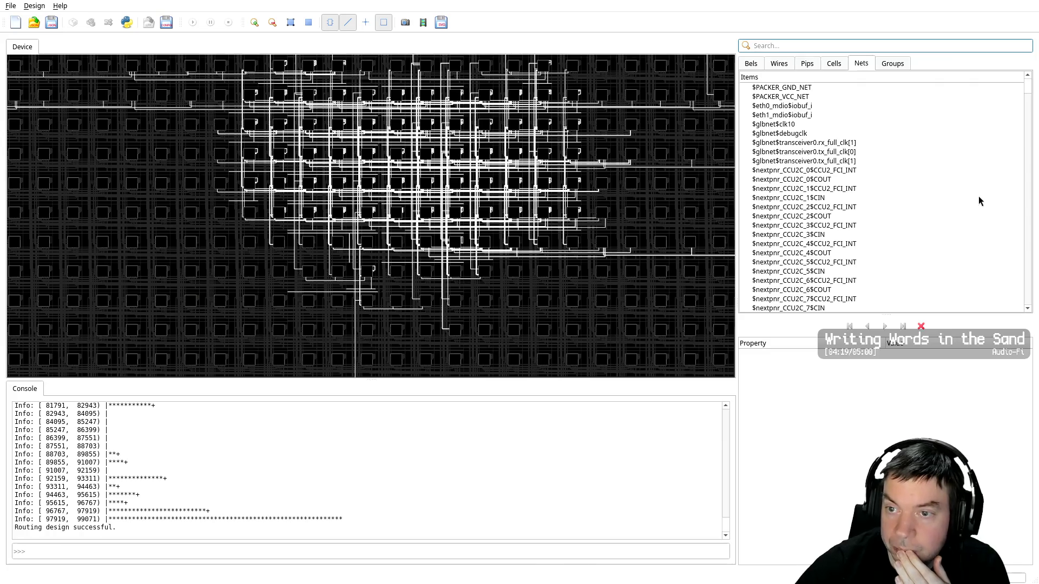
pyautogui.scroll(-5, 978, 196)
pyautogui.scroll(-3, 978, 196)
pyautogui.scroll(-5, 978, 202)
pyautogui.scroll(-5, 978, 201)
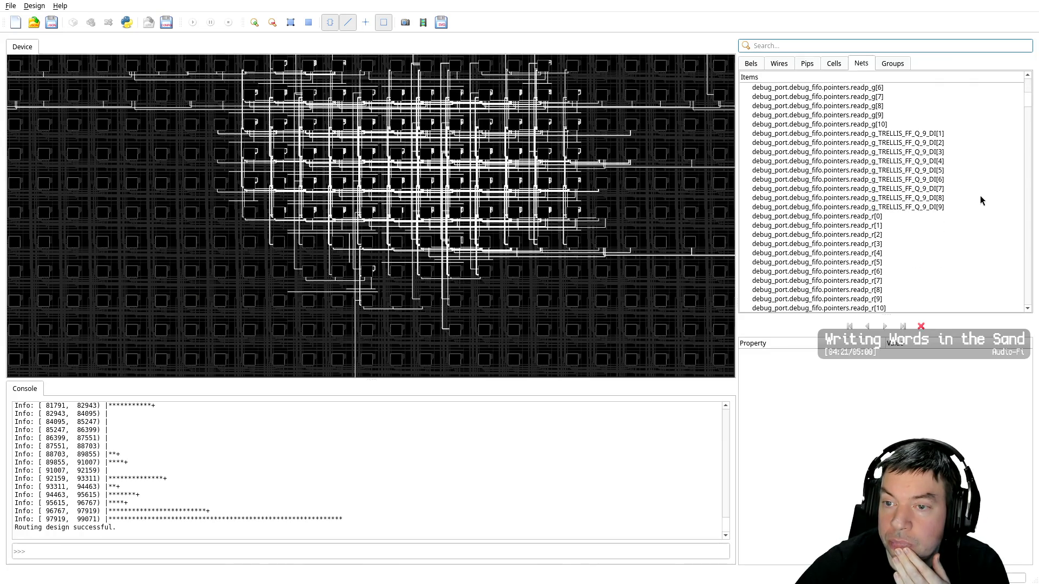
pyautogui.moveTo(1025, 104); pyautogui.dragTo(1037, 253)
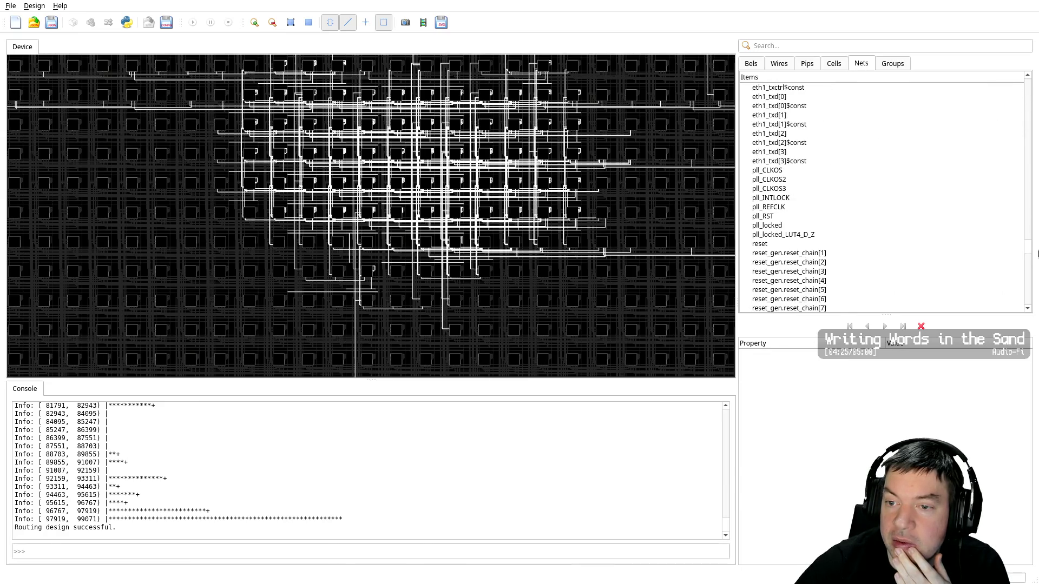
pyautogui.click(766, 245)
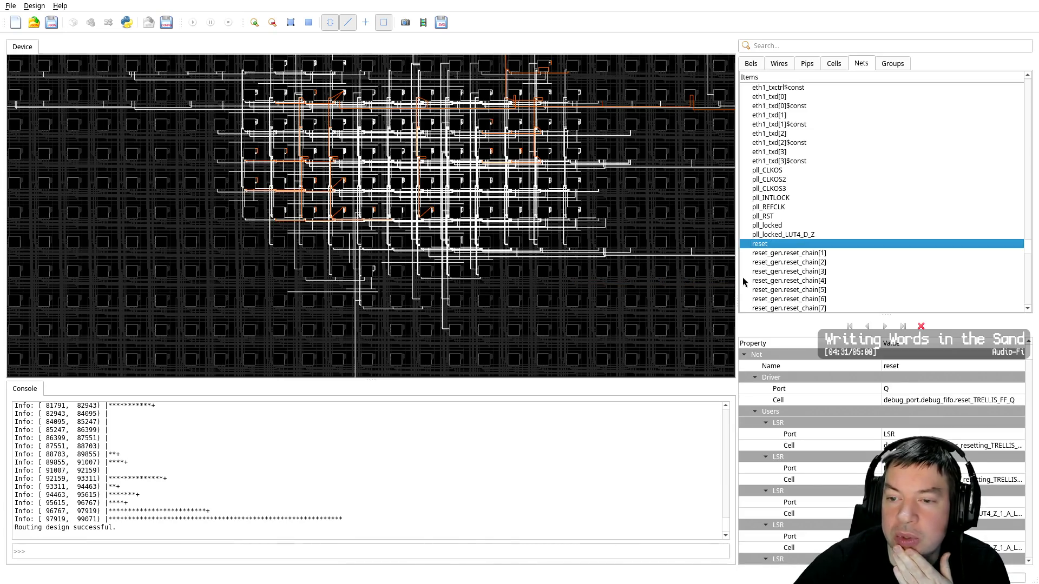
pyautogui.rightClick(793, 244)
pyautogui.moveTo(823, 241)
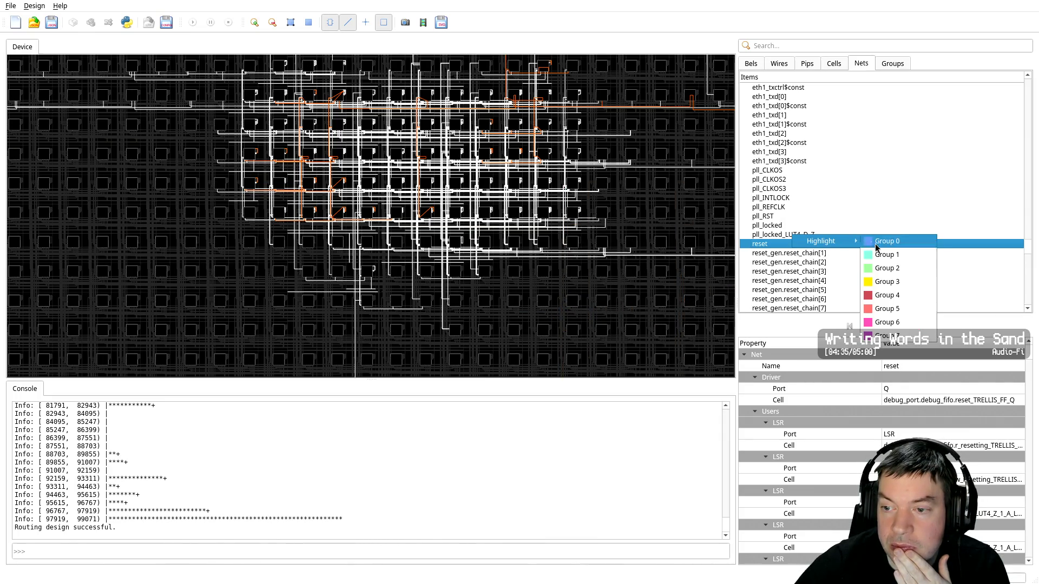
pyautogui.click(896, 336)
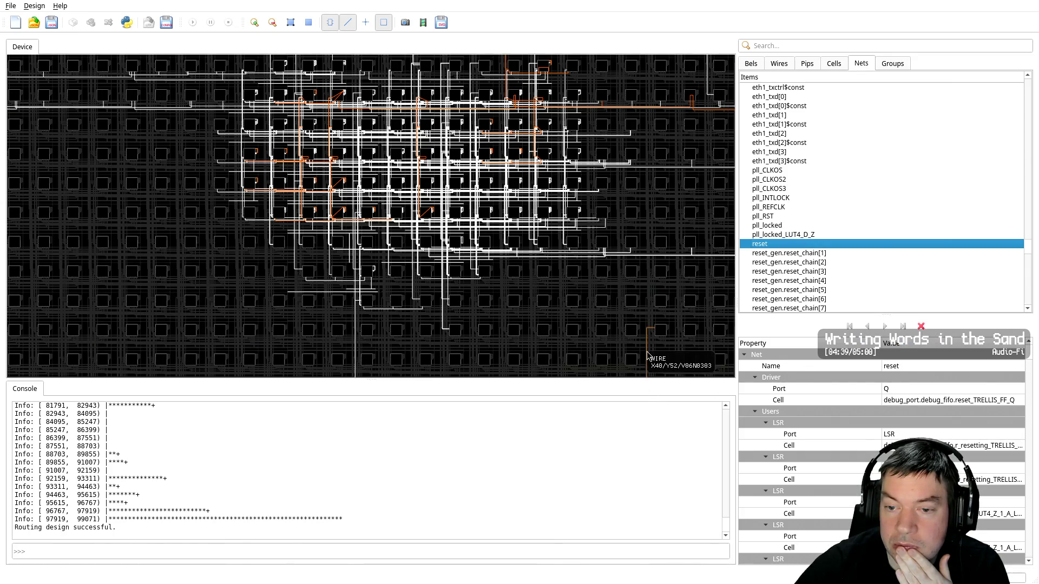
pyautogui.click(500, 269)
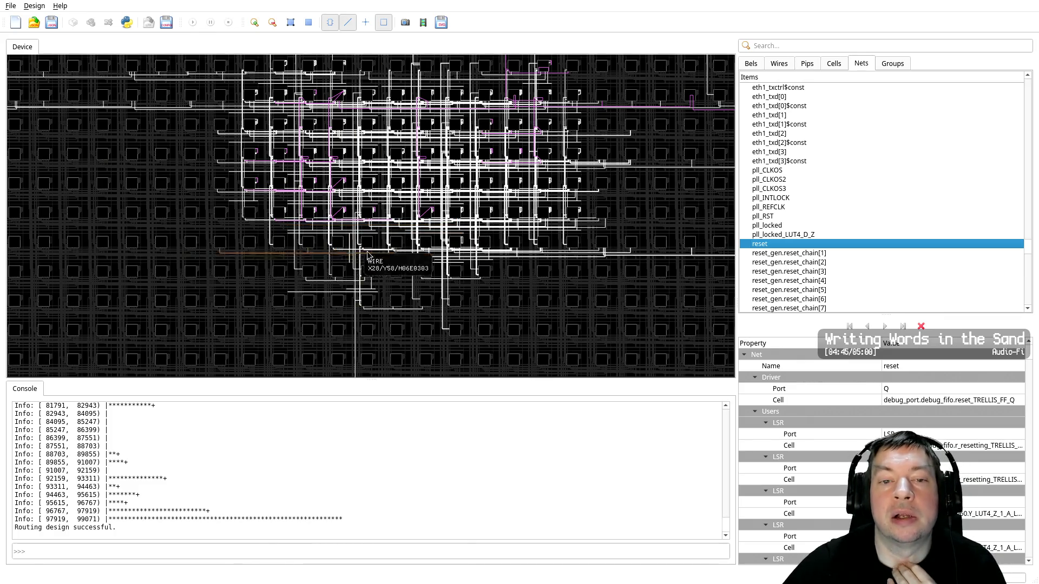
# Zoom and pan the device view to show the reset net's full routing and the chip's top edge
pyautogui.scroll(-3, 389, 238)
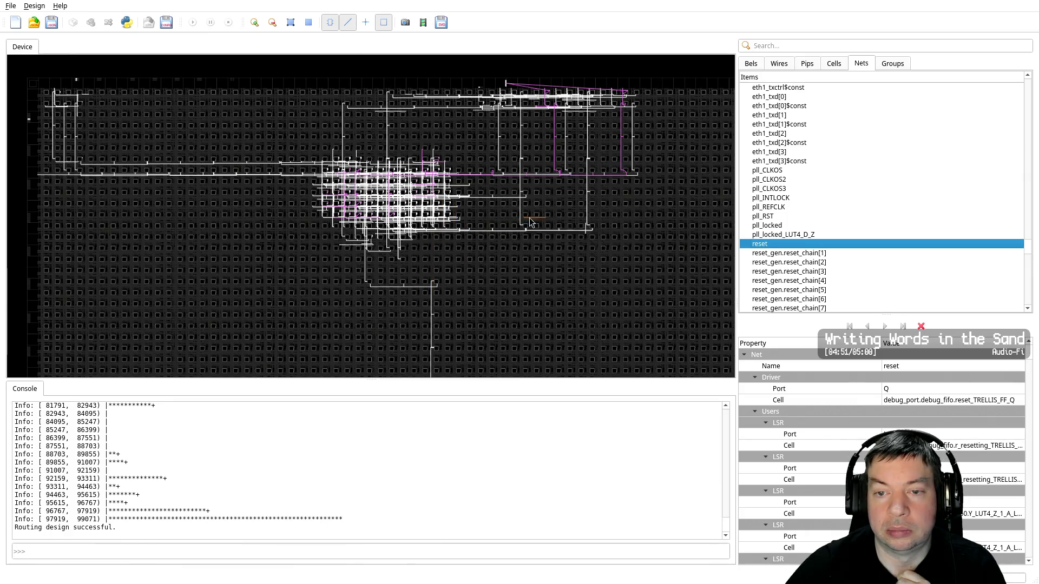
pyautogui.scroll(3, 551, 147)
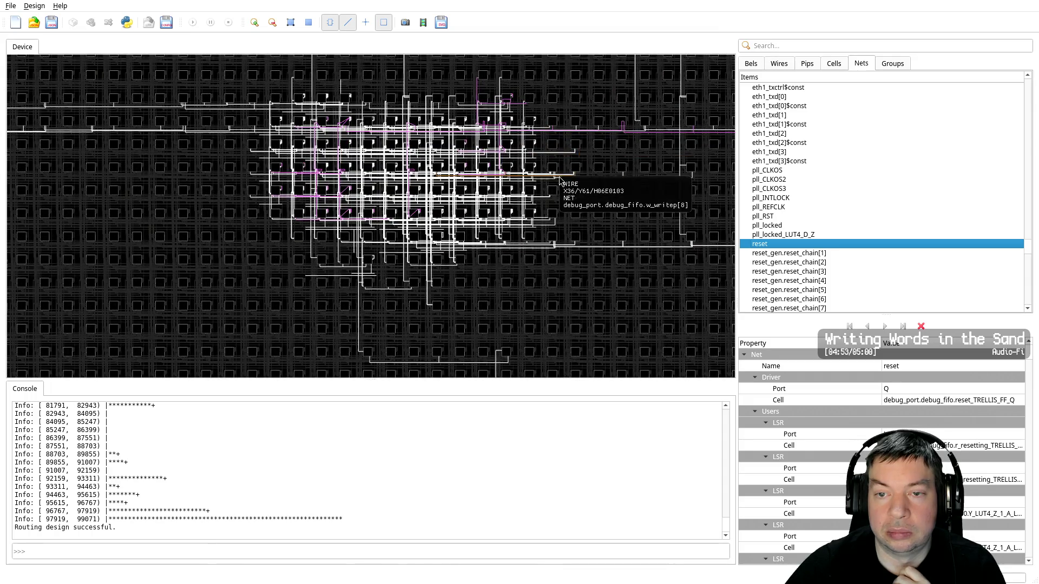
pyautogui.scroll(4, 386, 361)
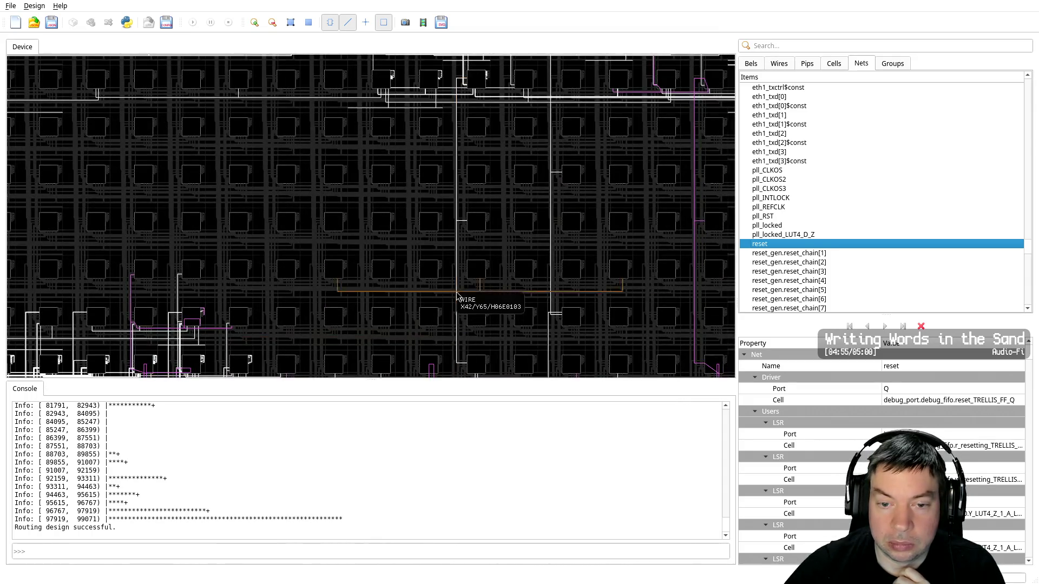
pyautogui.scroll(-3, 457, 301)
pyautogui.scroll(3, 437, 285)
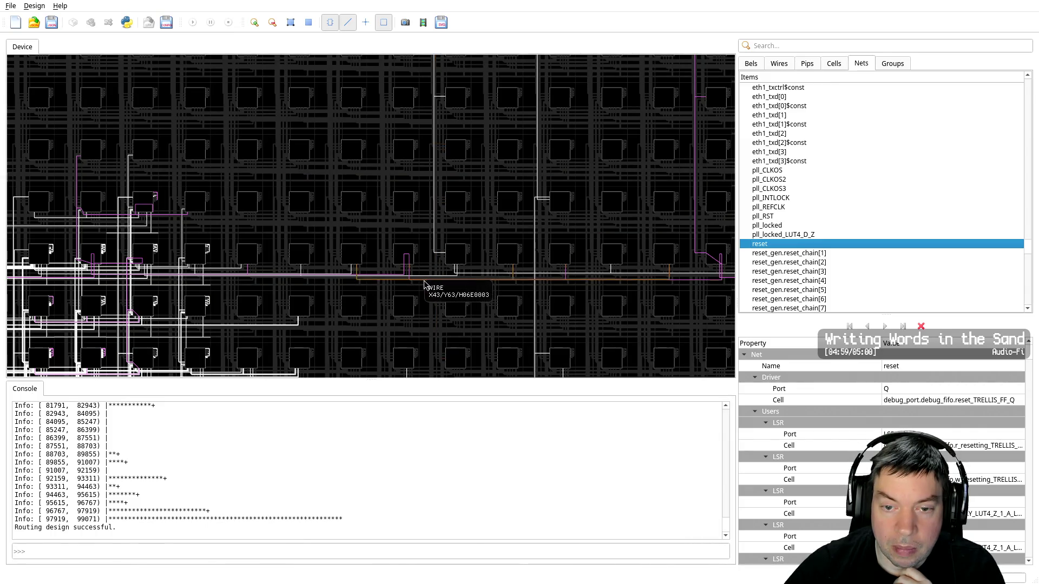
pyautogui.scroll(2, 428, 286)
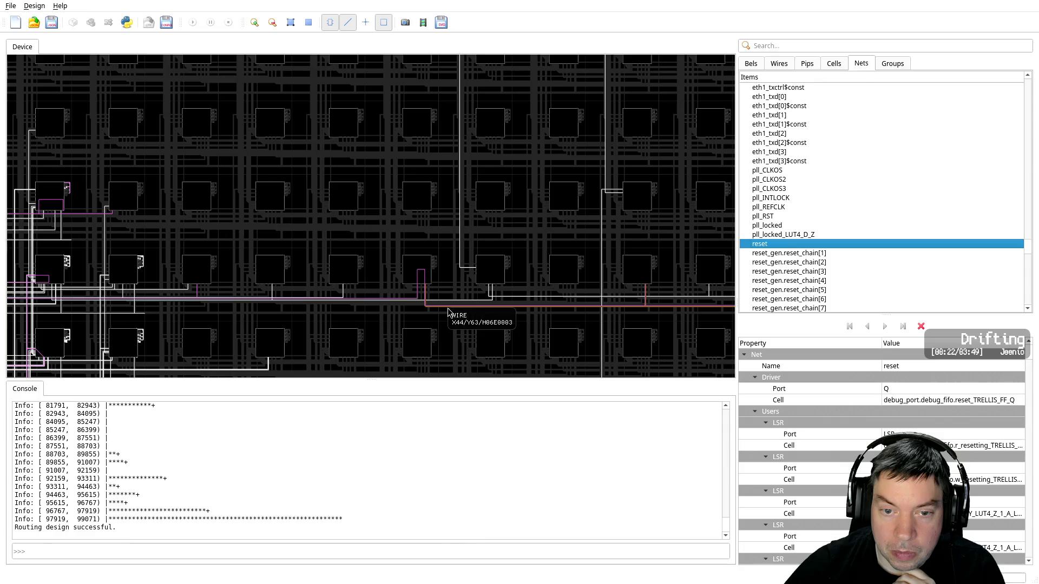
pyautogui.scroll(1, 448, 310)
pyautogui.scroll(1, 448, 310)
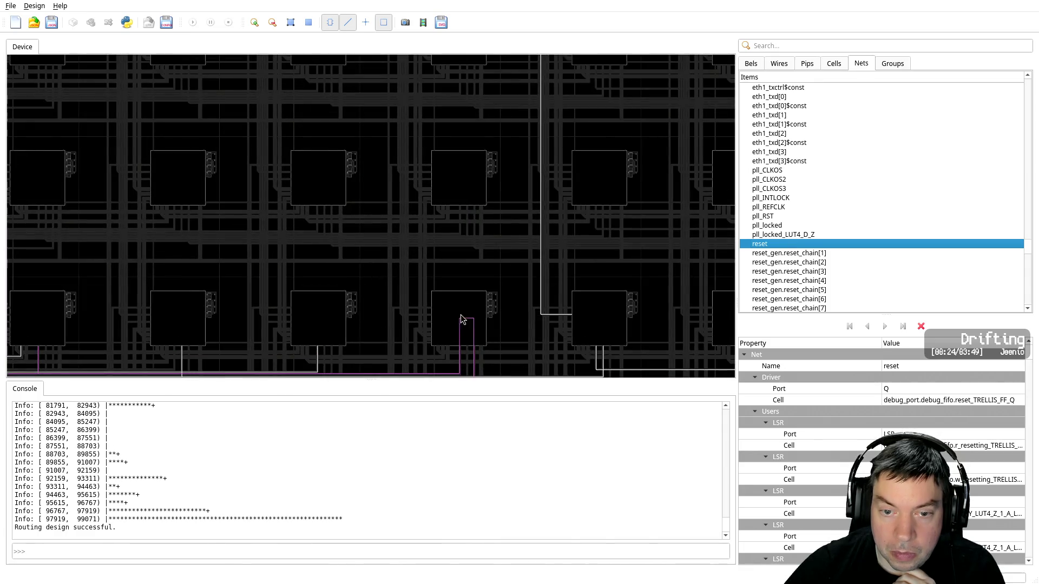
pyautogui.scroll(1, 361, 190)
pyautogui.scroll(1, 362, 190)
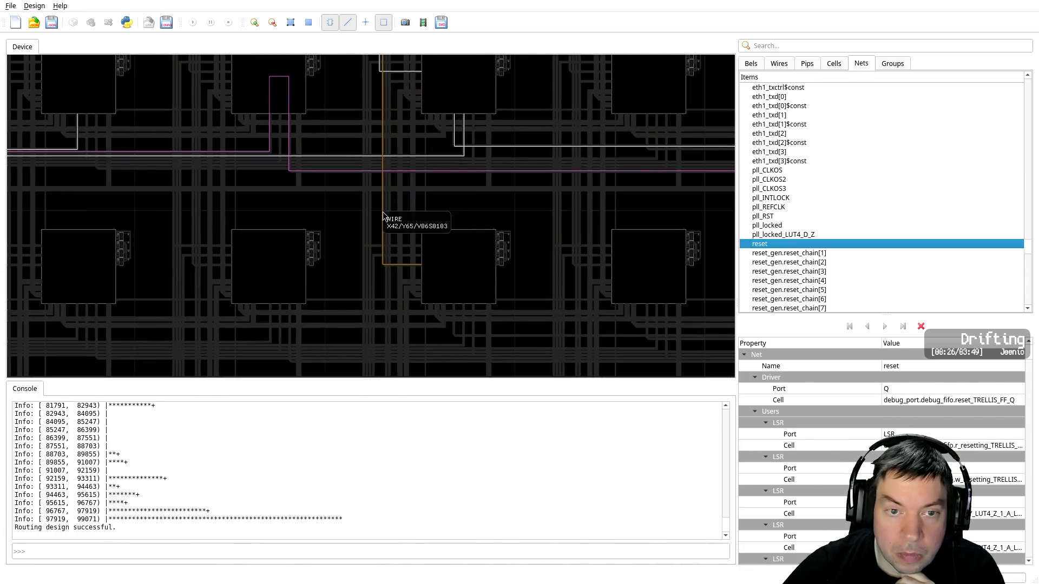
pyautogui.scroll(1, 346, 200)
pyautogui.scroll(1, 304, 186)
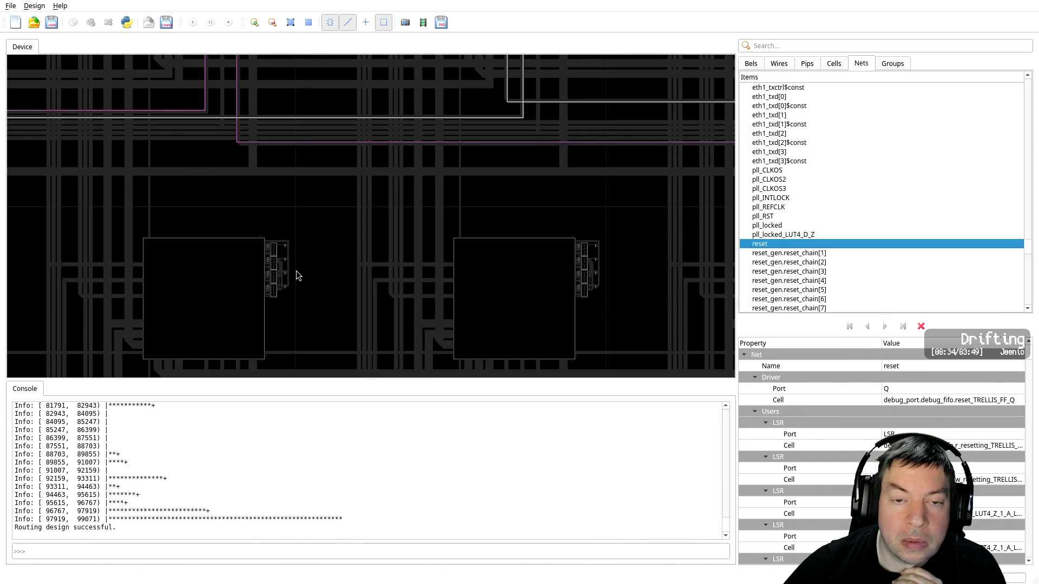
pyautogui.scroll(-5, 297, 272)
pyautogui.scroll(-2, 297, 273)
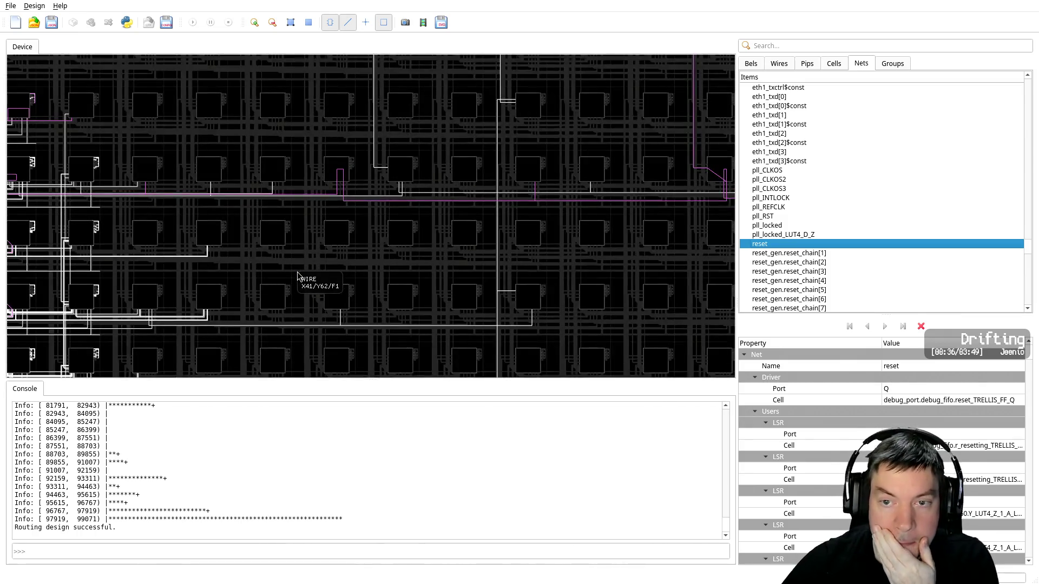
pyautogui.scroll(-2, 298, 265)
pyautogui.scroll(-1, 320, 241)
pyautogui.moveTo(289, 265); pyautogui.dragTo(567, 272, button='middle')
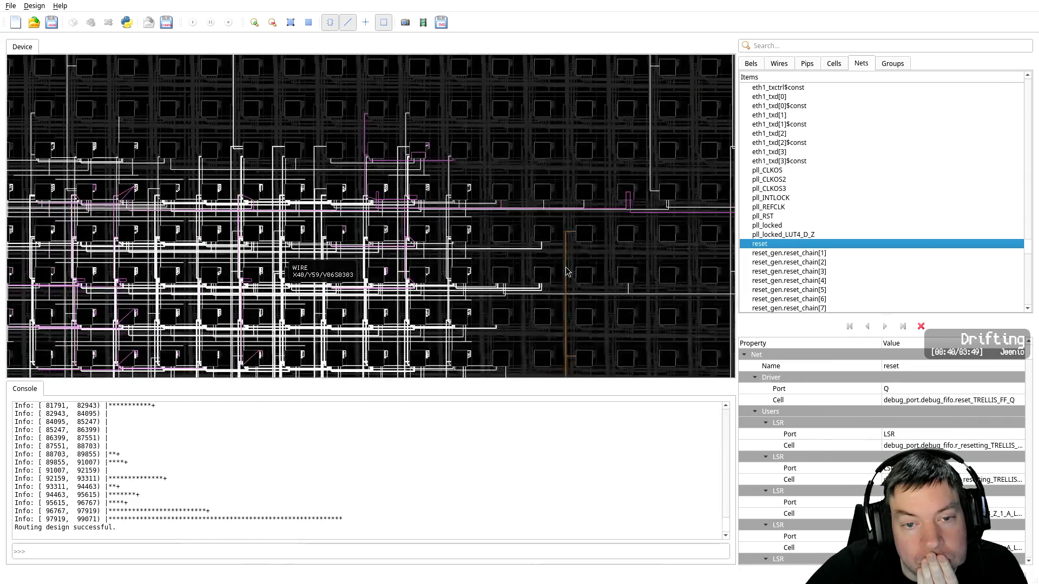
pyautogui.scroll(-1, 563, 269)
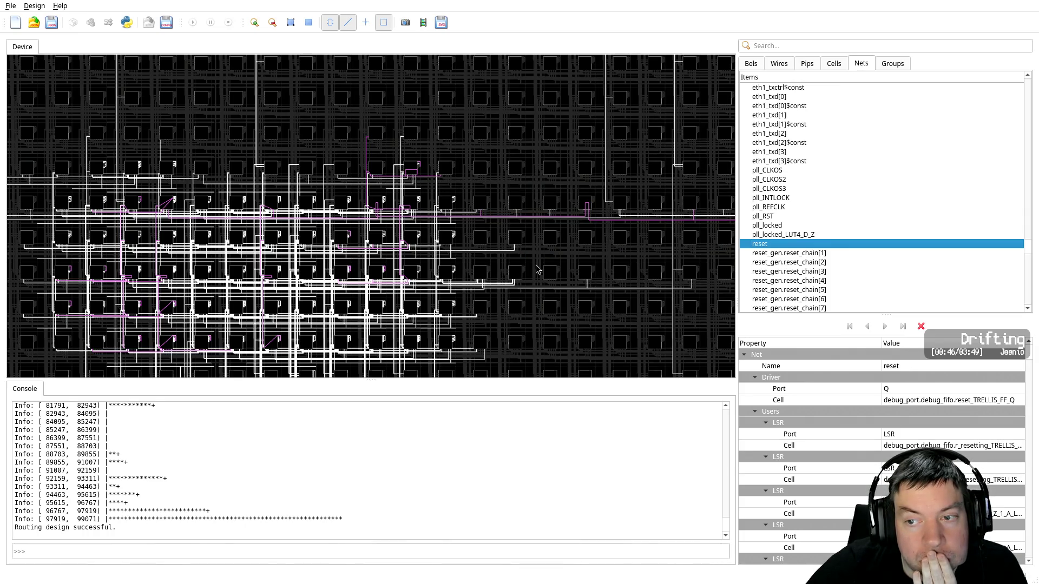
pyautogui.scroll(-2, 537, 270)
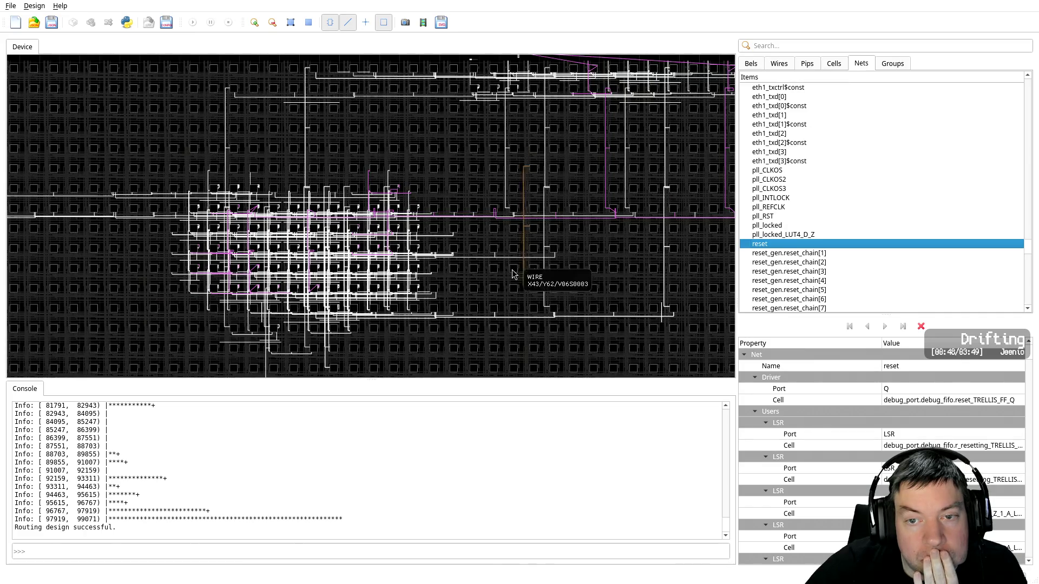
pyautogui.moveTo(493, 247)
pyautogui.mouseDown(button='middle')
pyautogui.moveTo(412, 338)
pyautogui.moveTo(297, 309)
pyautogui.mouseUp(button='middle')
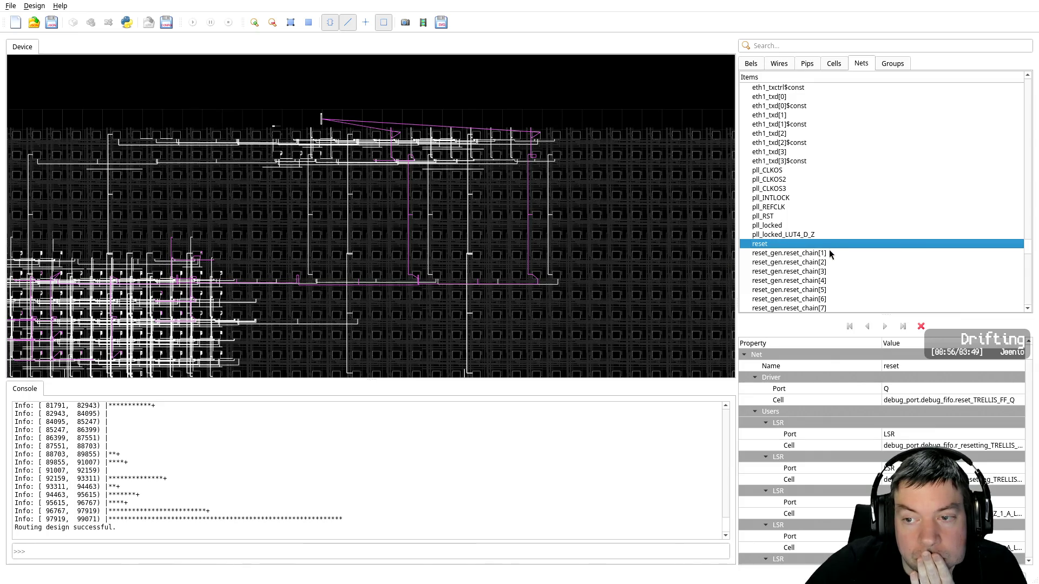
# Inspect nets pll_locked, reset_n and reset_n$TRELLIS_IO_IN, routed from the I/O pin X4/Y71/JPADDIB_PIO
pyautogui.scroll(-4, 892, 243)
pyautogui.scroll(-3, 892, 246)
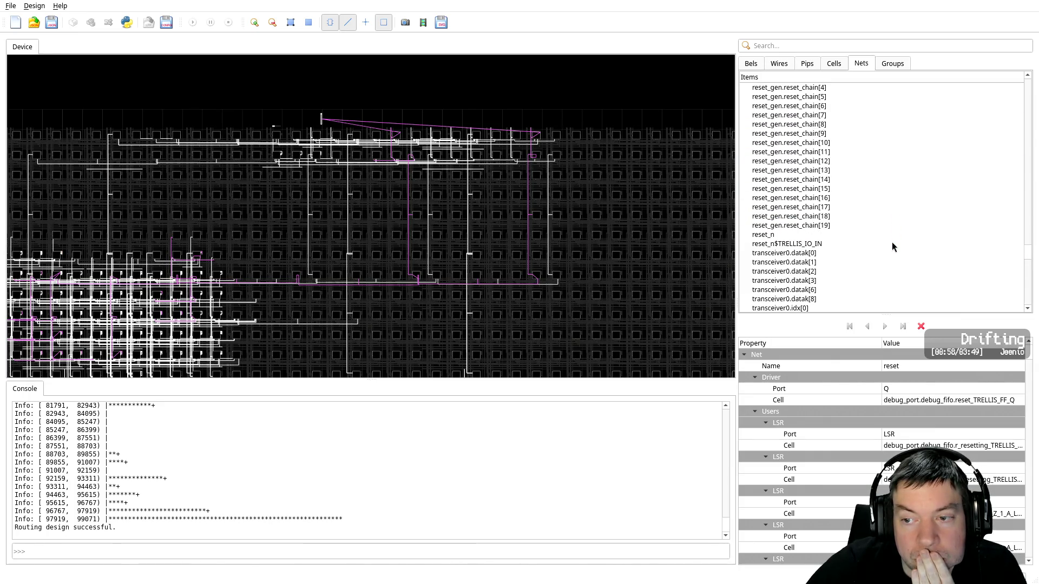
pyautogui.scroll(4, 888, 244)
pyautogui.scroll(1, 888, 246)
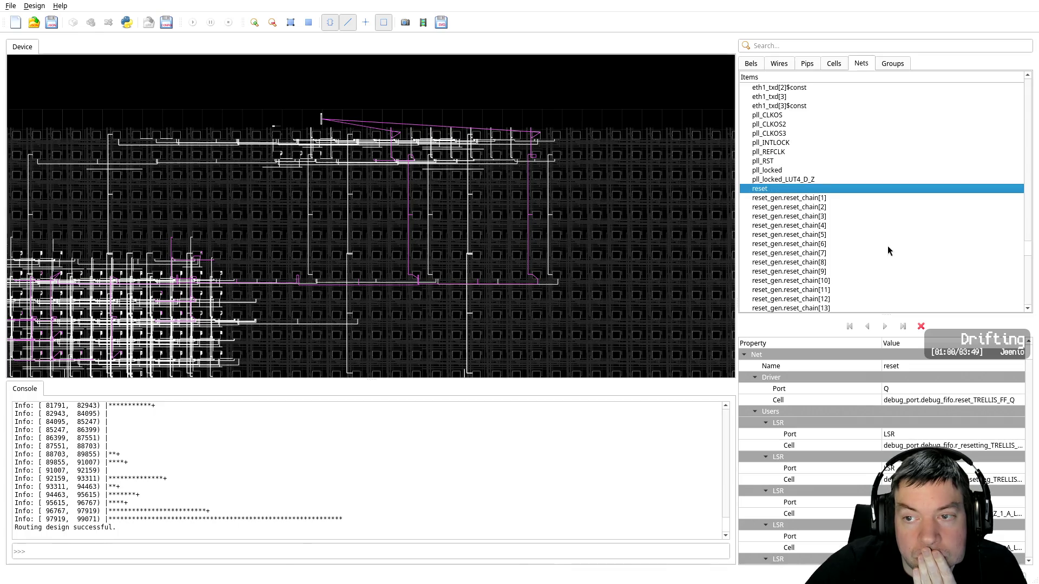
pyautogui.click(780, 169)
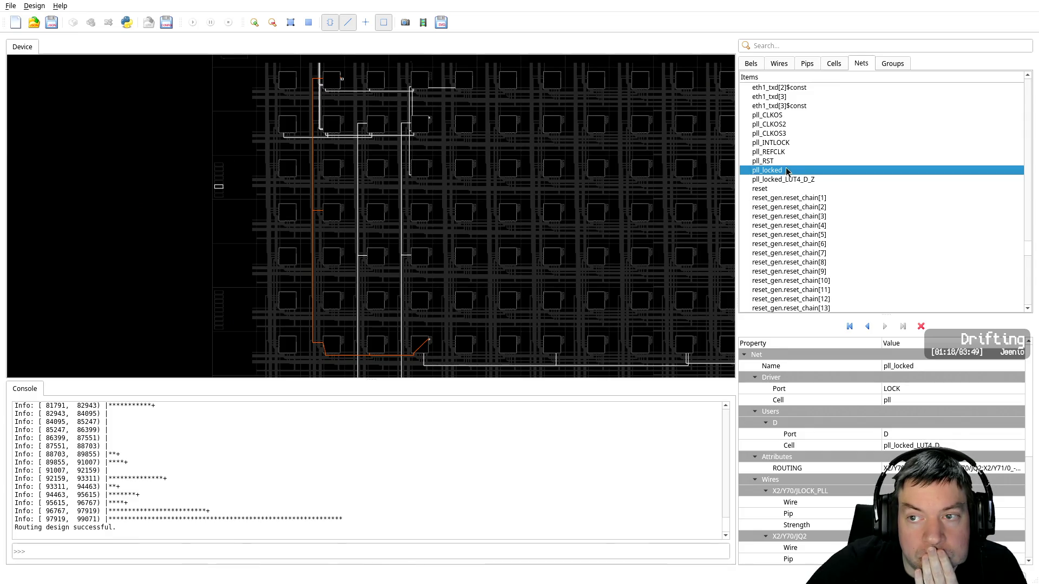
pyautogui.scroll(-3, 811, 219)
pyautogui.scroll(-1, 812, 219)
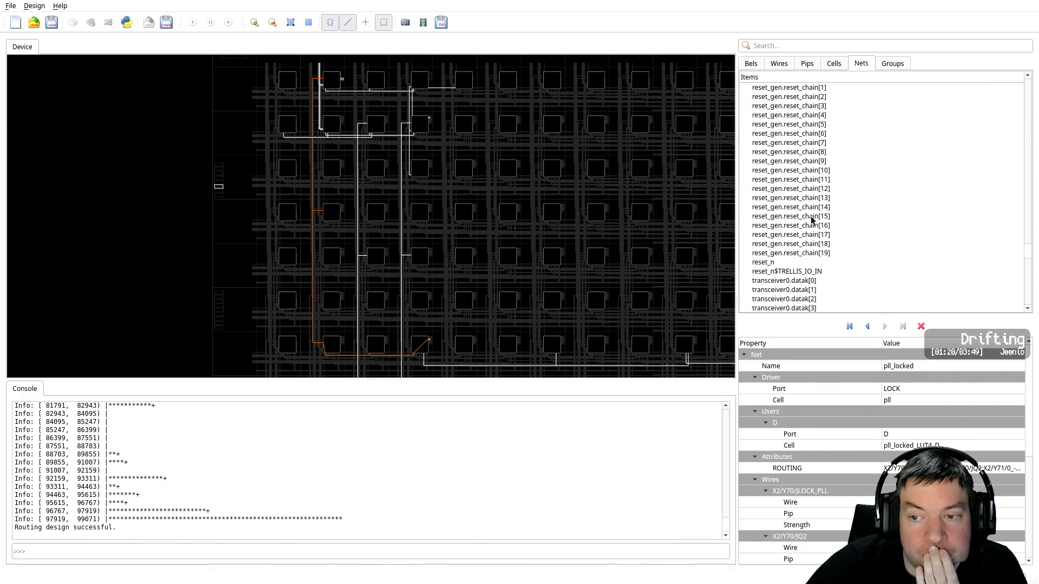
pyautogui.scroll(-1, 813, 221)
pyautogui.click(786, 236)
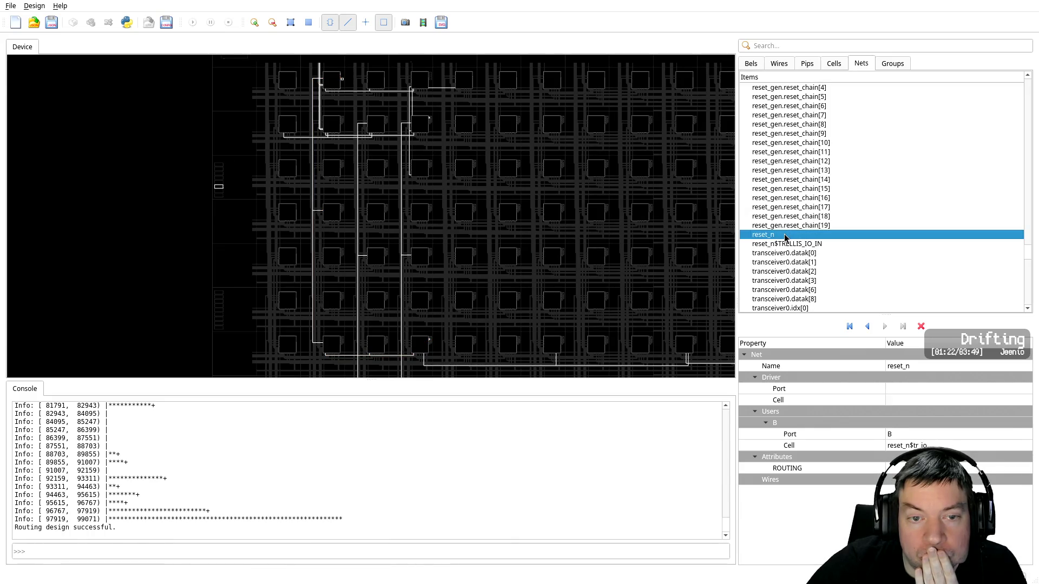
pyautogui.scroll(-2, 668, 269)
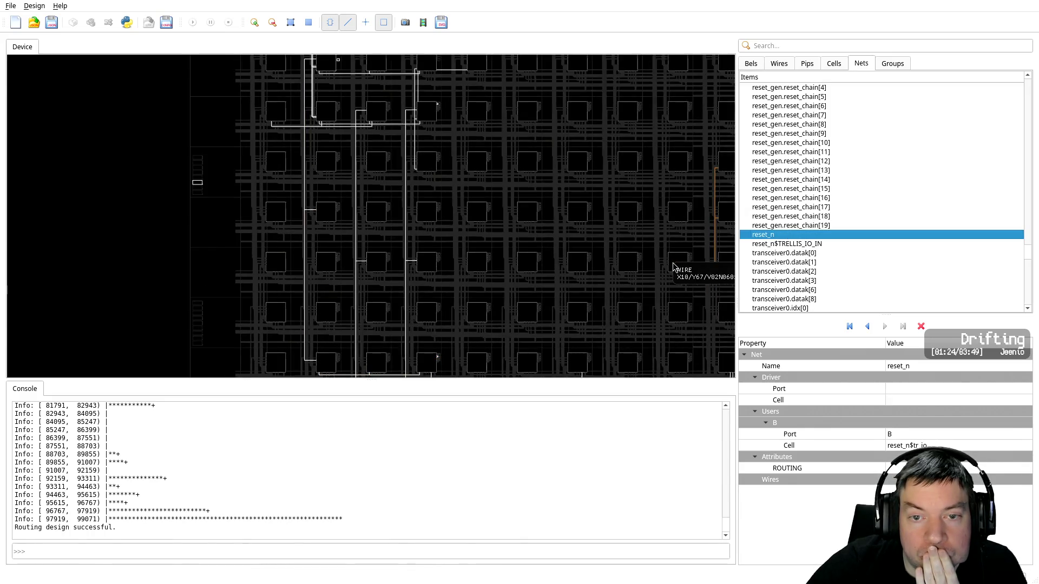
pyautogui.scroll(-2, 667, 268)
pyautogui.scroll(-2, 666, 268)
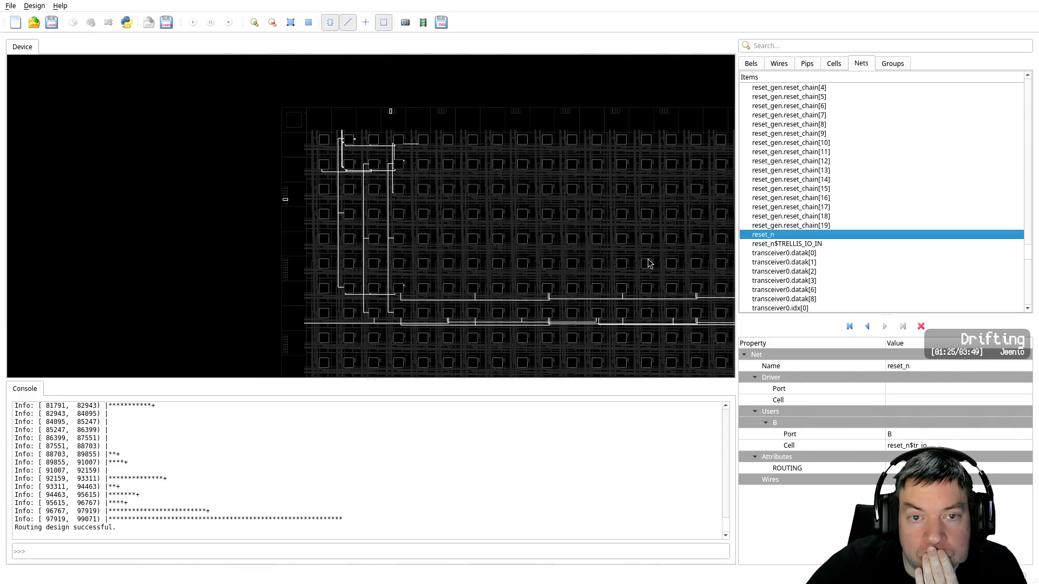
pyautogui.click(772, 243)
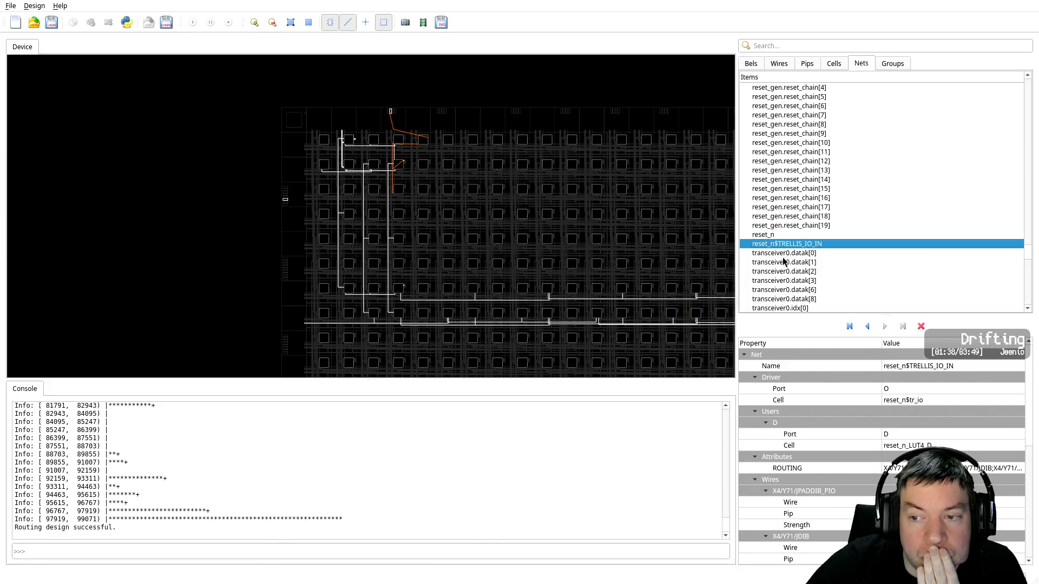
# Review the routing of transceiver0.datak[0], [1], [2], [3], [6] and [8]
pyautogui.click(790, 255)
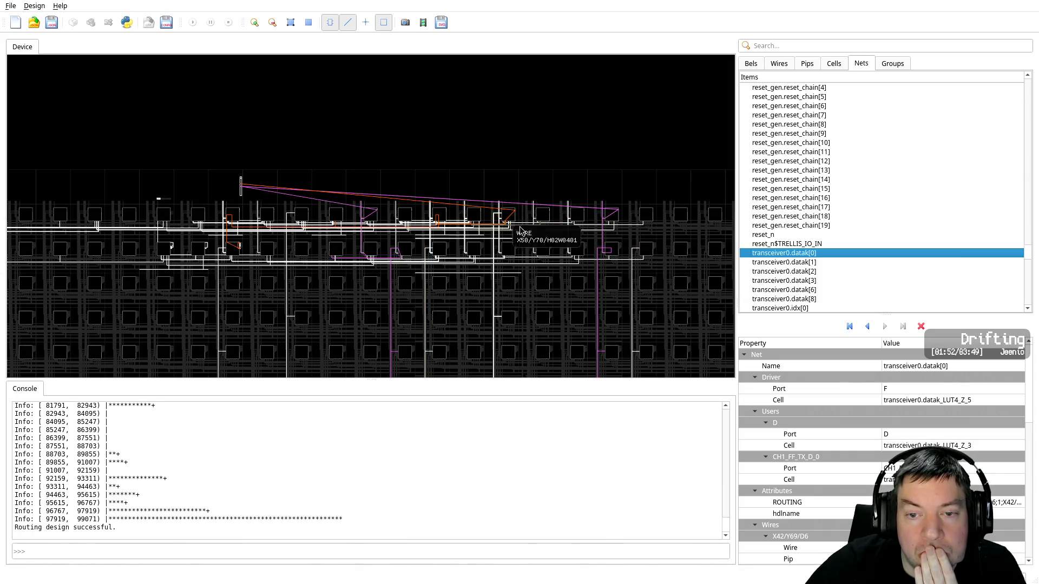
pyautogui.click(812, 264)
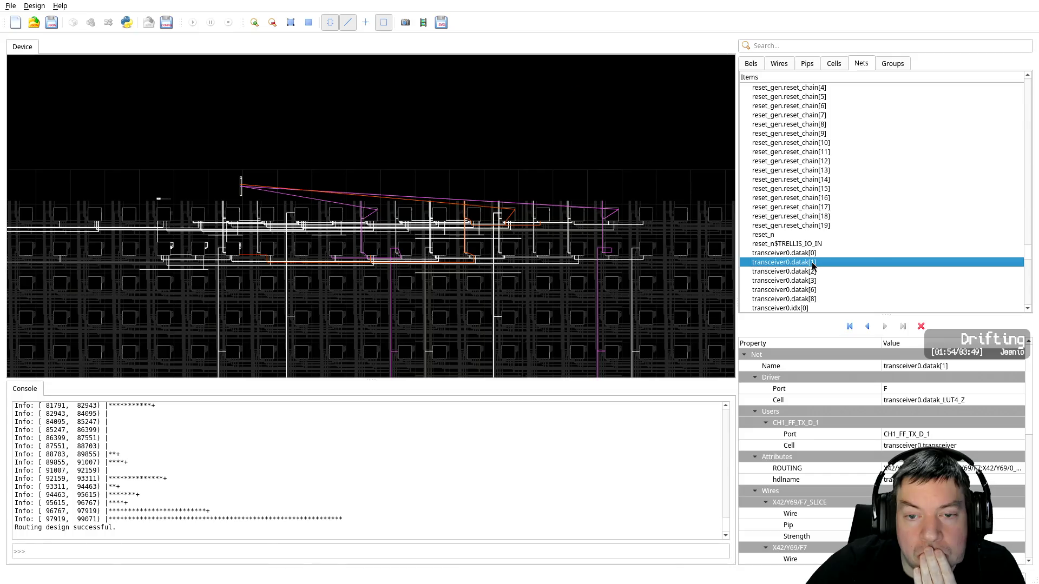
pyautogui.click(813, 272)
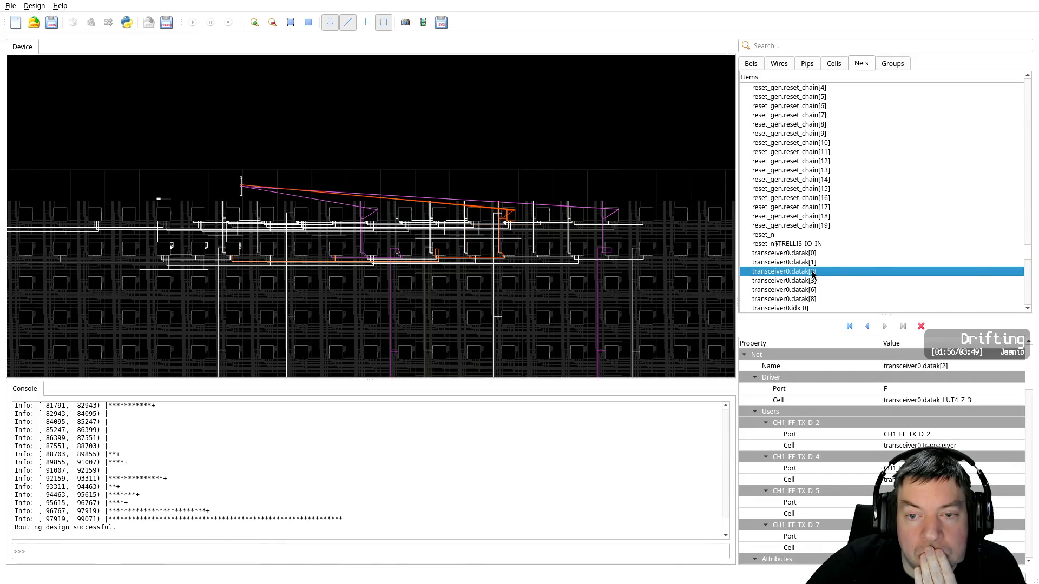
pyautogui.click(813, 282)
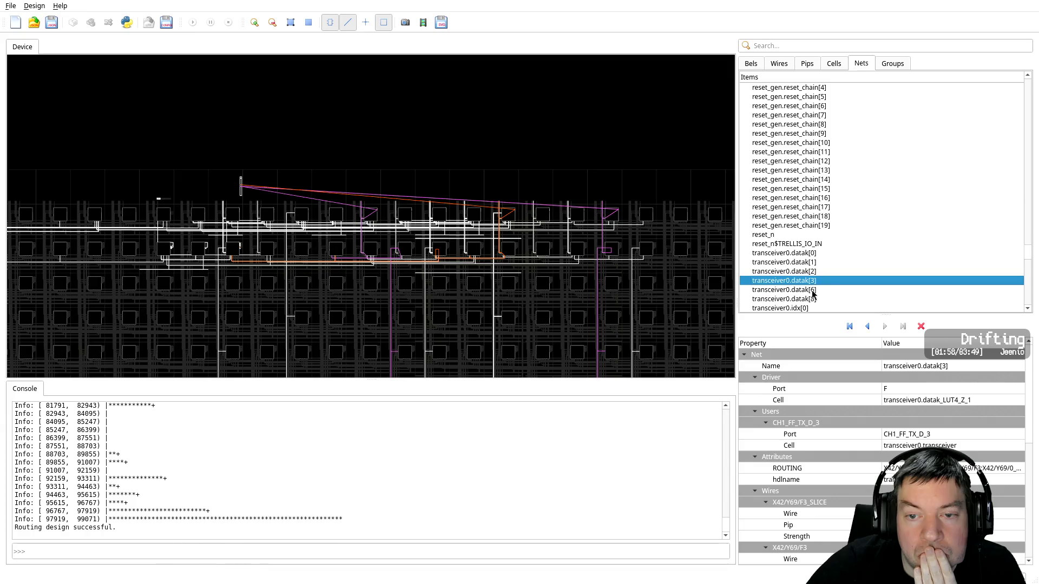
pyautogui.click(812, 291)
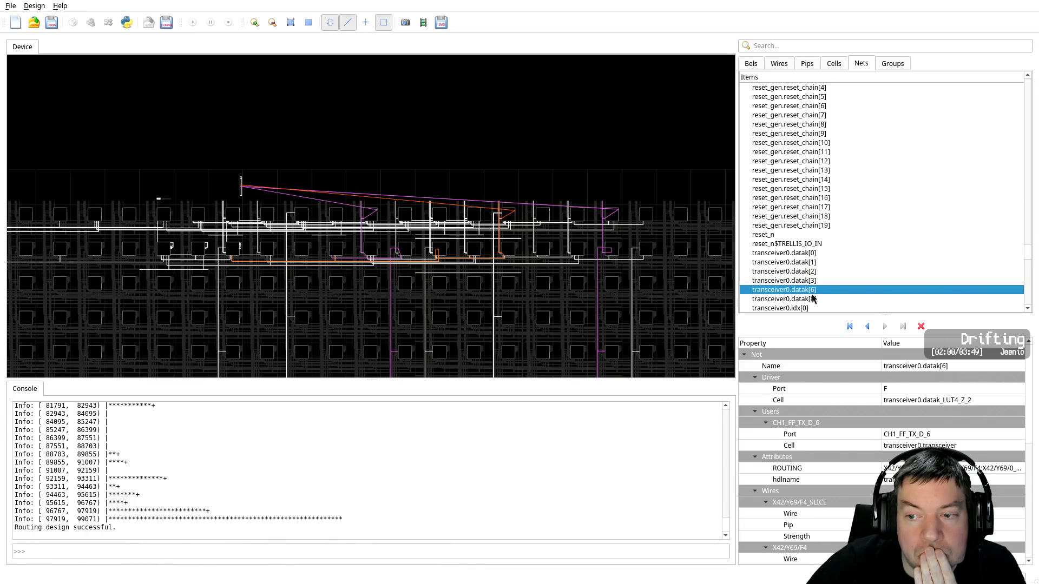
pyautogui.click(810, 299)
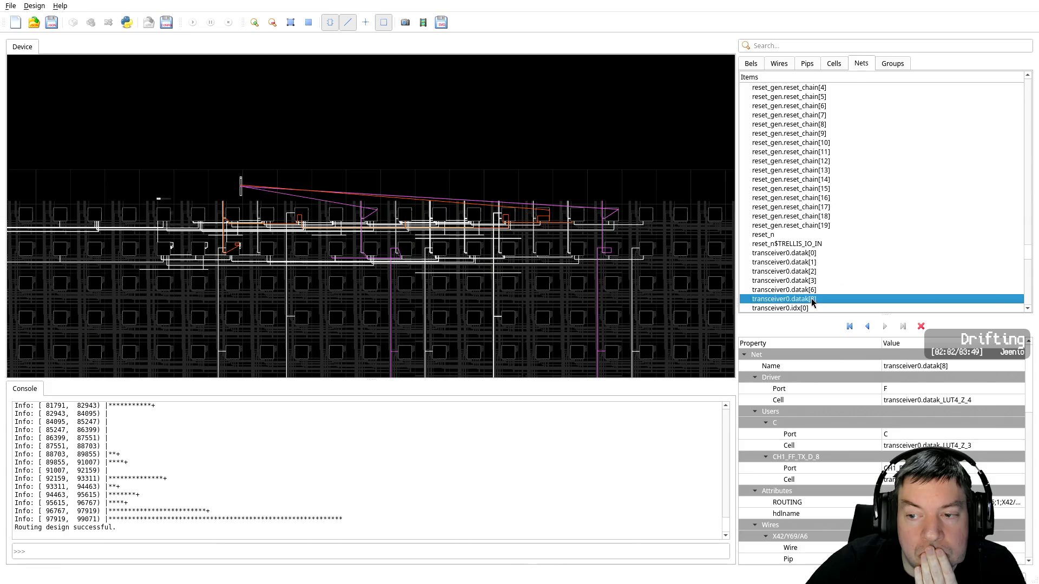
# Inspect nets transceiver0.idx[0] through idx[3]
pyautogui.scroll(-1, 844, 303)
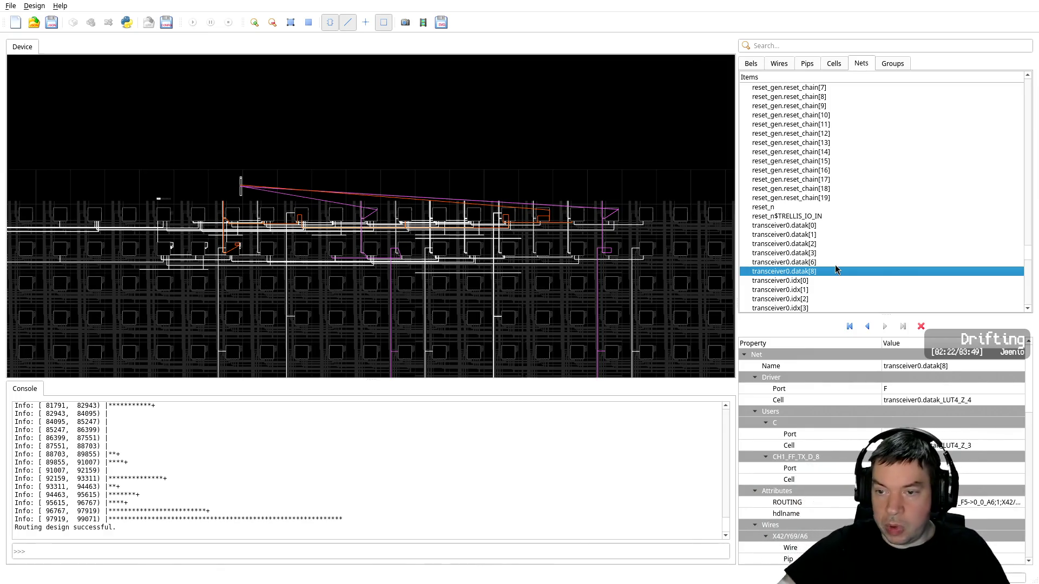
pyautogui.scroll(-2, 793, 207)
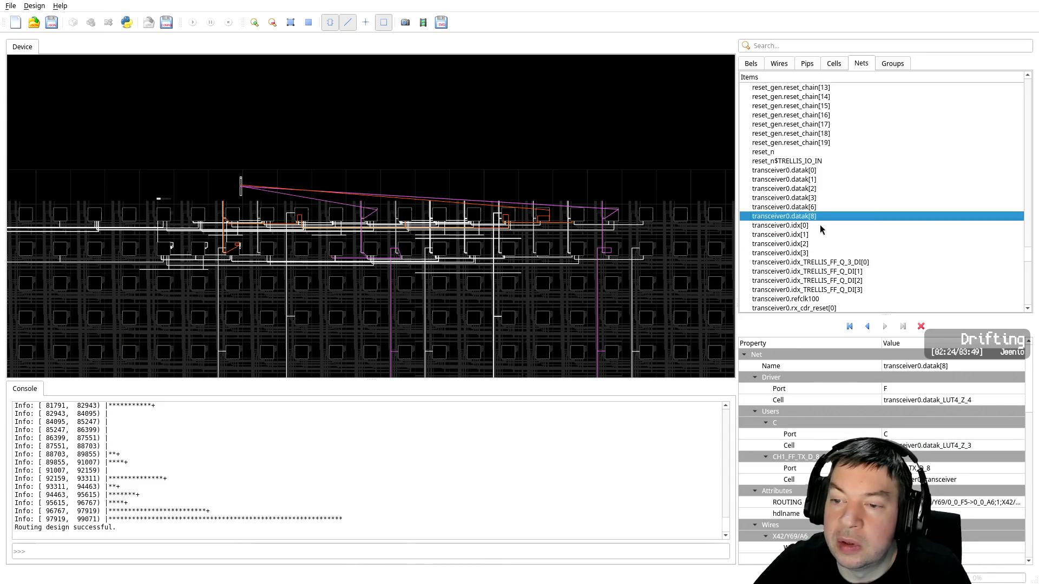
pyautogui.click(819, 225)
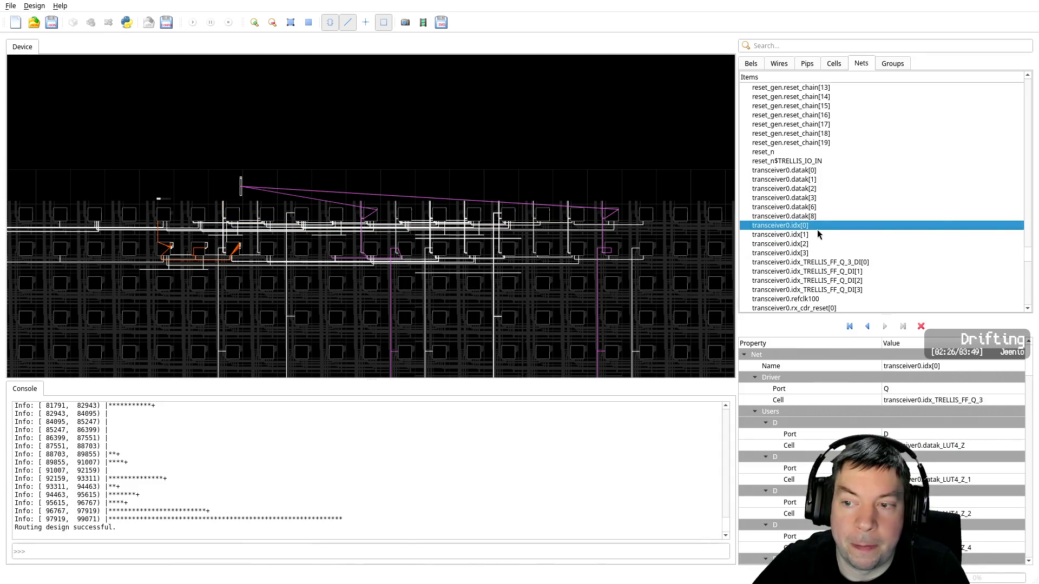
pyautogui.click(811, 236)
pyautogui.click(809, 244)
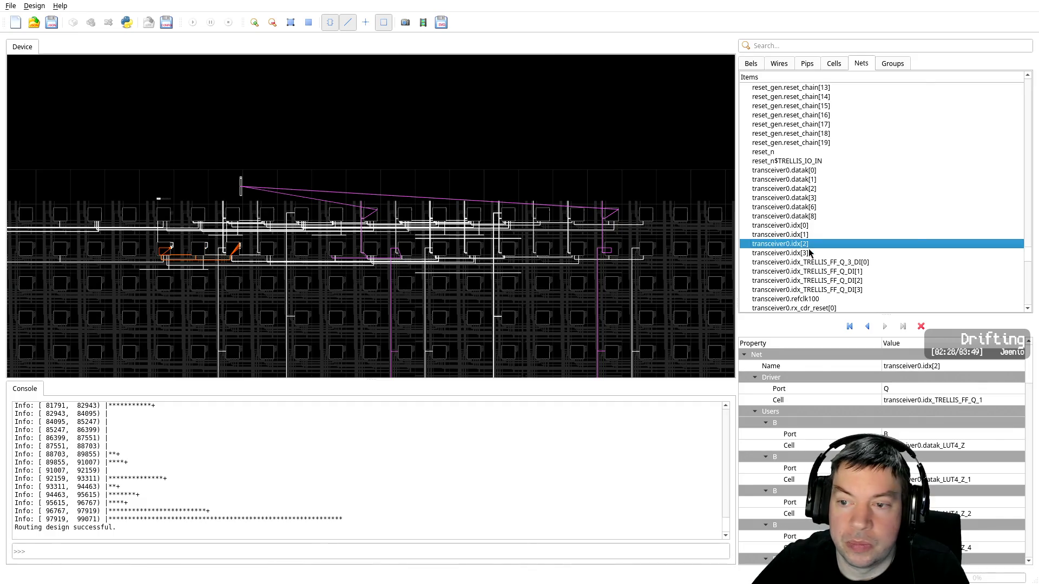
pyautogui.click(811, 254)
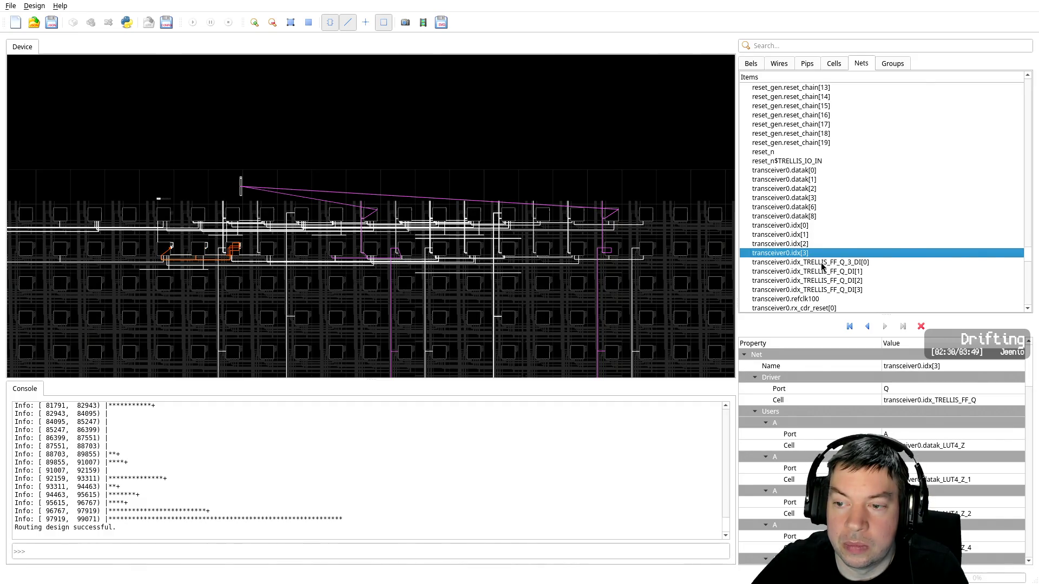
# Show transceiver0.refclk100's properties and zoom the device view onto its routing
pyautogui.scroll(-1, 830, 238)
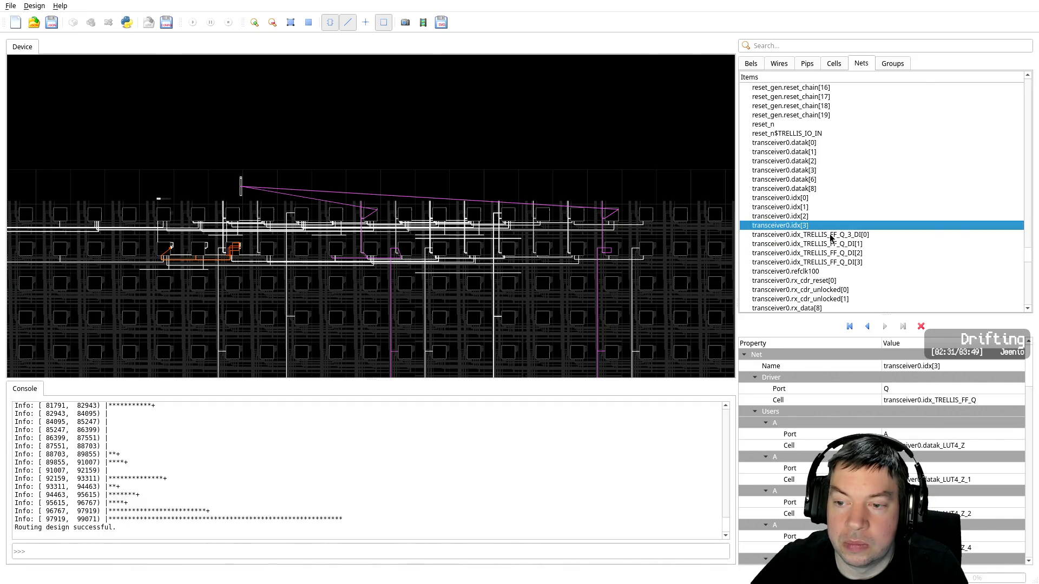
pyautogui.click(816, 273)
pyautogui.doubleClick(815, 272)
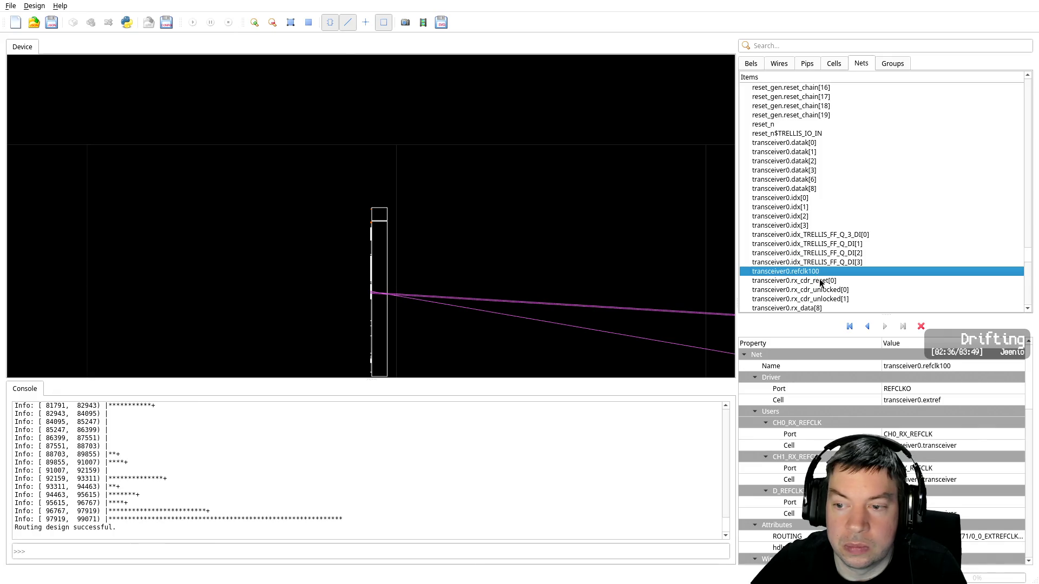
# Zoom to nets transceiver0.rx_cdr_reset[0], rx_cdr_unlocked[0] and rx_cdr_unlocked[1] in turn
pyautogui.doubleClick(821, 281)
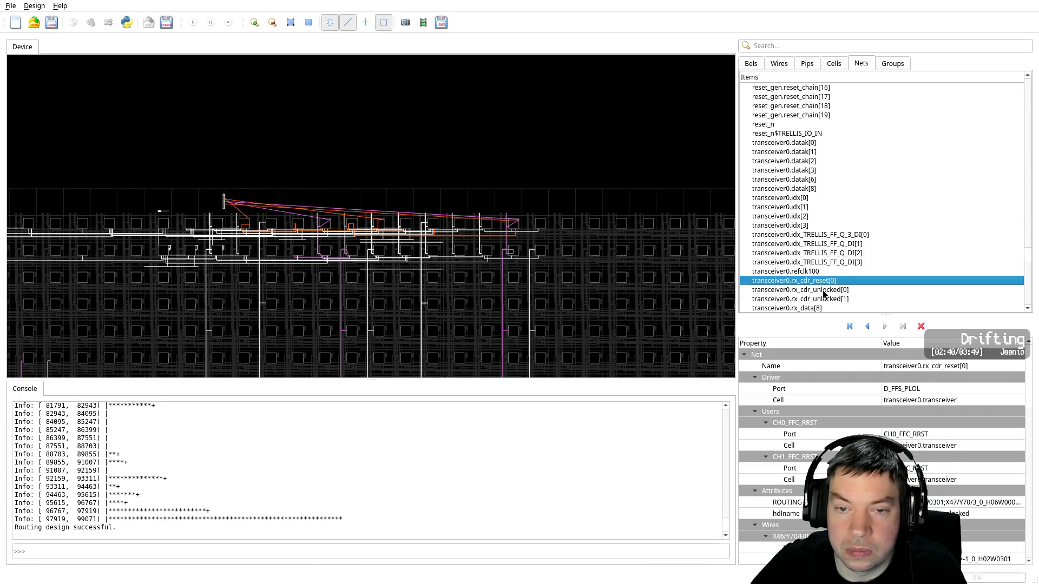
pyautogui.doubleClick(823, 291)
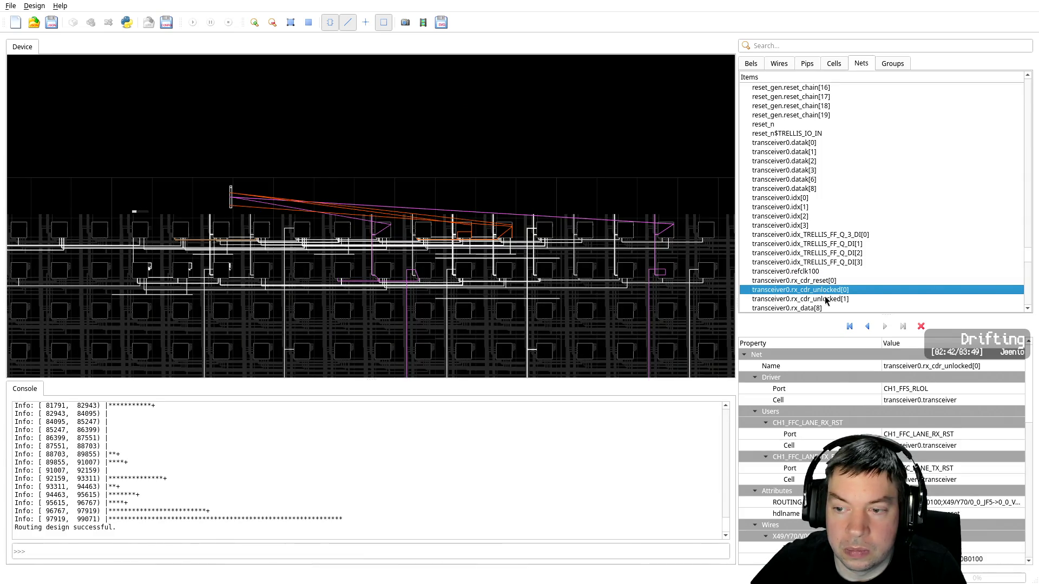
pyautogui.doubleClick(825, 299)
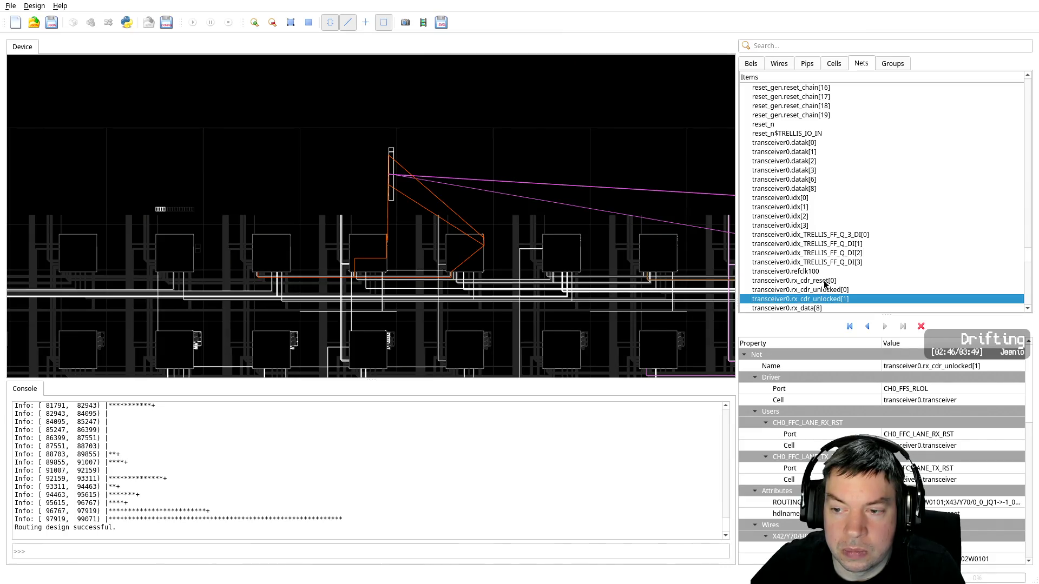
# Recentre on rx_cdr_reset[0], reselect rx_cdr_unlocked[1] driven by CH0_FFS_RLOL, then return to the Terminal
pyautogui.click(826, 281)
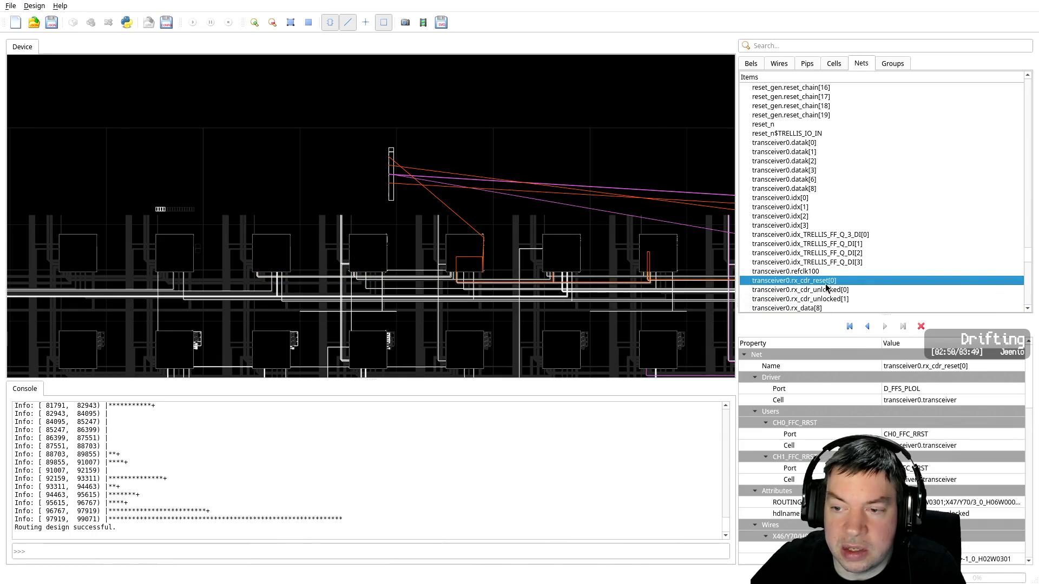
pyautogui.doubleClick(826, 282)
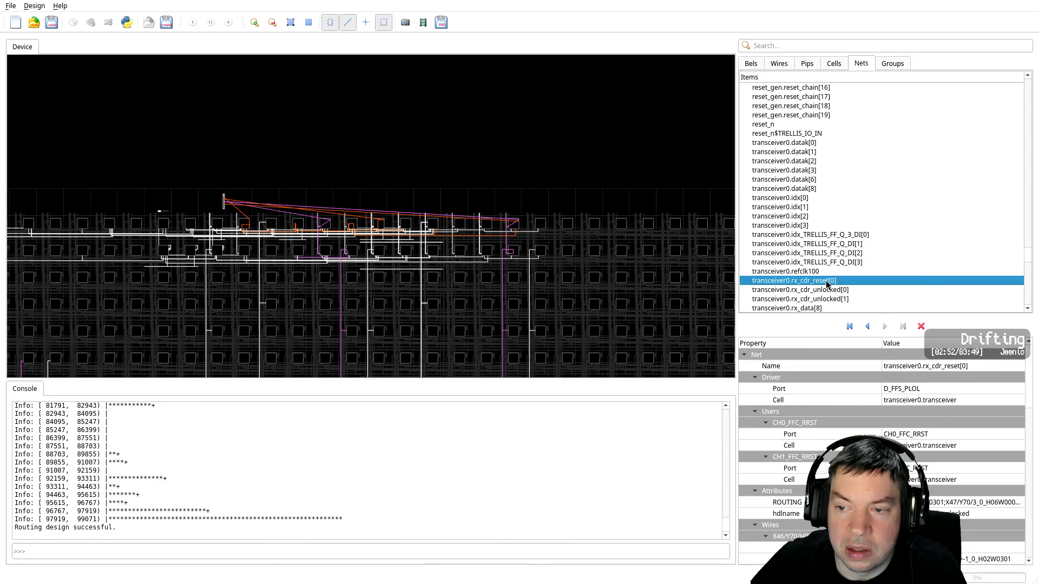
pyautogui.scroll(-2, 826, 280)
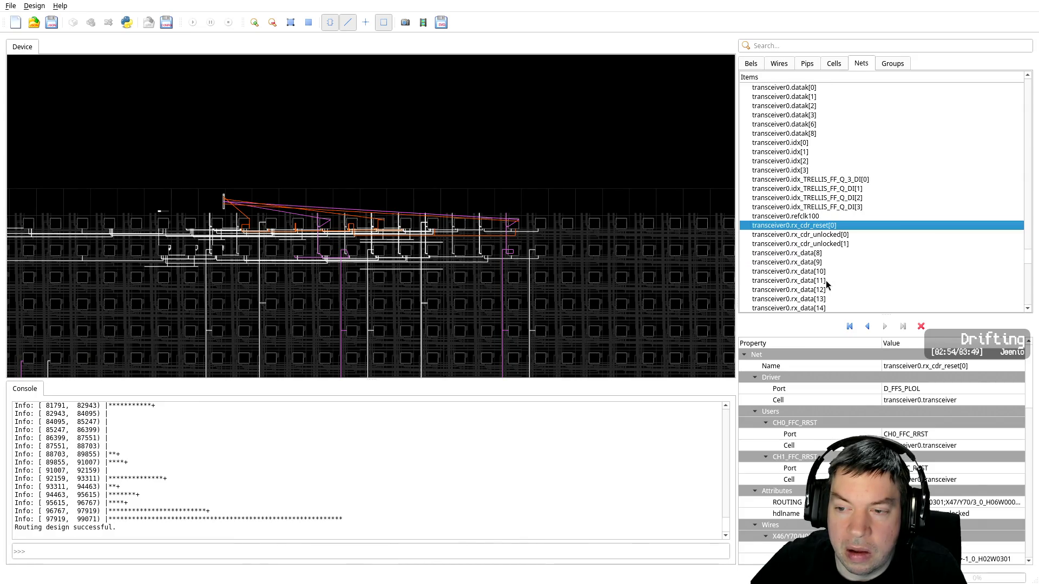
pyautogui.click(835, 245)
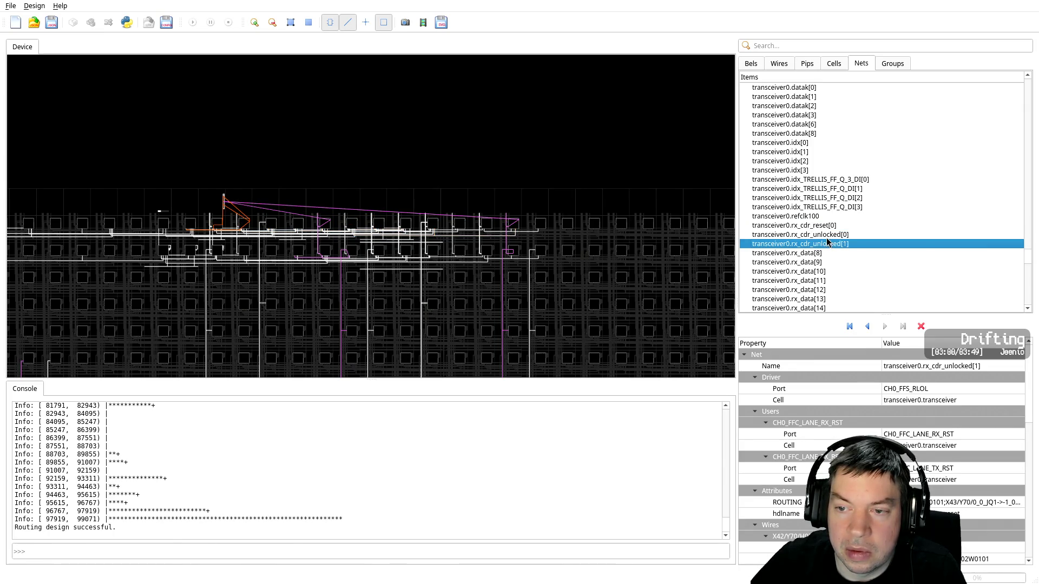
pyautogui.hotkey('alt', 'Tab')
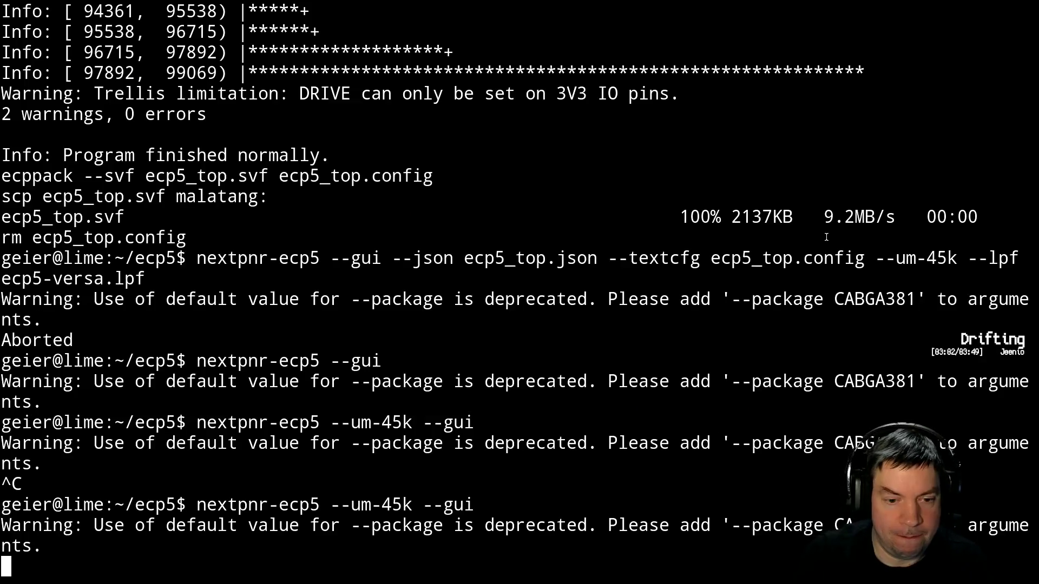
# Suspend nextpnr, resume it in the background, and bring the earlier vim job forward with fg 1
pyautogui.hotkey('ctrl', 'z')
pyautogui.write('bg')
pyautogui.press('Return')
pyautogui.write('fg 1')
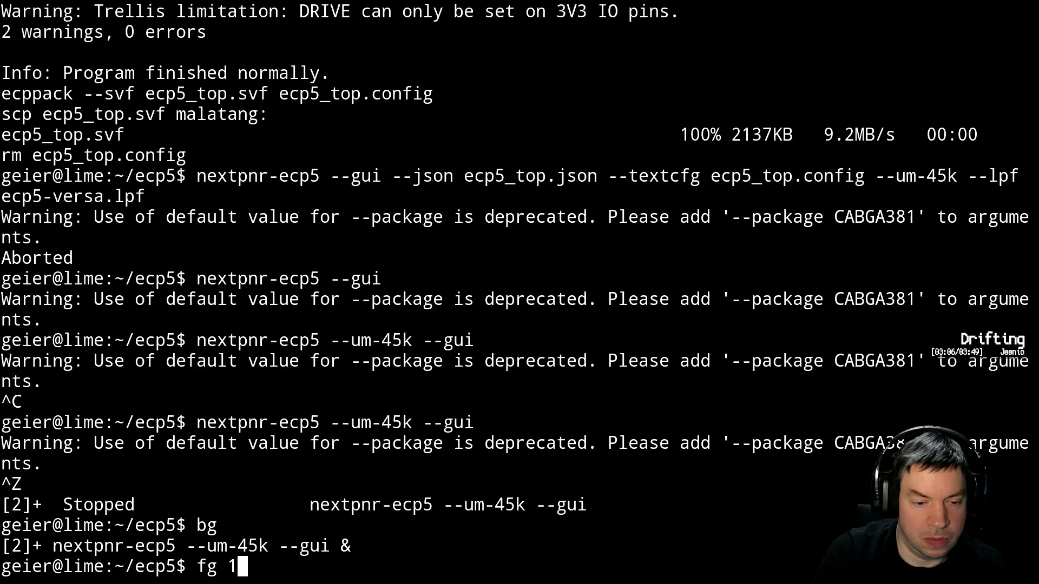
pyautogui.press('Return')
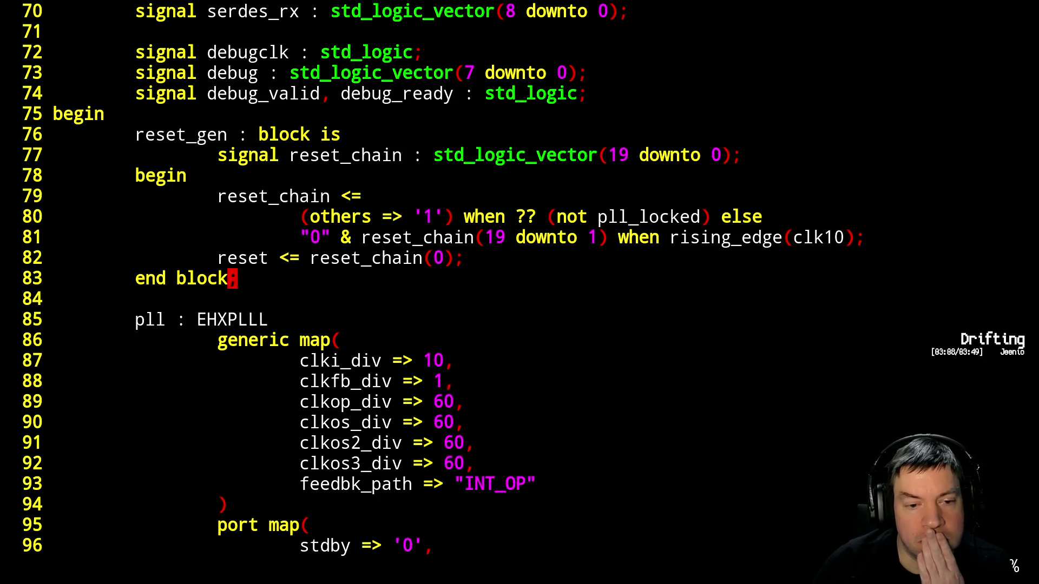
# Quit vim and reopen pcie.vhdl from shell history
pyautogui.write(':q')
pyautogui.press('Return')
pyautogui.press('Up')
pyautogui.press('Up')
pyautogui.press('Up')
pyautogui.press('Up')
pyautogui.press('Up')
pyautogui.press('Up')
pyautogui.press('Up')
pyautogui.press('Up')
pyautogui.press('Up')
pyautogui.press('Up')
pyautogui.press('Up')
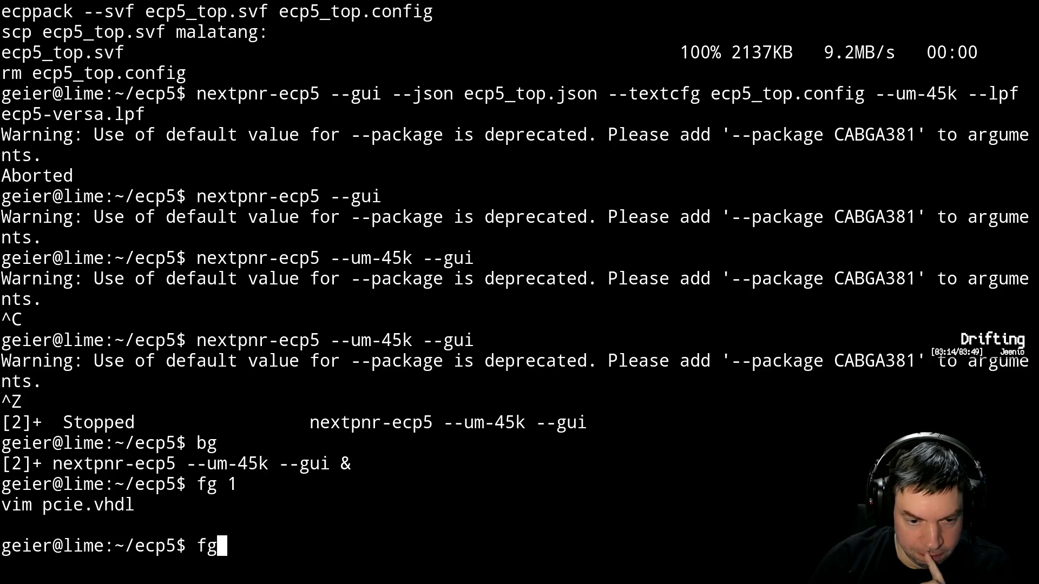
pyautogui.press('Up')
pyautogui.press('Return')
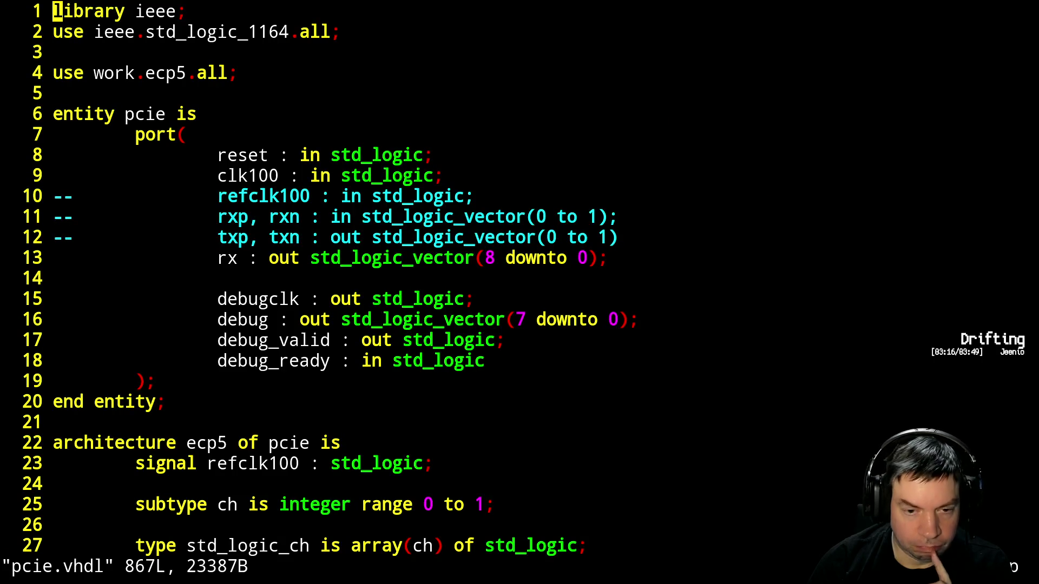
# Search pcie.vhdl for cdr_reset and step through every occurrence, then return to nextpnr
pyautogui.write('/cdr_reset')
pyautogui.press('Return')
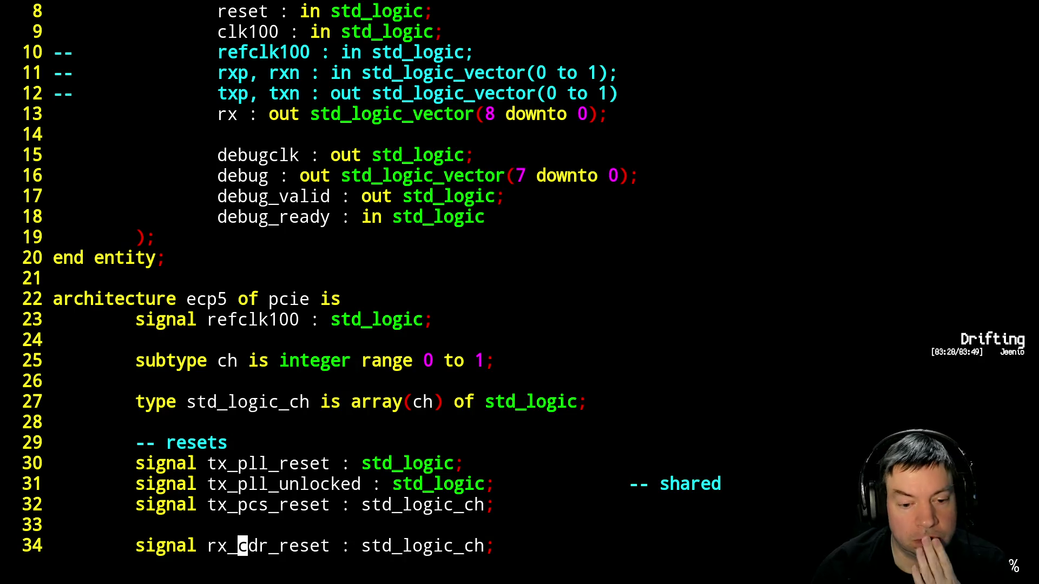
pyautogui.press('n')
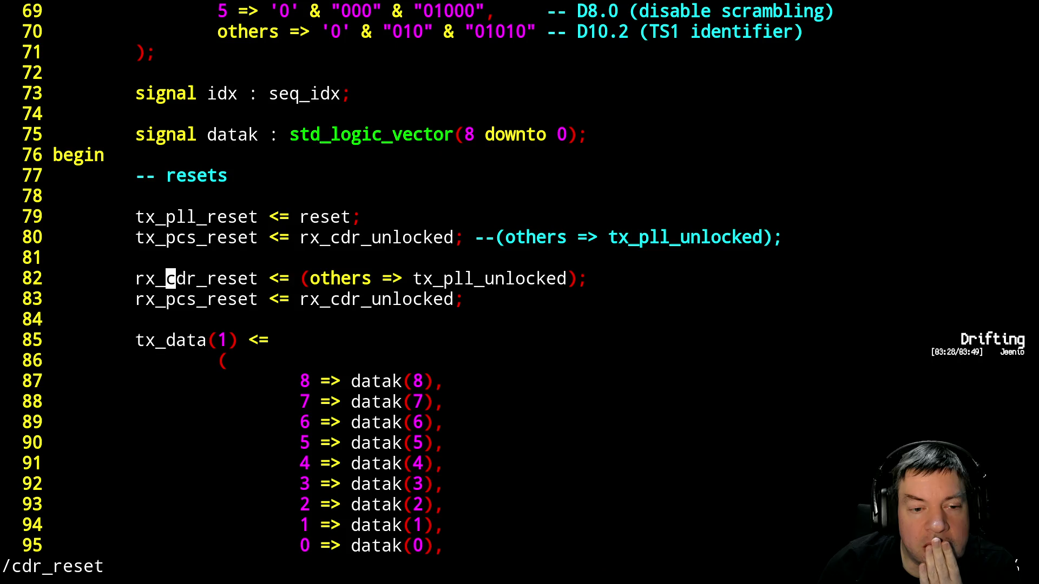
pyautogui.press('n')
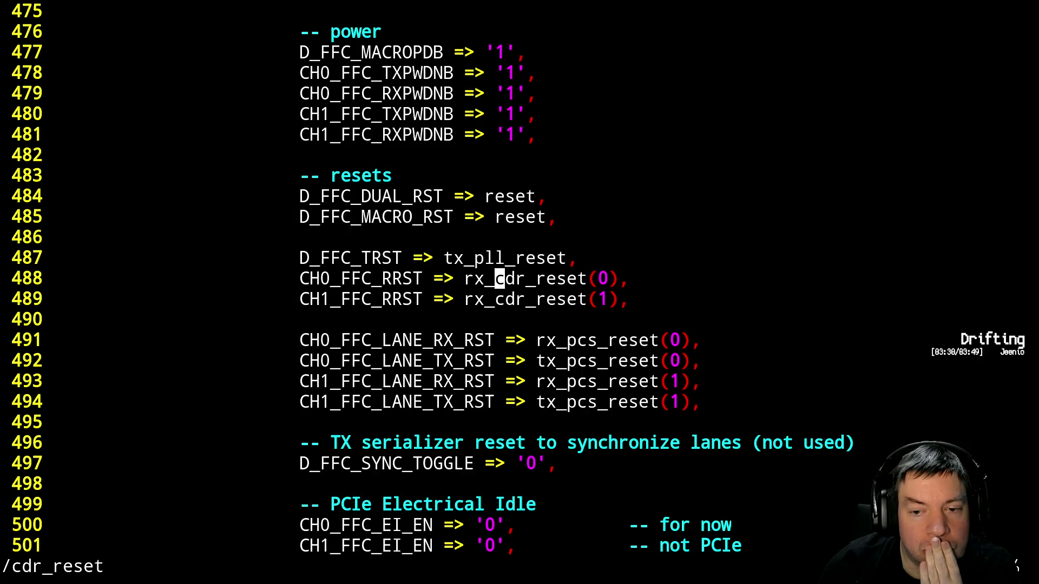
pyautogui.press('n')
pyautogui.press('n')
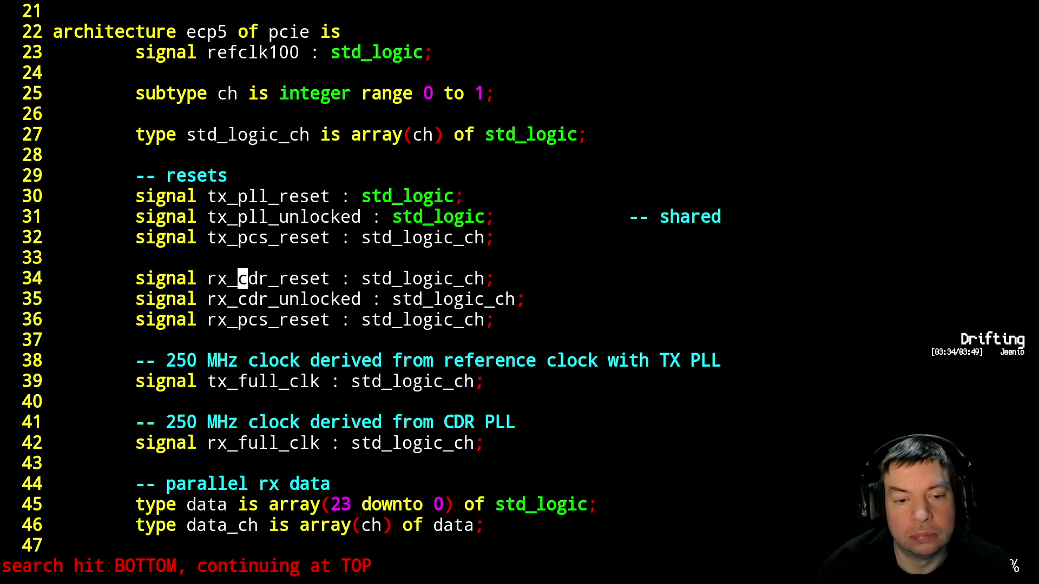
pyautogui.hotkey('alt', 'Tab')
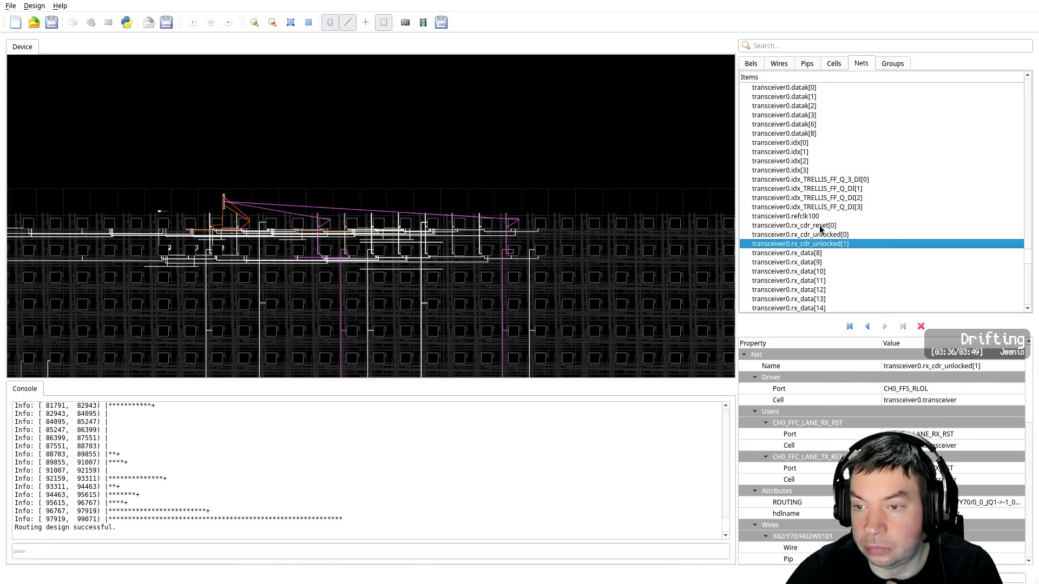
# Inspect net transceiver0.rx_cdr_reset[0], then locate cell transceiver0.transceiver (DCUA at X42/Y71) in the Cells list
pyautogui.click(820, 228)
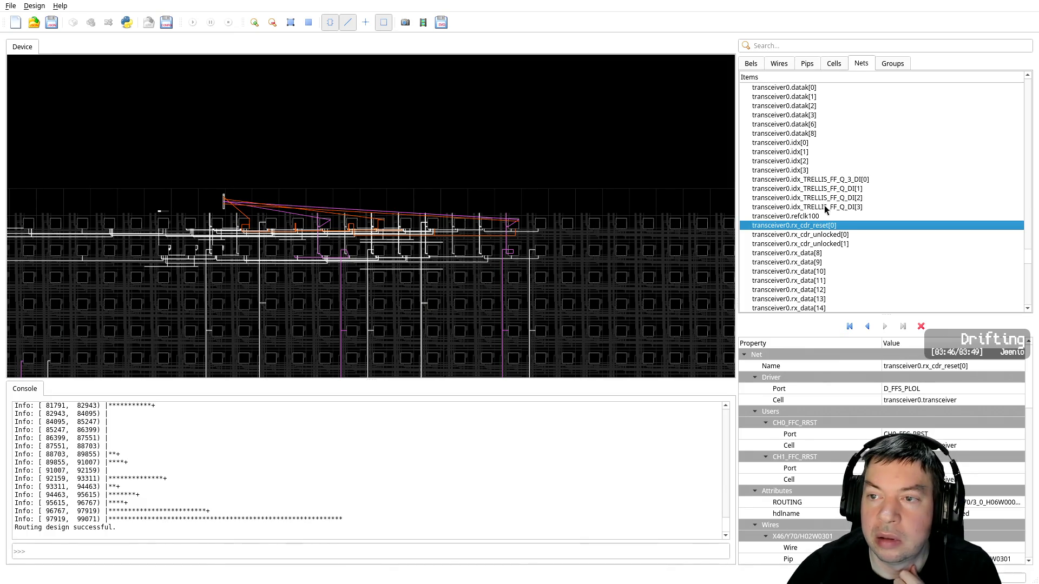
pyautogui.click(832, 64)
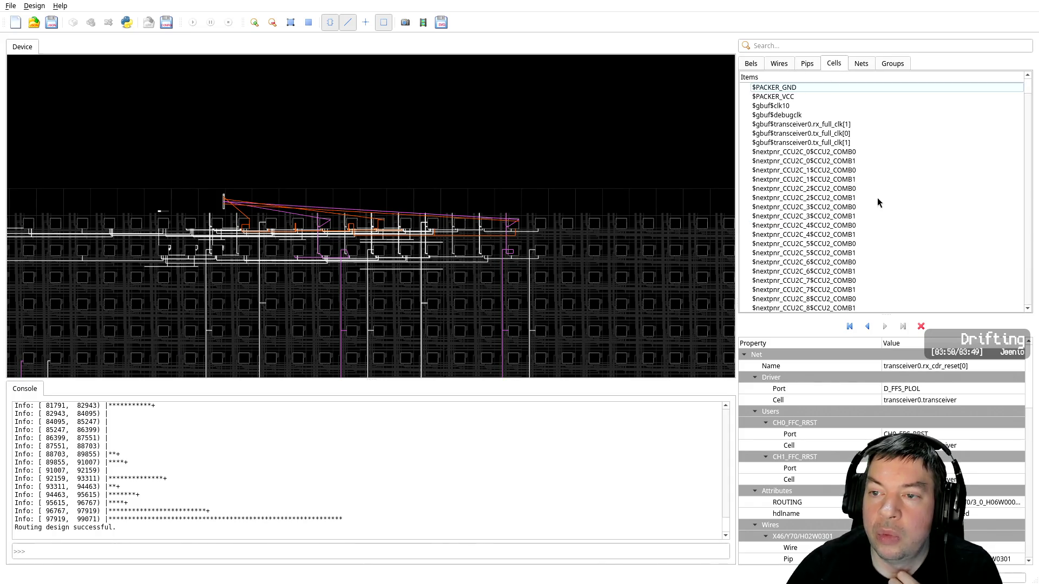
pyautogui.scroll(-10, 877, 203)
pyautogui.scroll(-3, 877, 204)
pyautogui.scroll(-5, 877, 205)
pyautogui.scroll(-5, 880, 214)
pyautogui.scroll(-5, 901, 238)
pyautogui.scroll(-5, 918, 236)
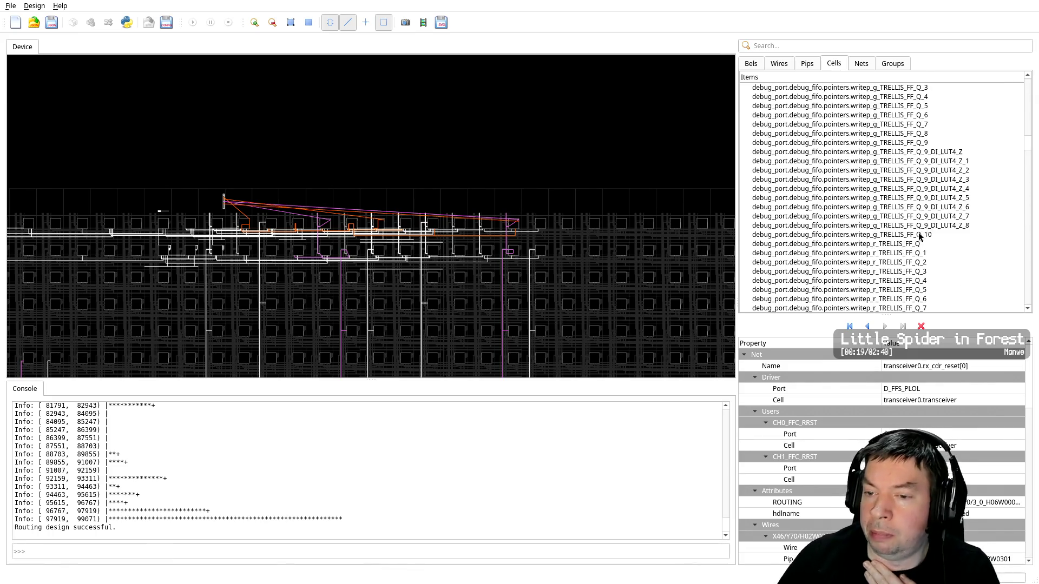
pyautogui.moveTo(1026, 147); pyautogui.dragTo(1028, 320)
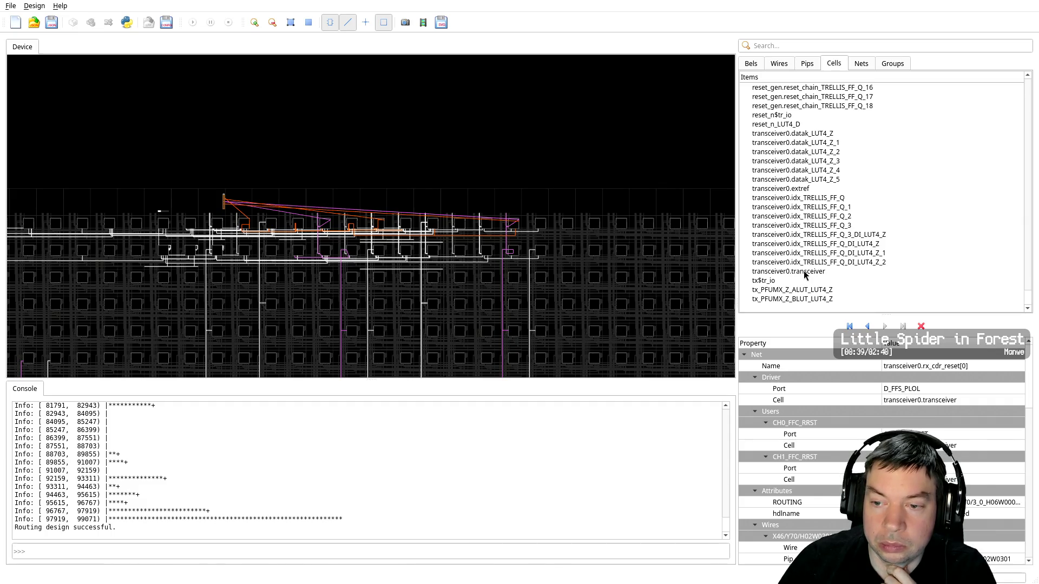
pyautogui.doubleClick(803, 271)
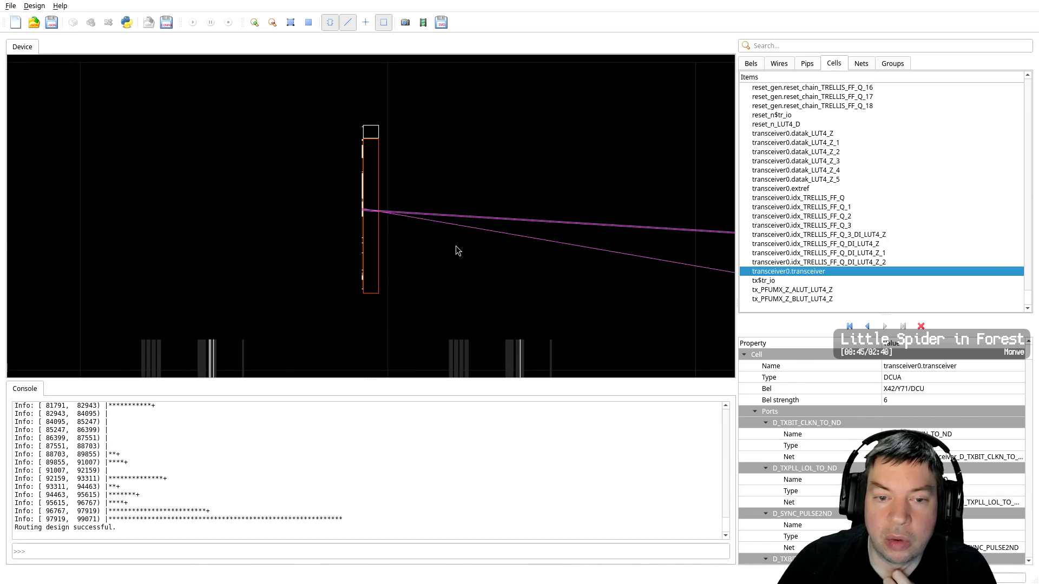
# Zoom and pan the Device view onto the DCU block and its port wires at X42/Y71
pyautogui.scroll(2, 367, 226)
pyautogui.scroll(3, 363, 241)
pyautogui.scroll(4, 362, 249)
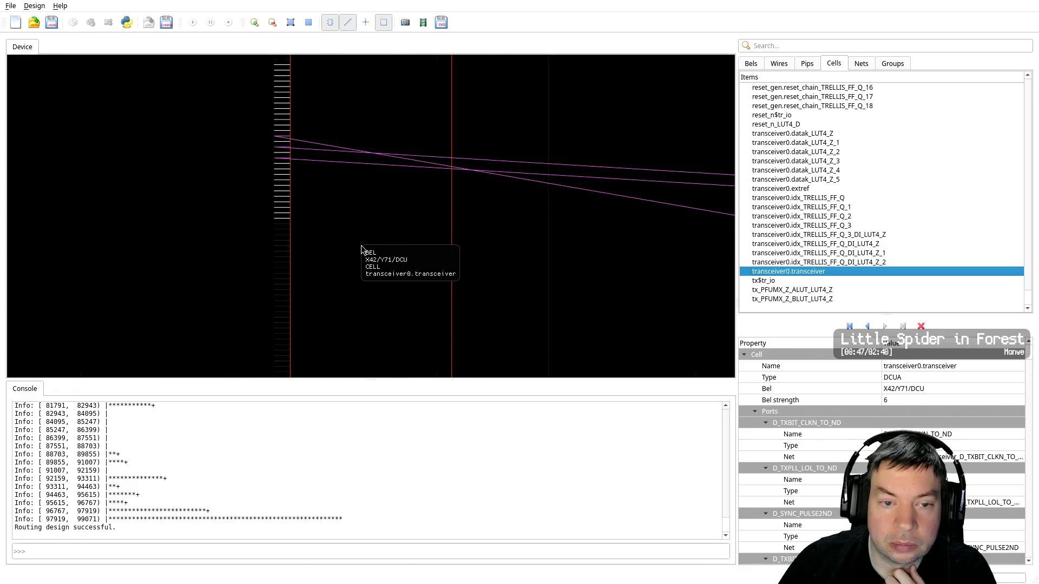
pyautogui.scroll(-3, 324, 279)
pyautogui.scroll(-2, 332, 244)
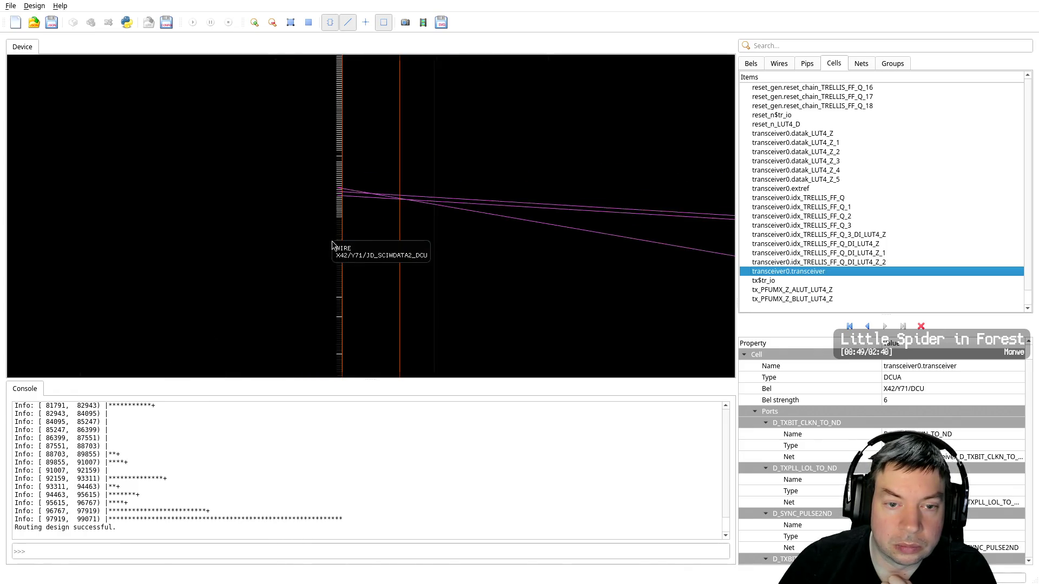
pyautogui.scroll(3, 332, 244)
pyautogui.moveTo(255, 251); pyautogui.dragTo(331, 350, button='middle')
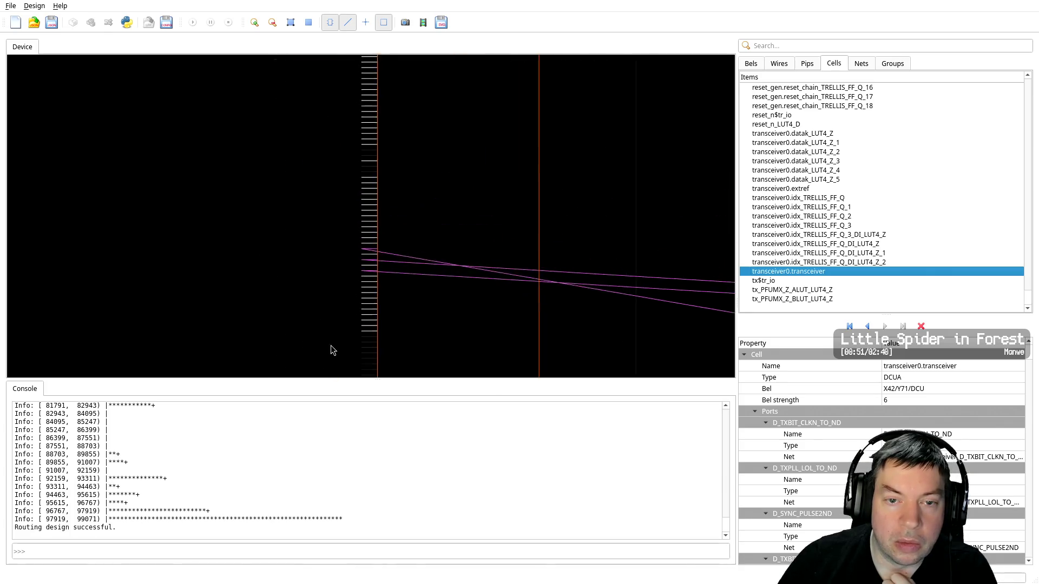
pyautogui.moveTo(328, 262); pyautogui.dragTo(318, 387, button='middle')
pyautogui.moveTo(317, 285); pyautogui.dragTo(308, 364, button='middle')
pyautogui.moveTo(291, 142); pyautogui.dragTo(296, 307, button='middle')
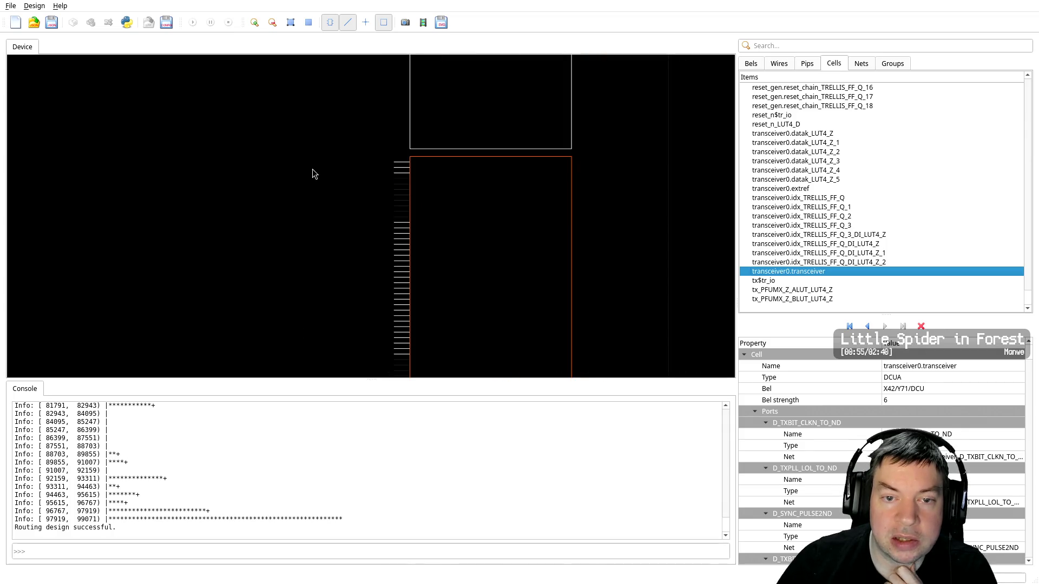
pyautogui.moveTo(311, 195); pyautogui.dragTo(320, 304, button='middle')
# Select wire X42/Y71/JREFCLKO_EXTREF, bound to net transceiver0.refclk100
pyautogui.moveTo(399, 160)
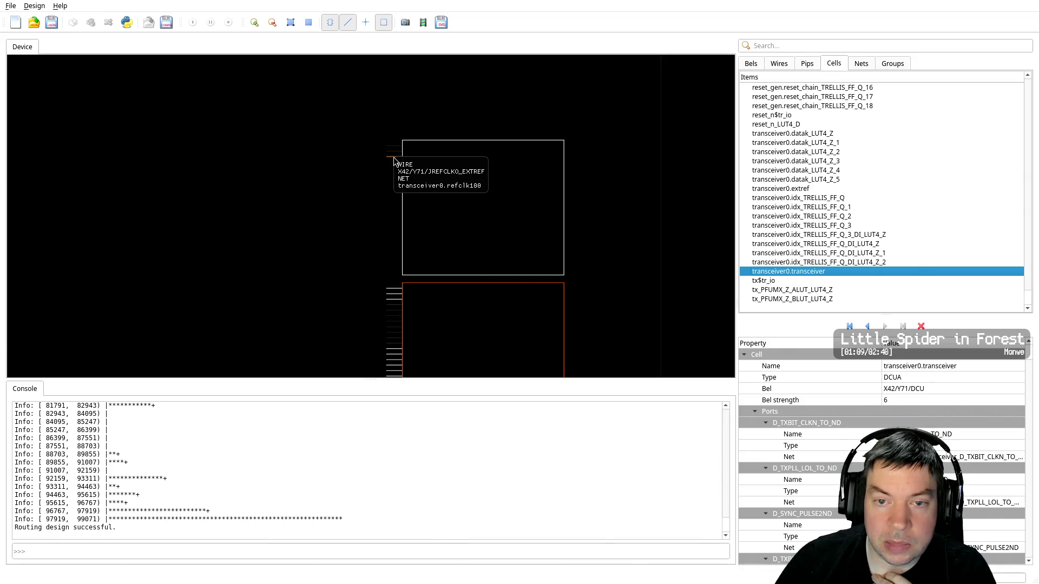
pyautogui.moveTo(397, 289)
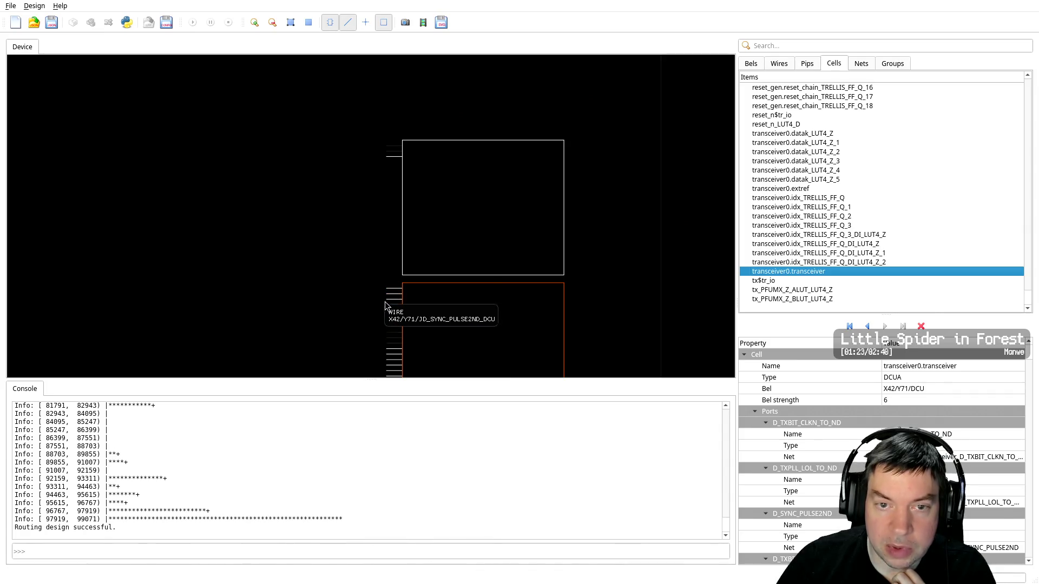
pyautogui.click(390, 165)
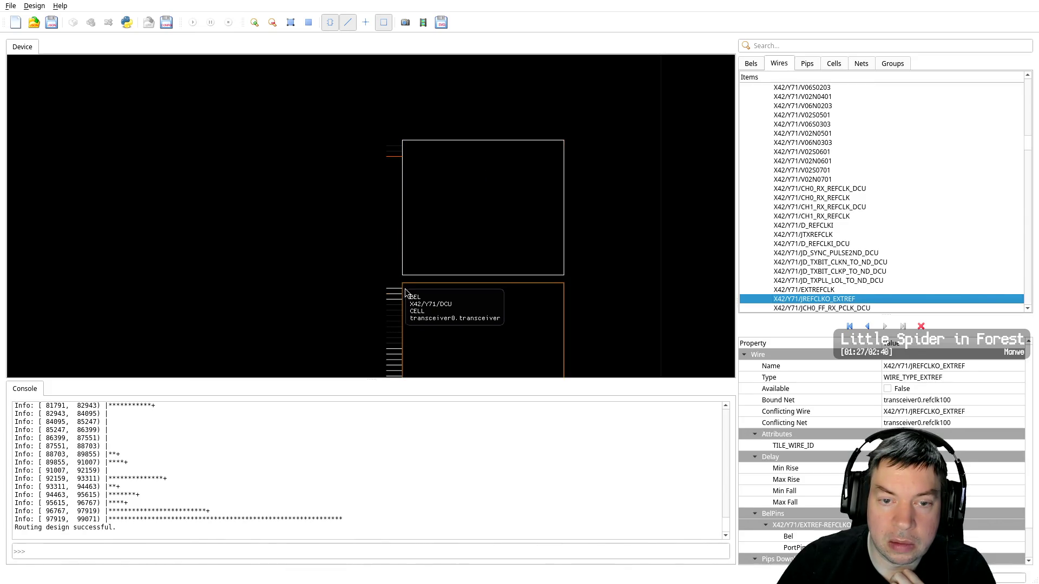
# Select wires CH0_RX_REFCLK_DCU, CH1_RX_REFCLK_DCU and D_REFCLKI_DCU, confirming D_REFCLKI_DCU is bound to transceiver0.refclk100
pyautogui.click(399, 288)
pyautogui.click(397, 297)
pyautogui.click(398, 302)
pyautogui.scroll(-2, 316, 300)
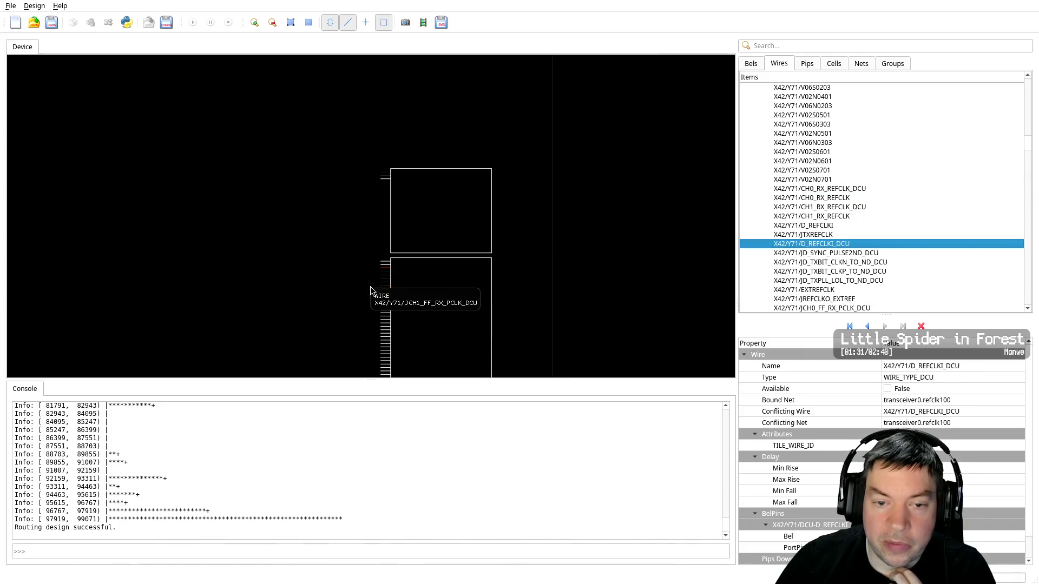
pyautogui.scroll(2, 370, 287)
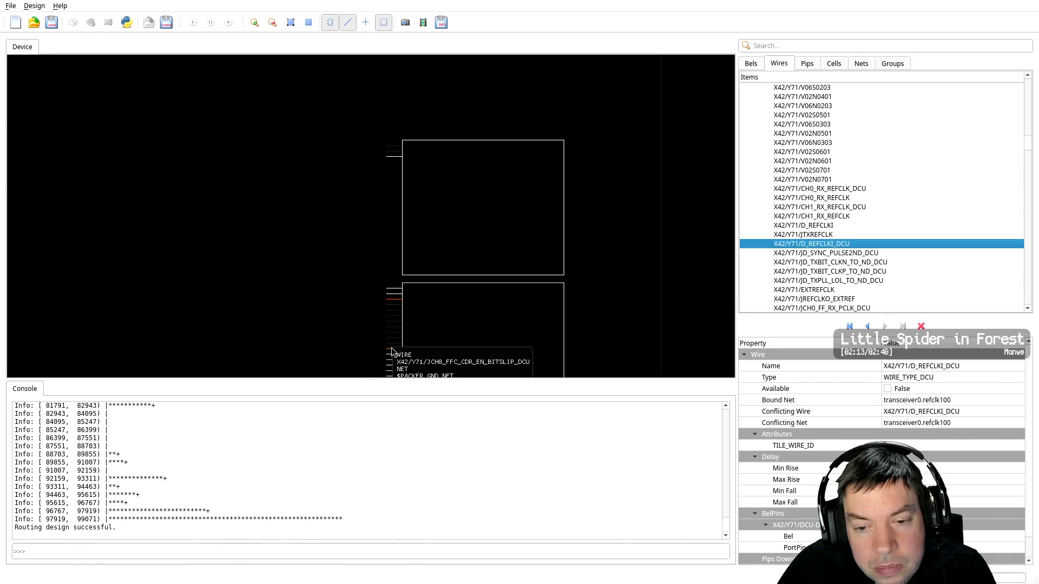
pyautogui.scroll(-3, 310, 203)
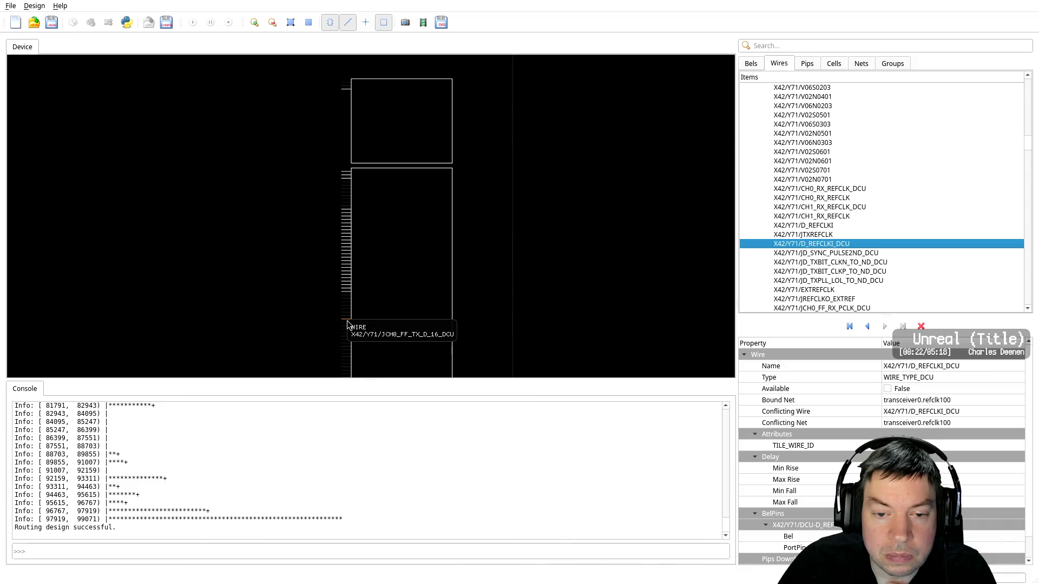
pyautogui.moveTo(347, 319); pyautogui.dragTo(301, 206, button='right')
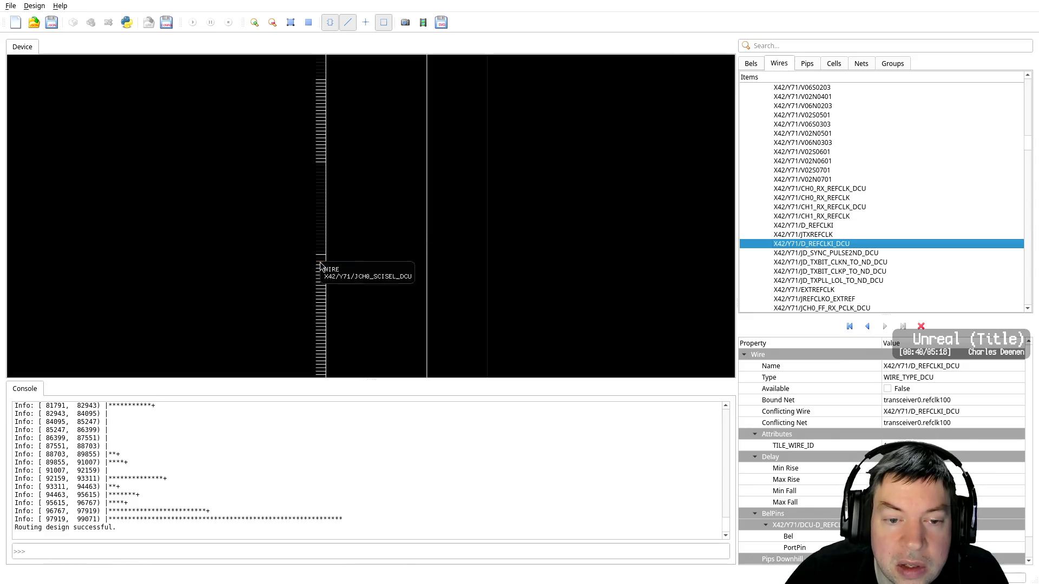
pyautogui.scroll(-1, 292, 260)
pyautogui.scroll(1, 306, 222)
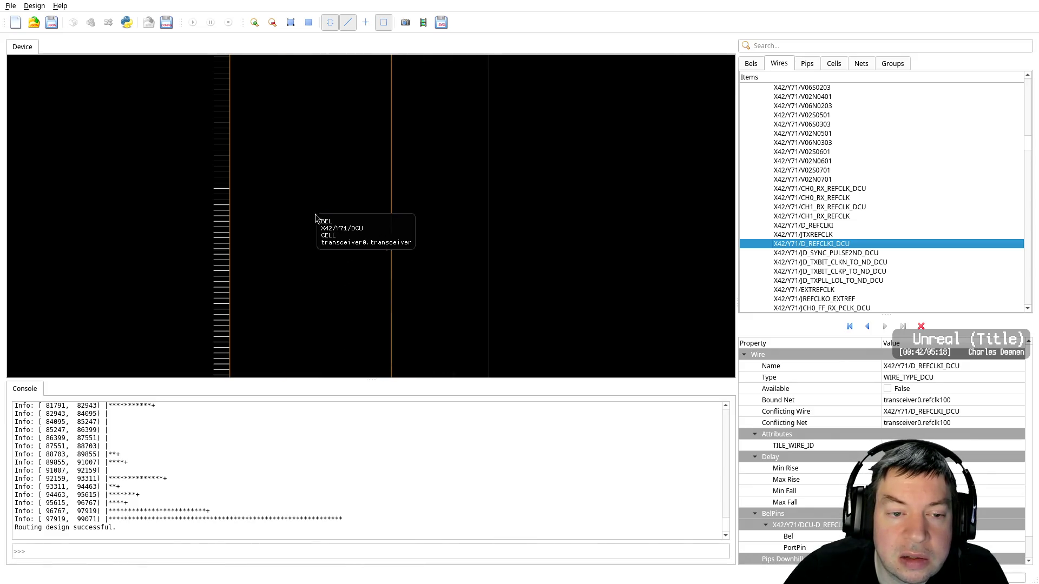
pyautogui.moveTo(201, 216)
pyautogui.mouseDown(button='middle')
pyautogui.moveTo(277, 225)
pyautogui.moveTo(334, 190)
pyautogui.mouseUp(button='middle')
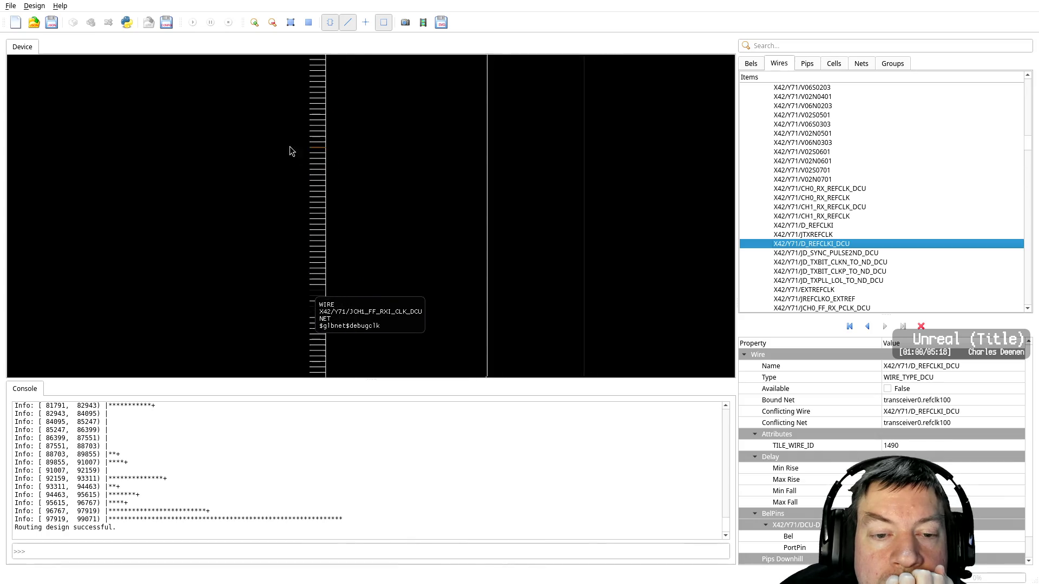
pyautogui.moveTo(322, 294); pyautogui.dragTo(298, 258, button='right')
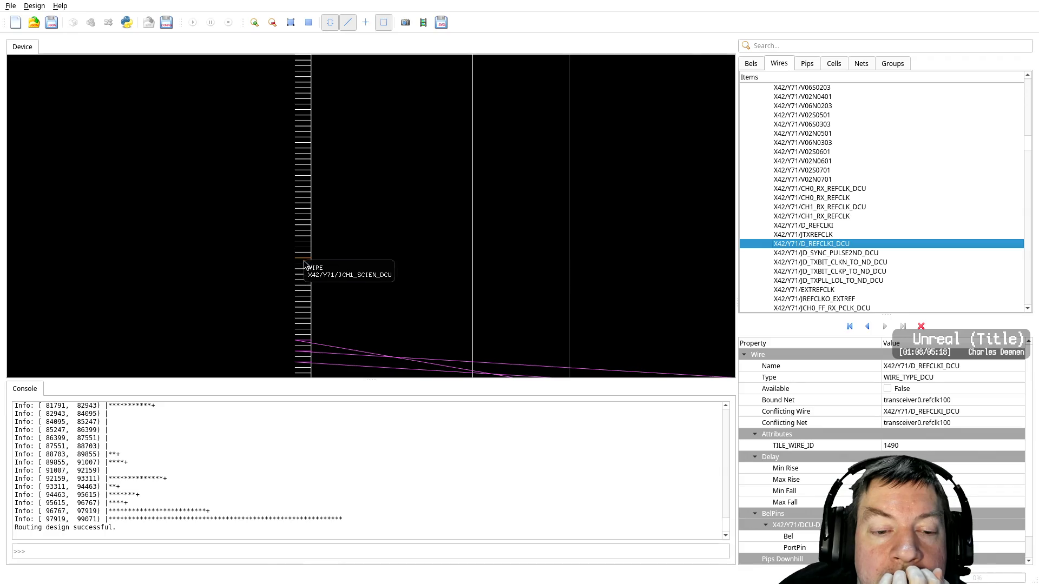
pyautogui.moveTo(279, 285); pyautogui.dragTo(267, 112, button='right')
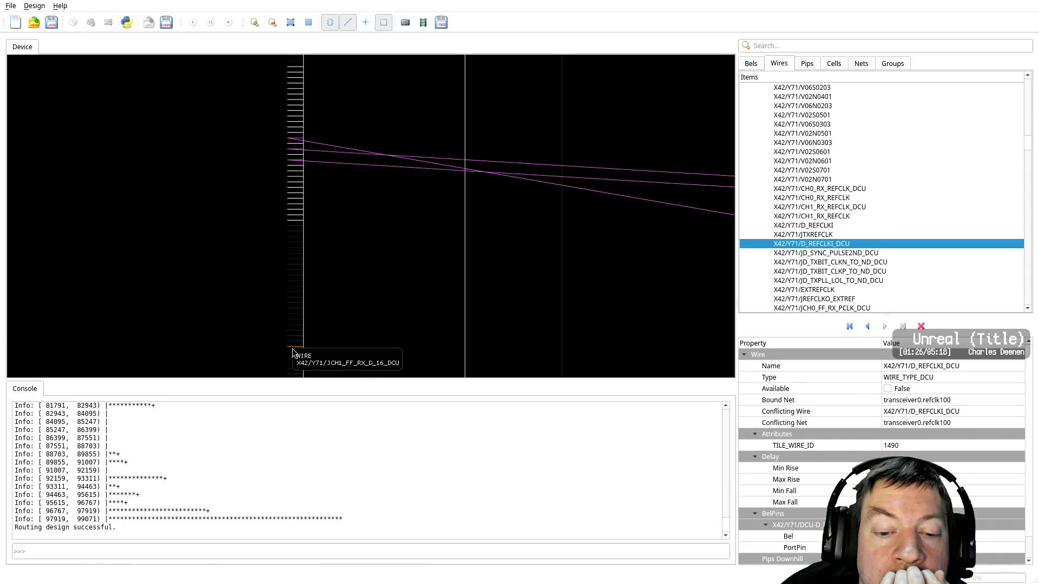
pyautogui.moveTo(292, 353); pyautogui.dragTo(283, 156, button='middle')
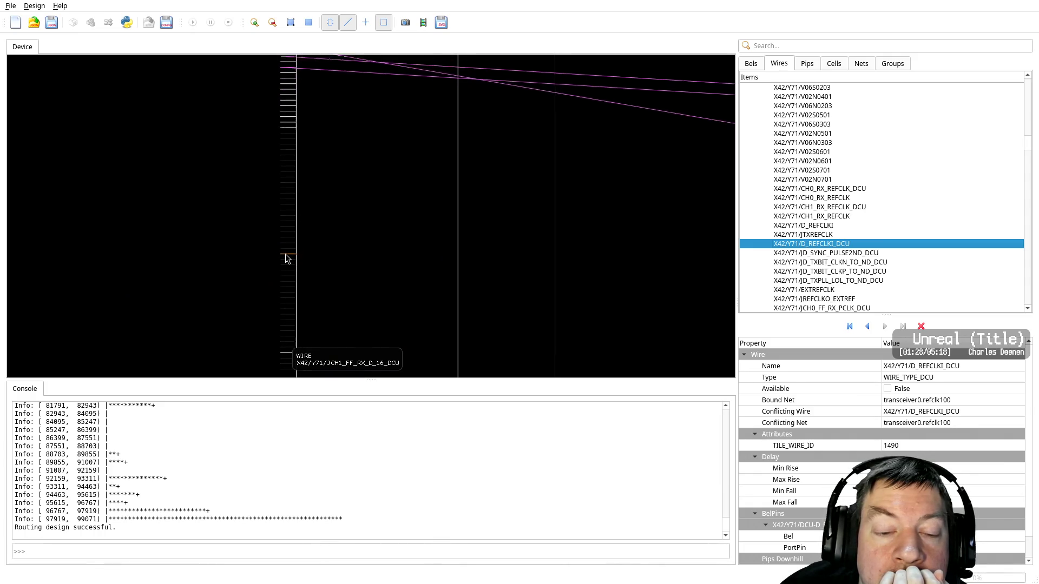
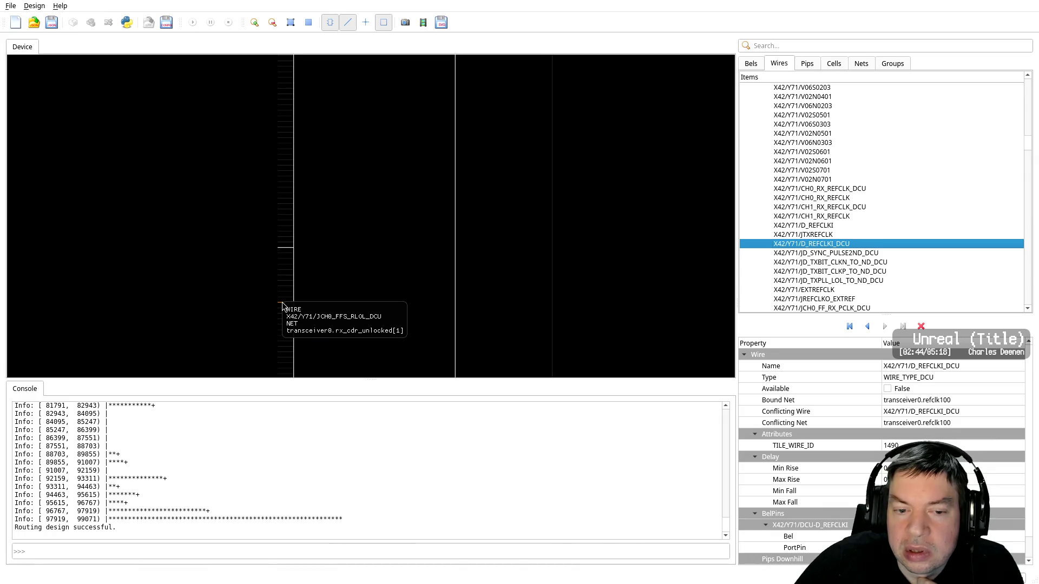
# Pan and zoom the device view until the DCU bel and its pink routed wires are visible
pyautogui.moveTo(258, 314); pyautogui.dragTo(246, 214, button='right')
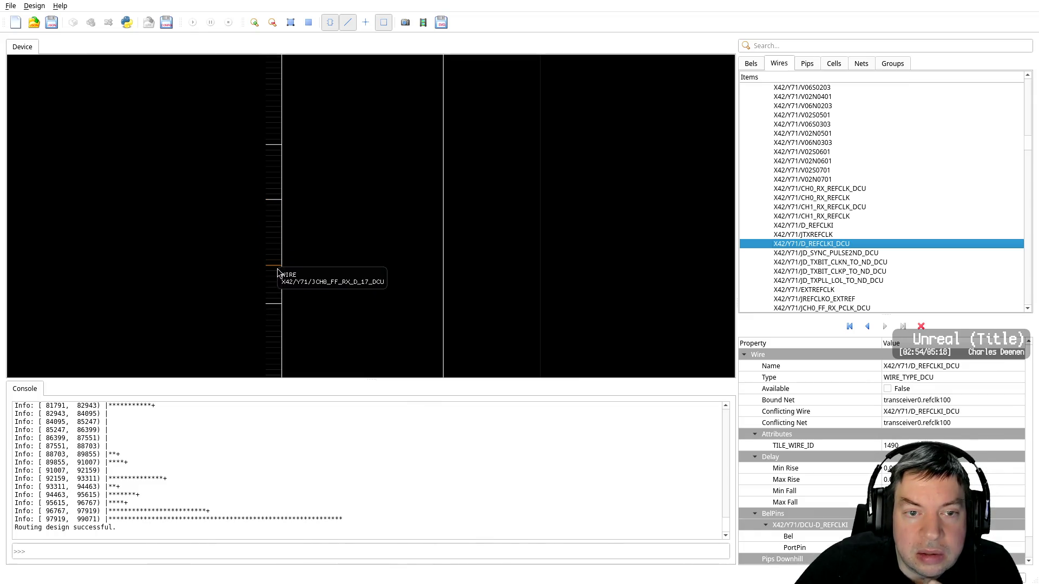
pyautogui.moveTo(254, 324); pyautogui.dragTo(237, 171, button='right')
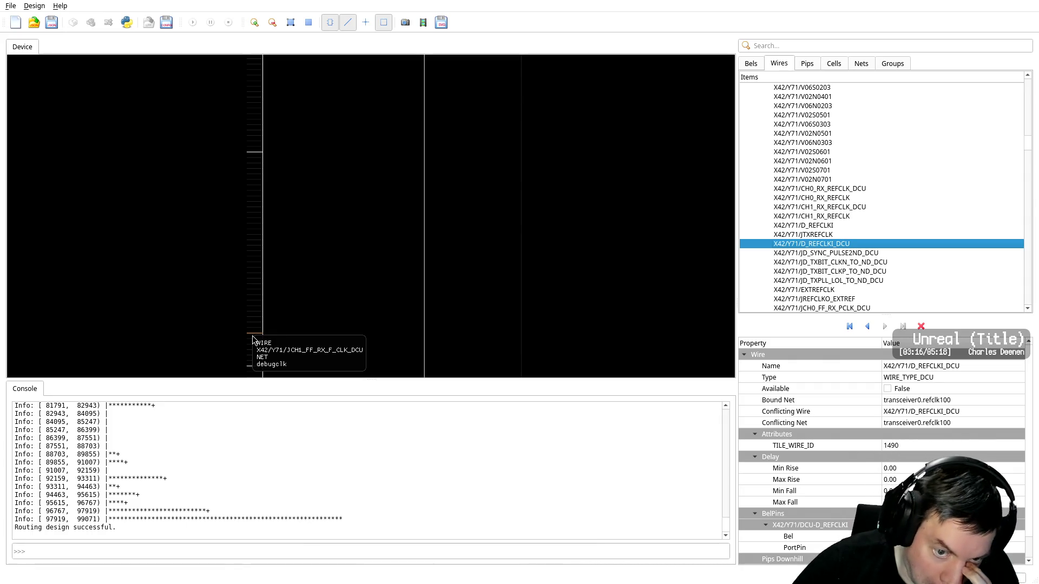
pyautogui.moveTo(252, 335); pyautogui.dragTo(239, 190, button='middle')
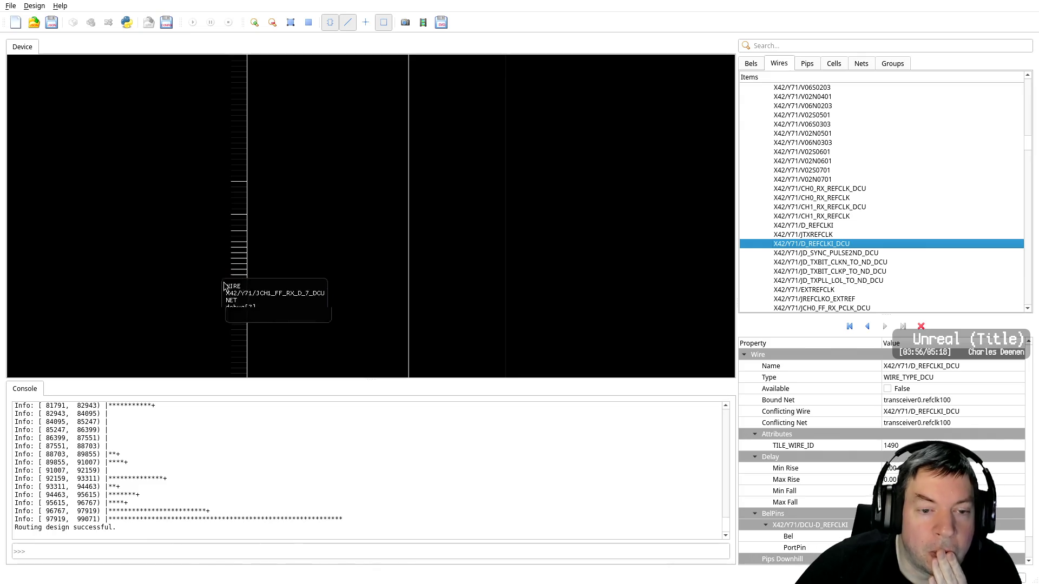
pyautogui.moveTo(202, 309); pyautogui.dragTo(190, 158, button='right')
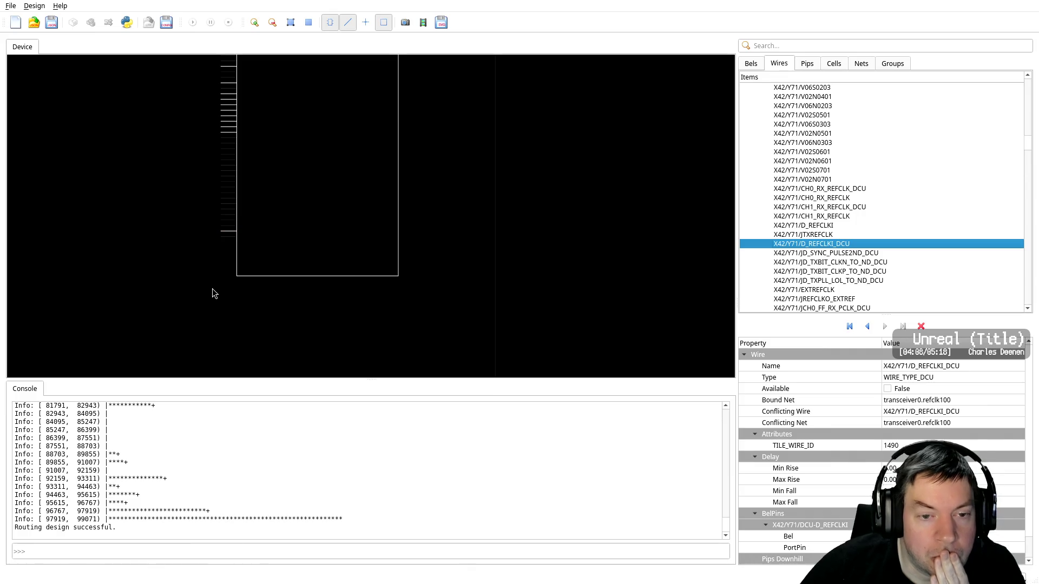
pyautogui.scroll(-5, 180, 215)
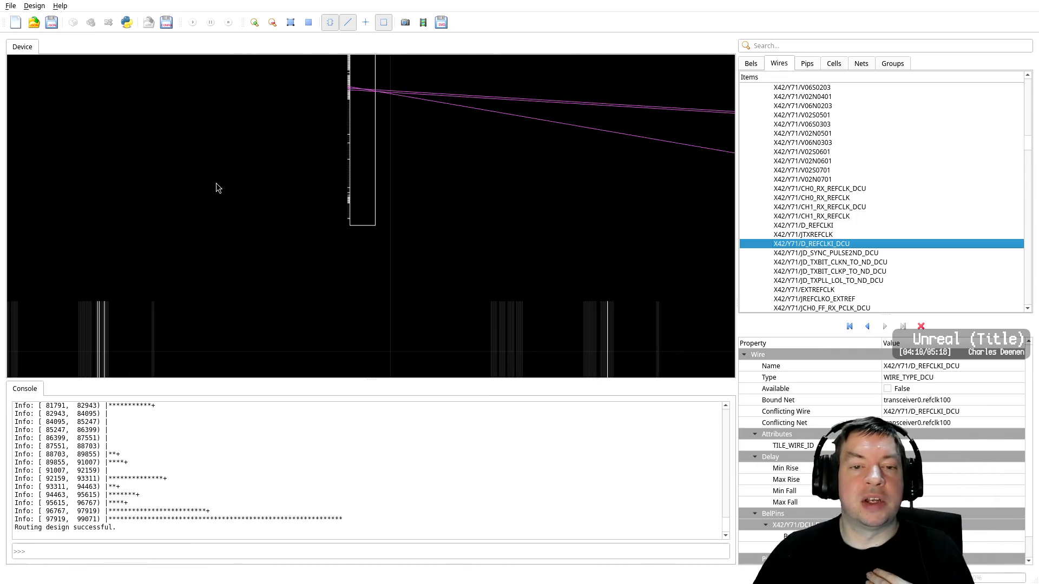
pyautogui.moveTo(297, 133); pyautogui.dragTo(292, 317, button='right')
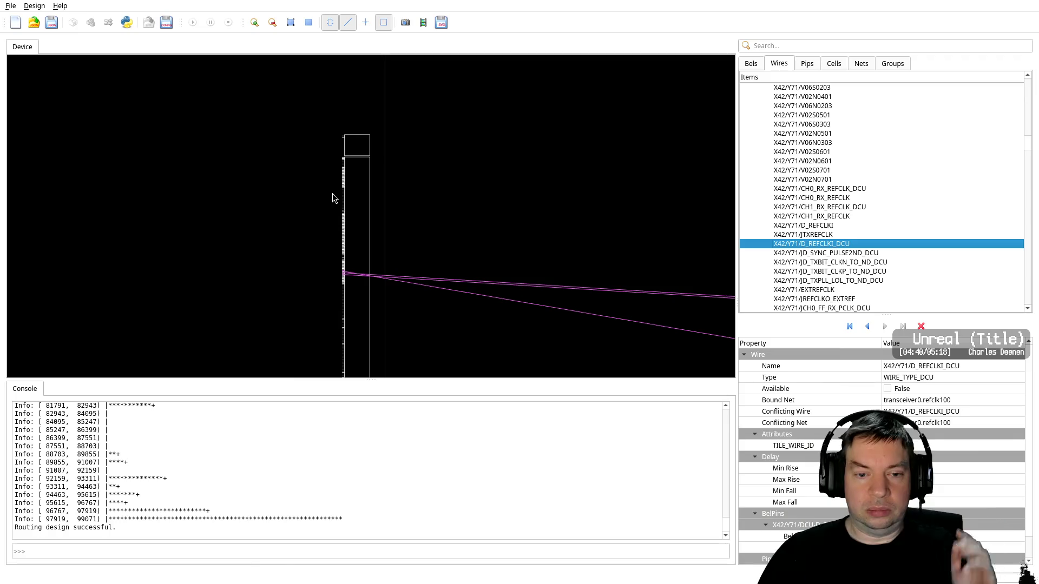
pyautogui.scroll(2, 330, 295)
pyautogui.moveTo(376, 248); pyautogui.dragTo(409, 134, button='middle')
pyautogui.scroll(3, 339, 335)
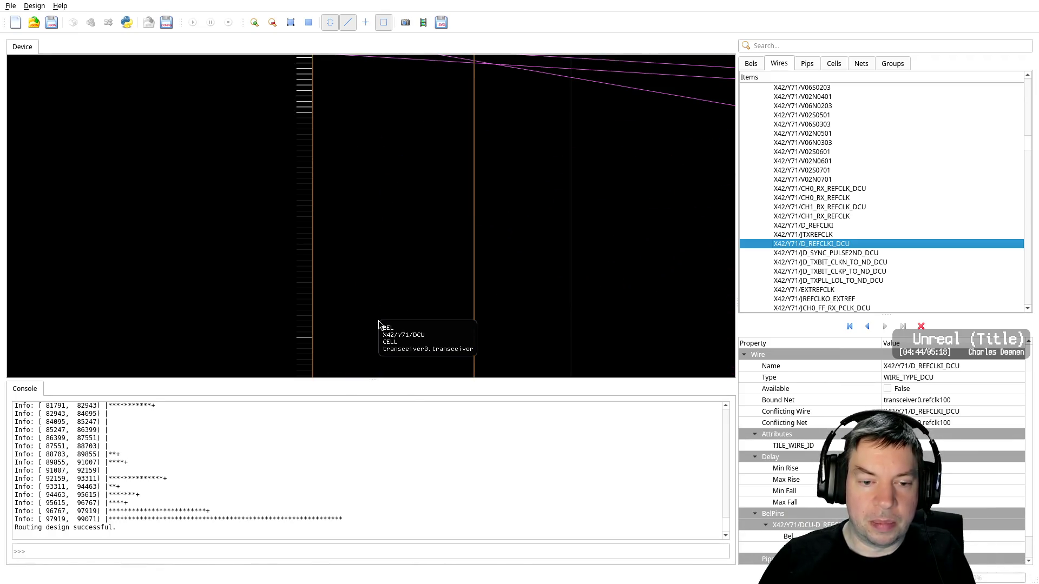
pyautogui.scroll(-2, 383, 324)
pyautogui.scroll(1, 389, 317)
pyautogui.scroll(2, 390, 317)
pyautogui.scroll(1, 412, 209)
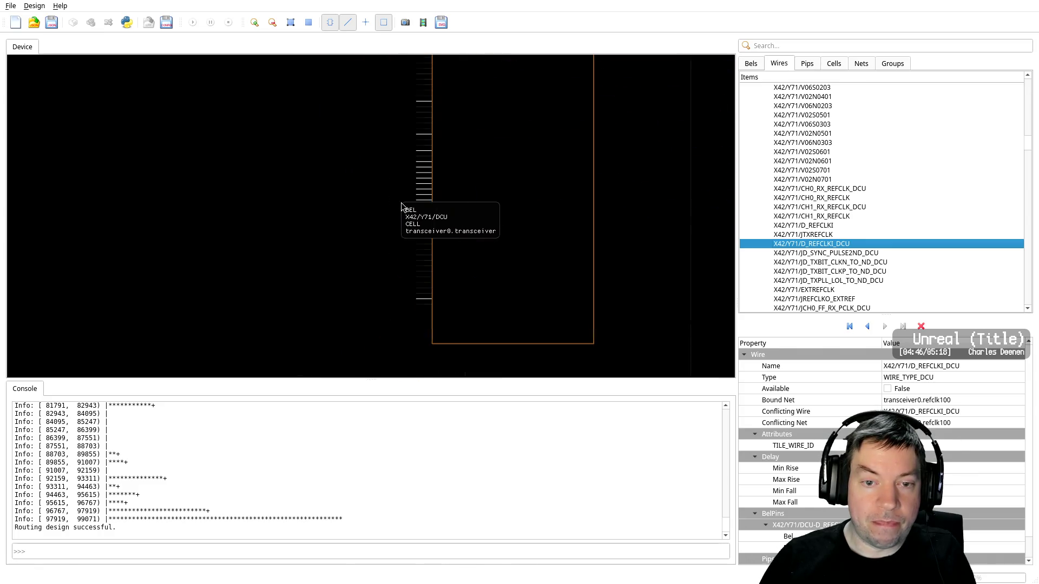
# Inspect wire JCH1_FF_RX_D_4_DCU bound to debug[4], comparing it with RX_D_5, then list the nets
pyautogui.click(423, 184)
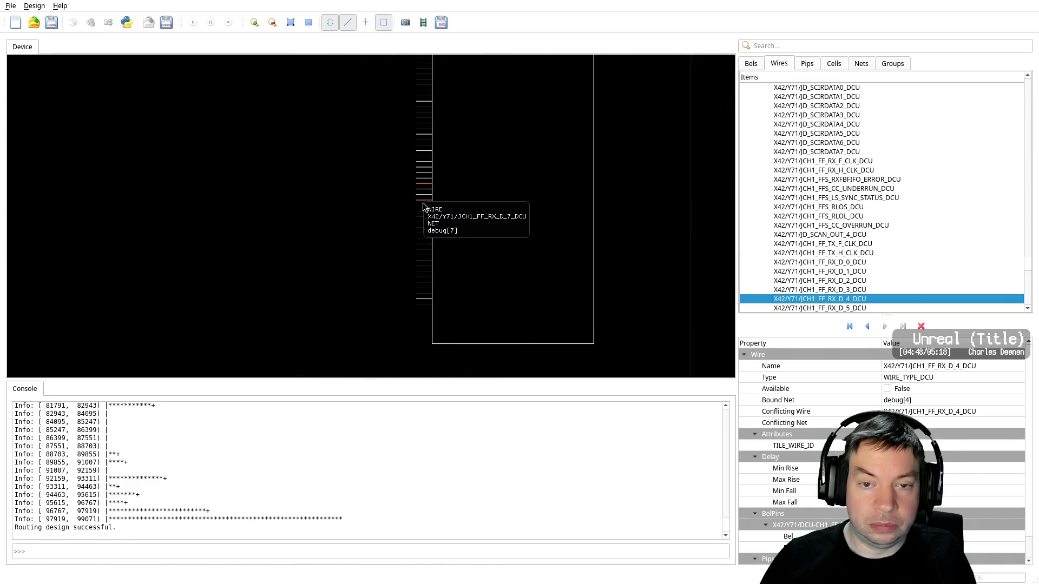
pyautogui.doubleClick(793, 299)
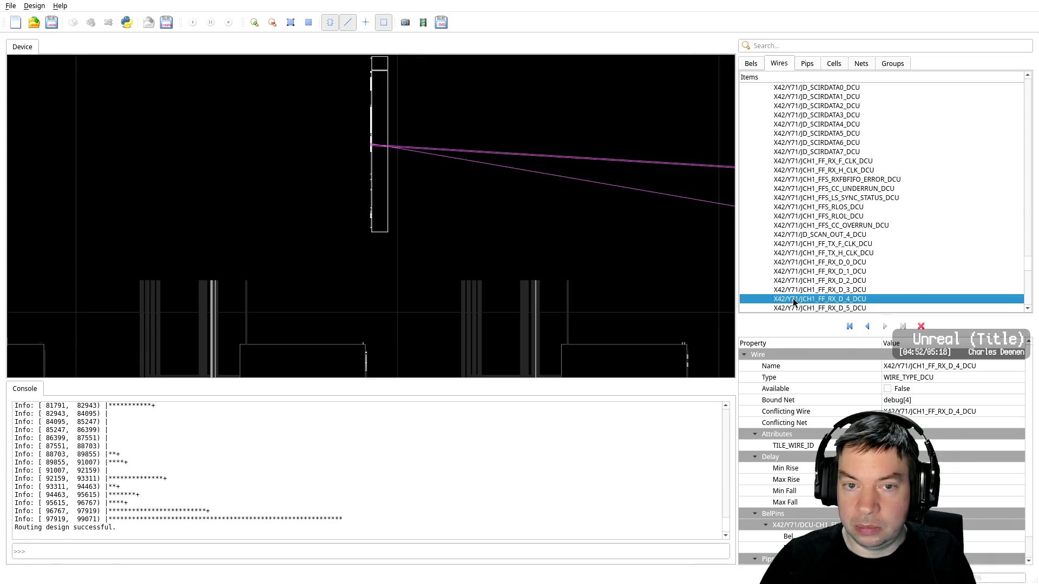
pyautogui.click(792, 307)
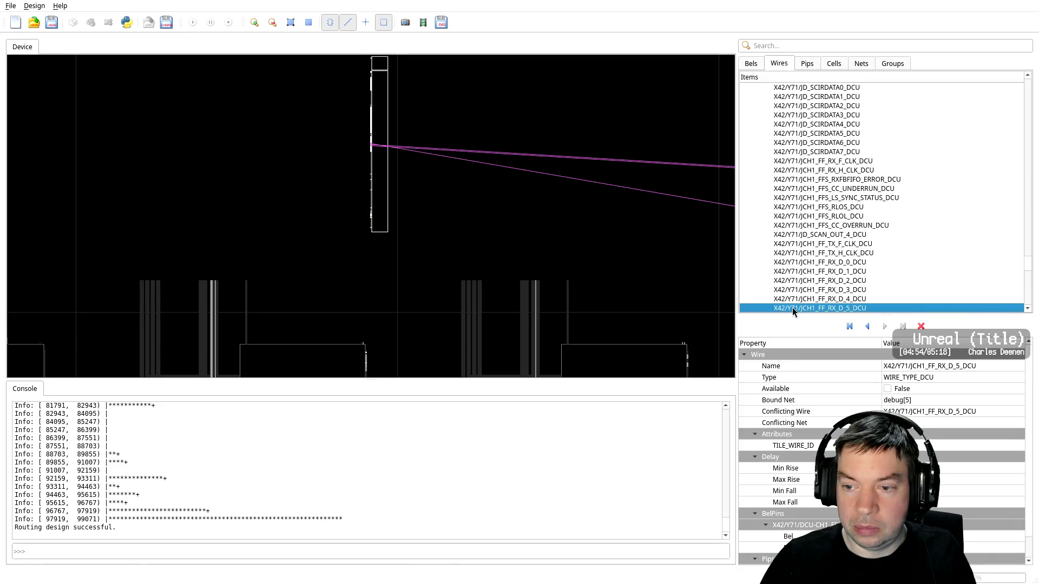
pyautogui.click(792, 299)
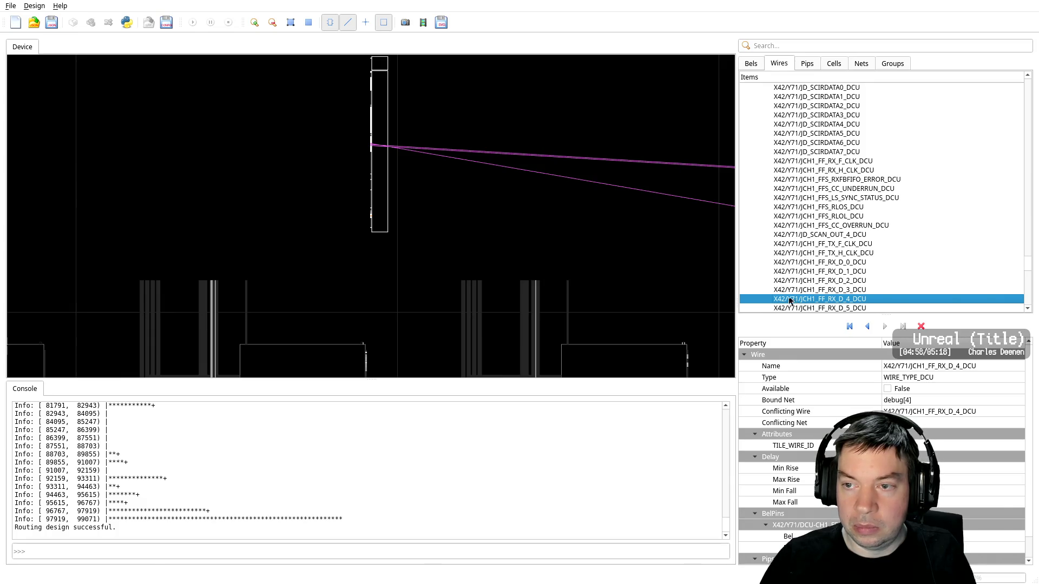
pyautogui.click(862, 66)
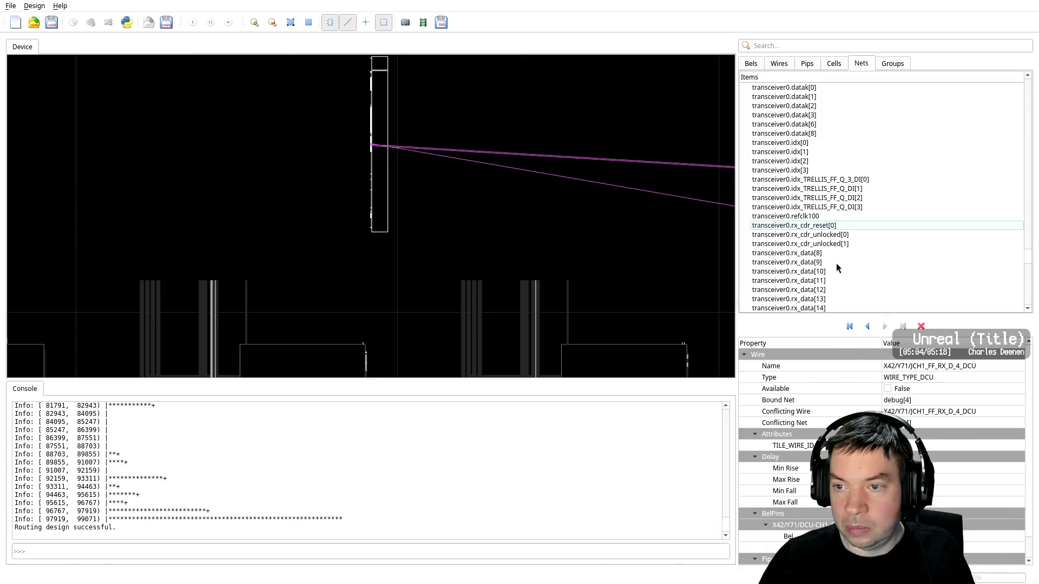
pyautogui.scroll(-3, 848, 262)
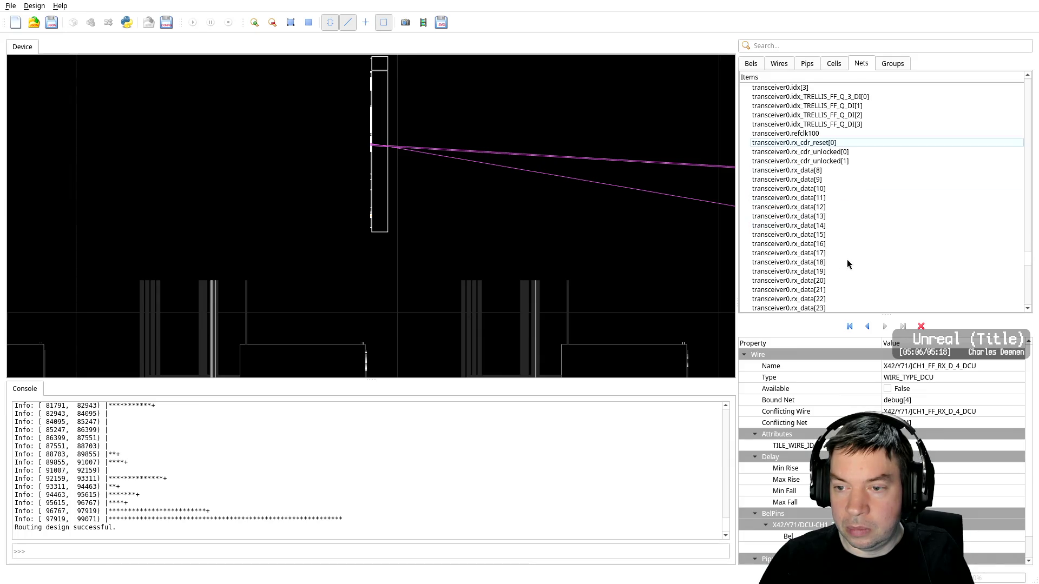
pyautogui.scroll(-1, 847, 263)
pyautogui.scroll(-1, 847, 263)
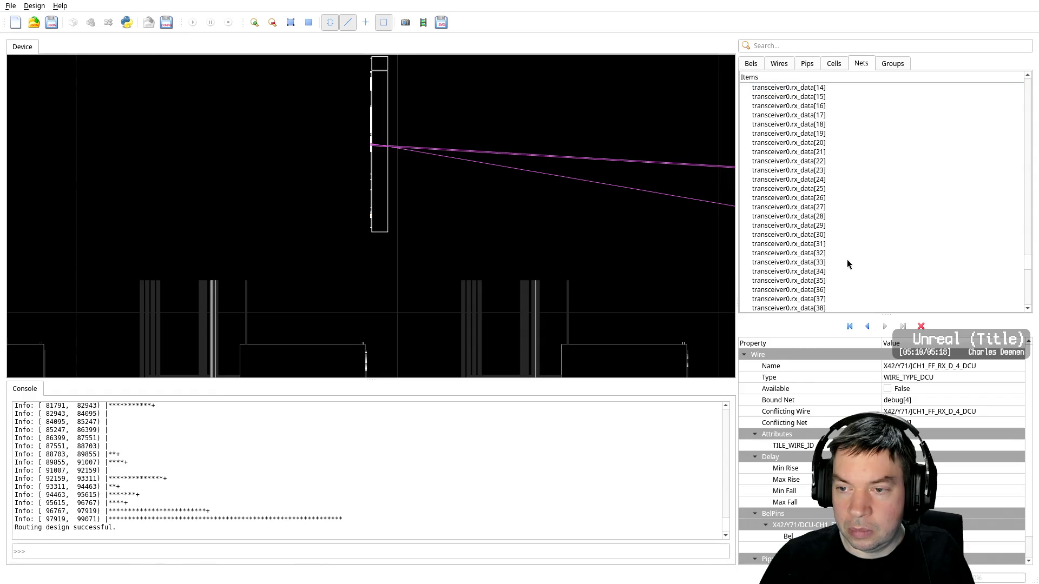
pyautogui.scroll(2, 848, 263)
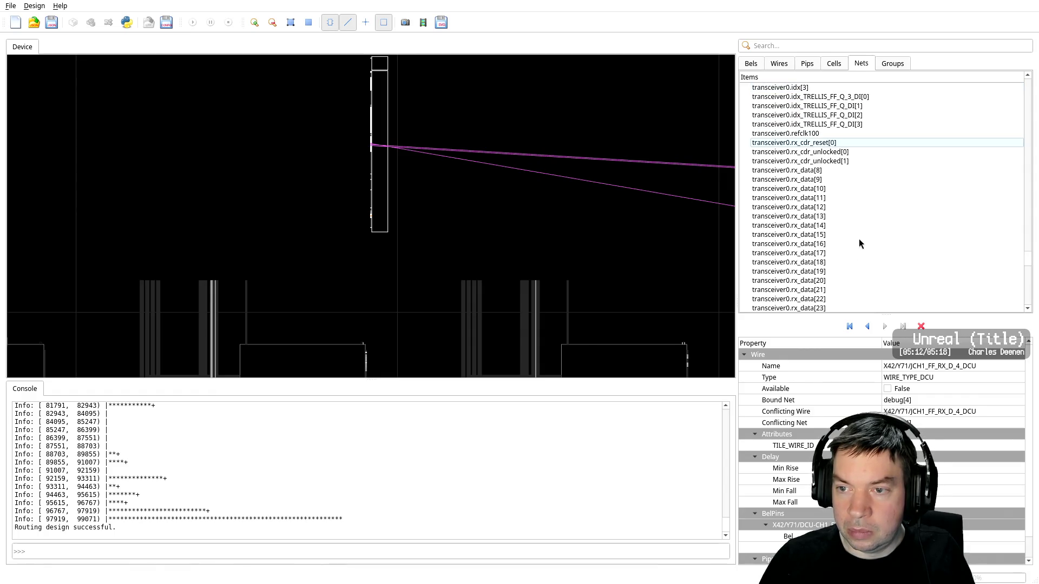
pyautogui.scroll(-5, 813, 192)
pyautogui.scroll(-6, 813, 205)
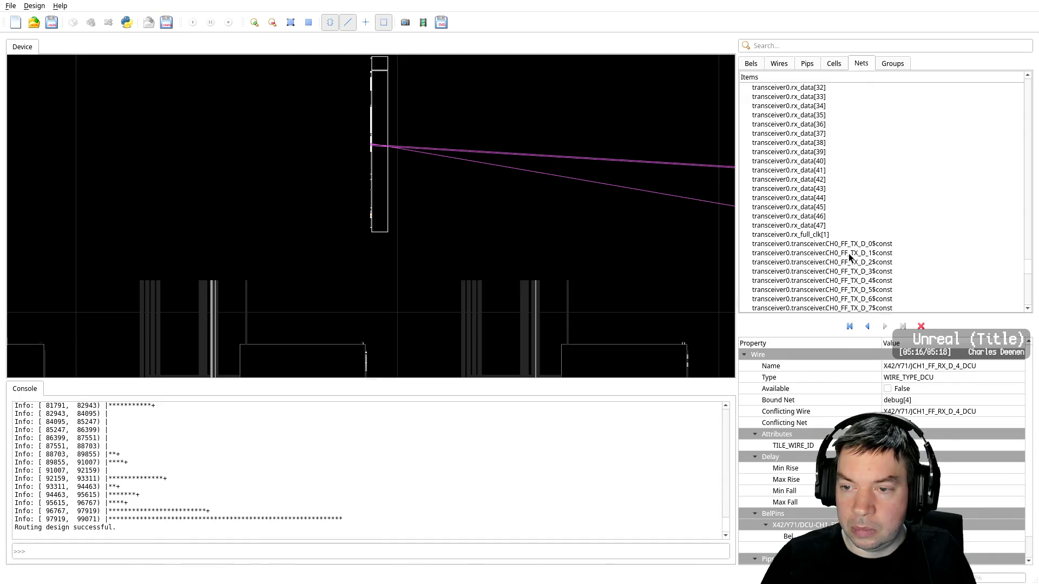
pyautogui.scroll(7, 848, 254)
pyautogui.scroll(7, 848, 254)
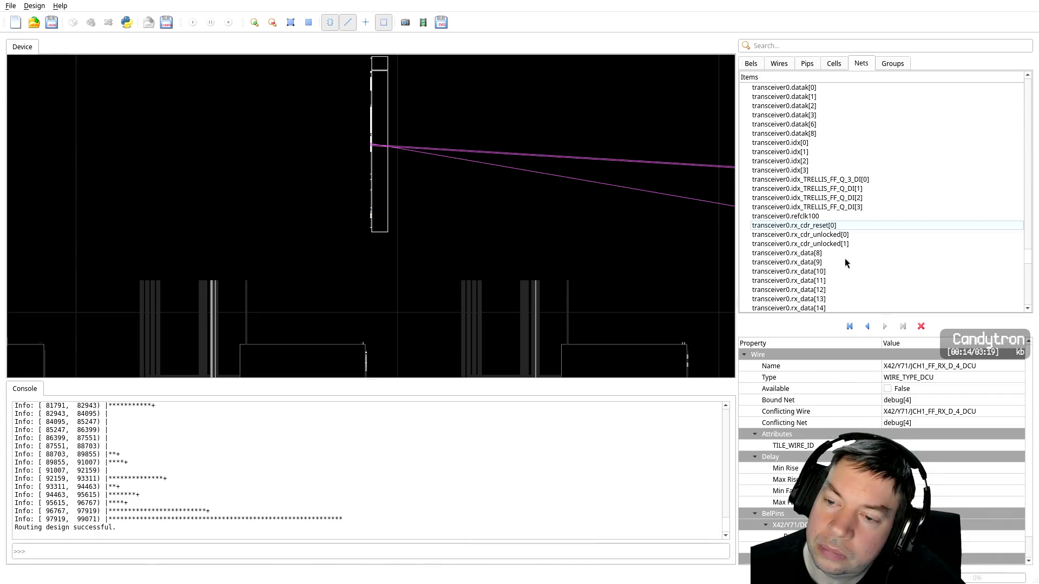
pyautogui.scroll(3, 847, 262)
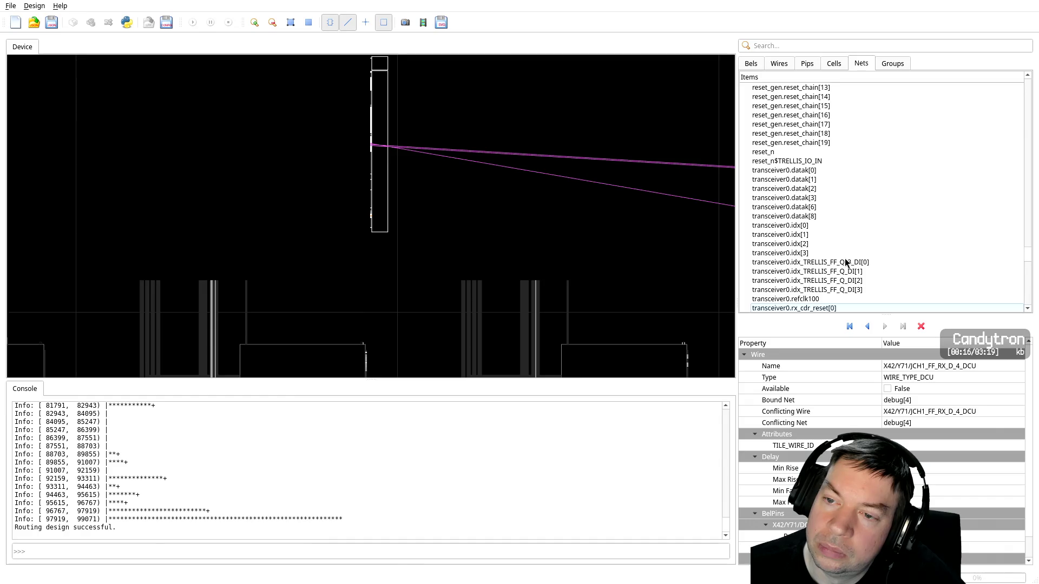
pyautogui.scroll(10, 1028, 117)
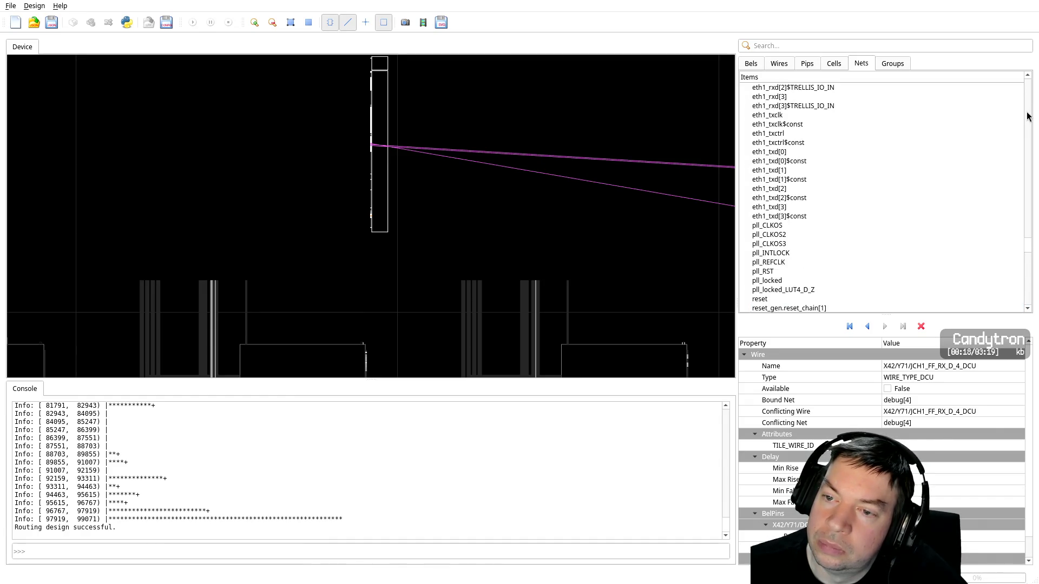
pyautogui.scroll(5, 1028, 117)
pyautogui.scroll(5, 1028, 117)
pyautogui.scroll(5, 1028, 116)
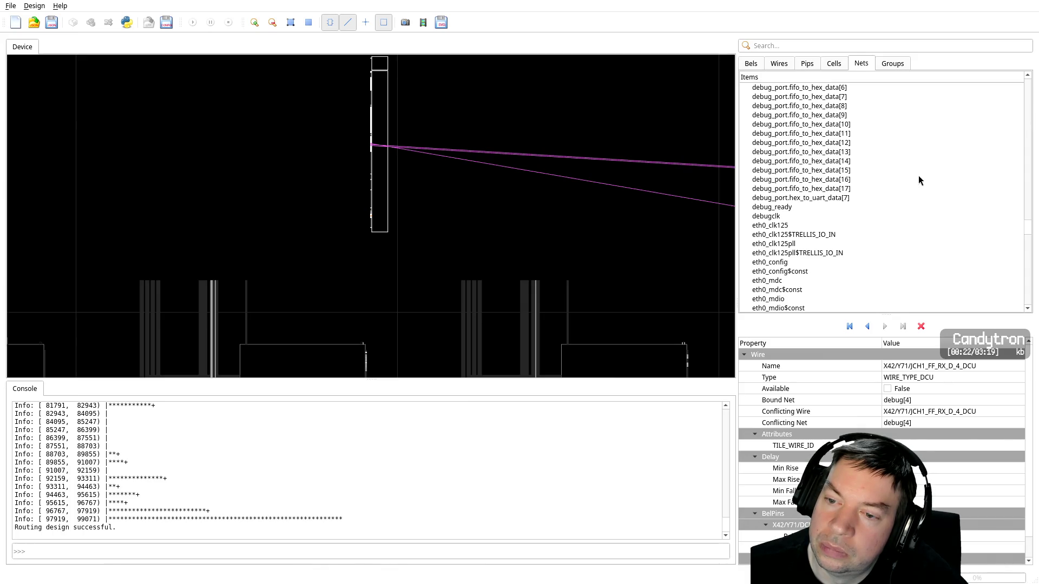
pyautogui.scroll(3, 918, 177)
pyautogui.scroll(3, 920, 180)
pyautogui.scroll(3, 923, 183)
pyautogui.scroll(3, 924, 190)
pyautogui.scroll(3, 926, 195)
pyautogui.scroll(3, 928, 200)
pyautogui.scroll(3, 931, 205)
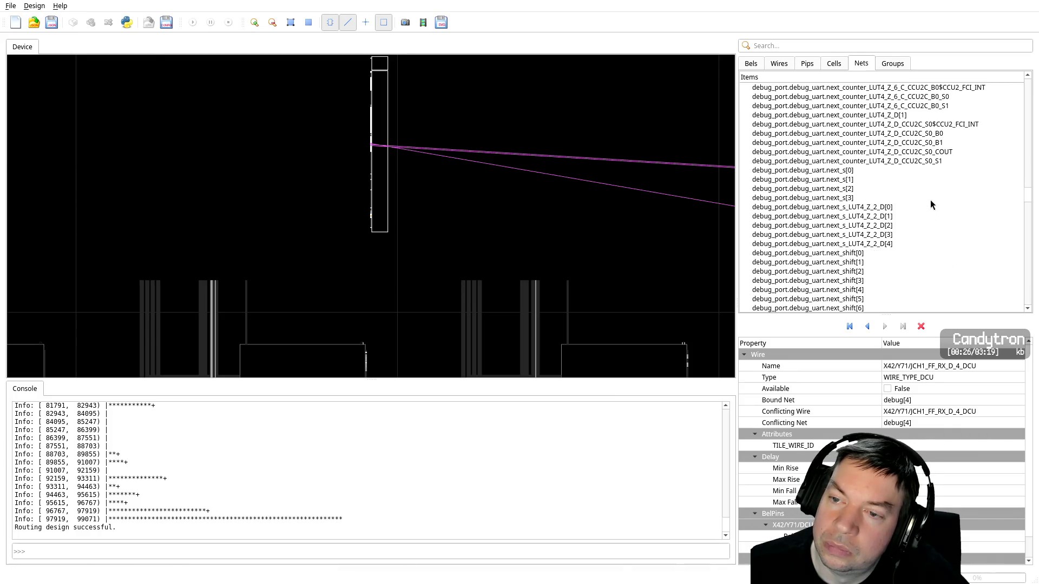
pyautogui.scroll(3, 932, 206)
pyautogui.scroll(3, 934, 209)
pyautogui.scroll(3, 935, 211)
pyautogui.scroll(3, 937, 215)
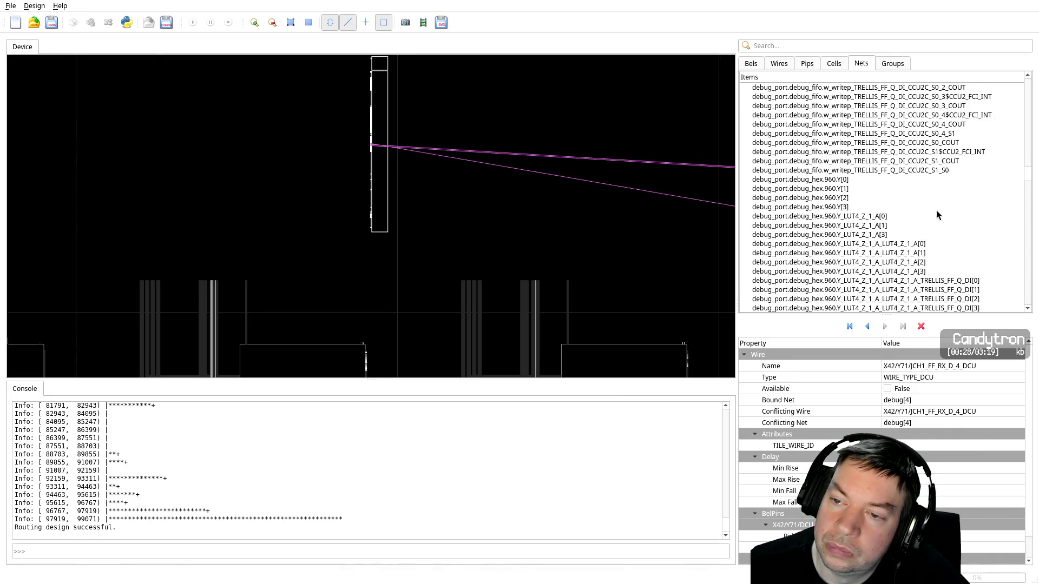
pyautogui.scroll(3, 938, 215)
pyautogui.scroll(3, 938, 215)
pyautogui.scroll(3, 939, 216)
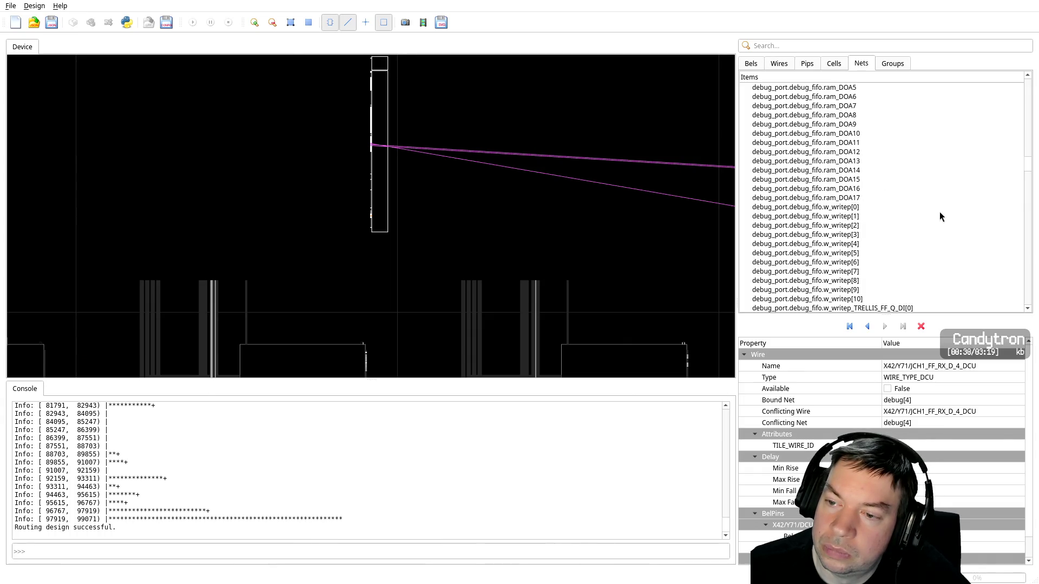
pyautogui.scroll(3, 939, 216)
pyautogui.scroll(3, 939, 216)
pyautogui.scroll(3, 939, 215)
pyautogui.scroll(3, 939, 216)
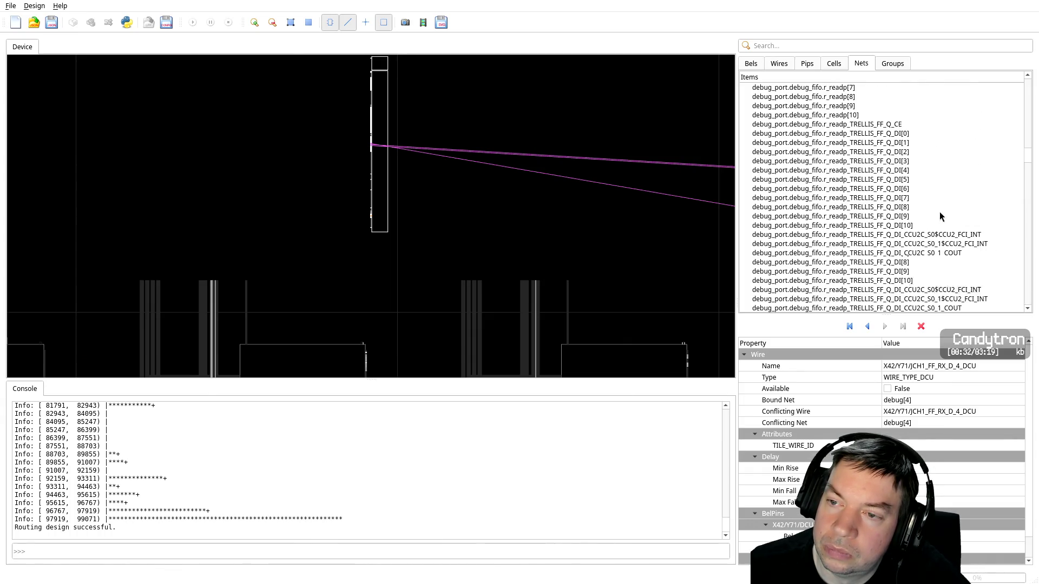
pyautogui.scroll(3, 940, 217)
pyautogui.scroll(3, 940, 217)
pyautogui.scroll(3, 942, 214)
pyautogui.scroll(3, 944, 213)
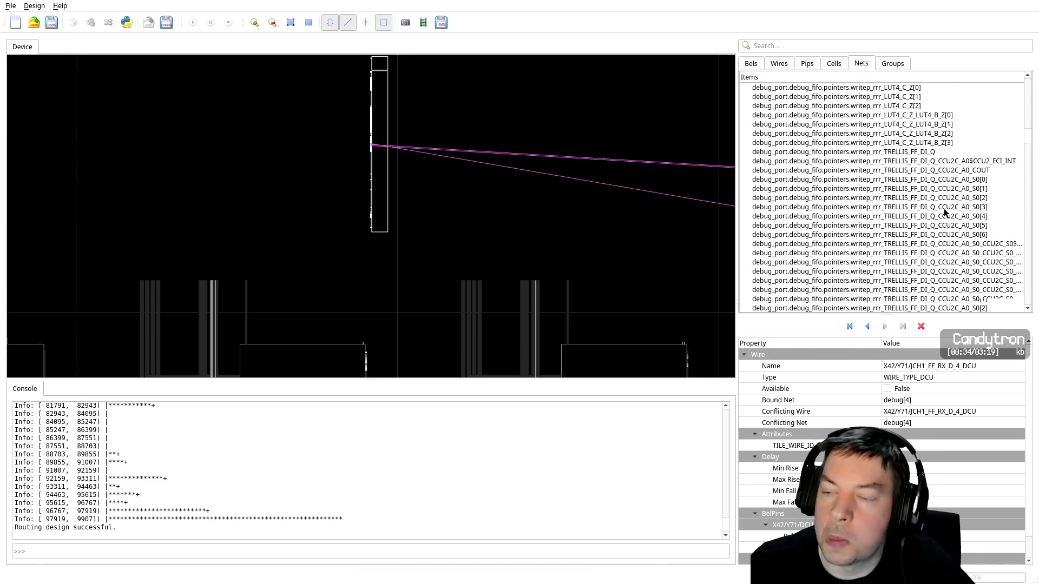
pyautogui.scroll(7, 943, 210)
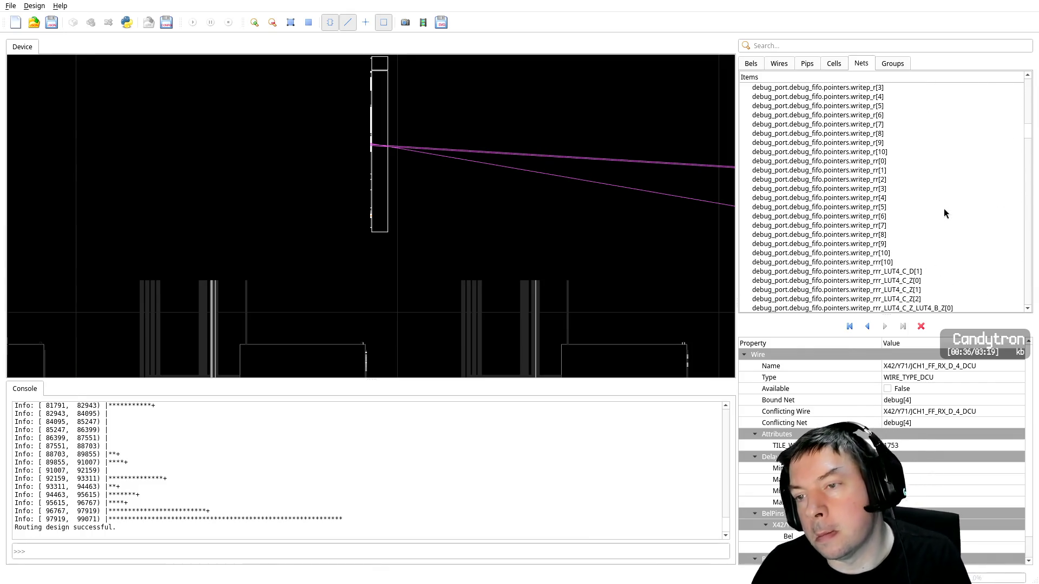
pyautogui.scroll(3, 943, 209)
pyautogui.scroll(3, 944, 210)
pyautogui.scroll(3, 943, 213)
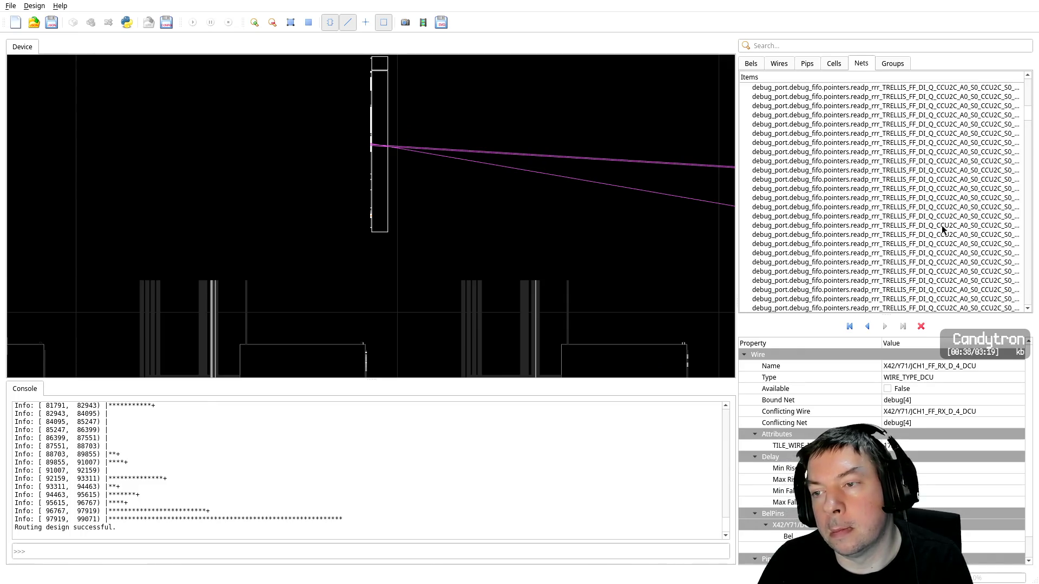
pyautogui.scroll(3, 942, 225)
pyautogui.scroll(3, 939, 229)
pyautogui.scroll(3, 940, 230)
pyautogui.scroll(3, 939, 231)
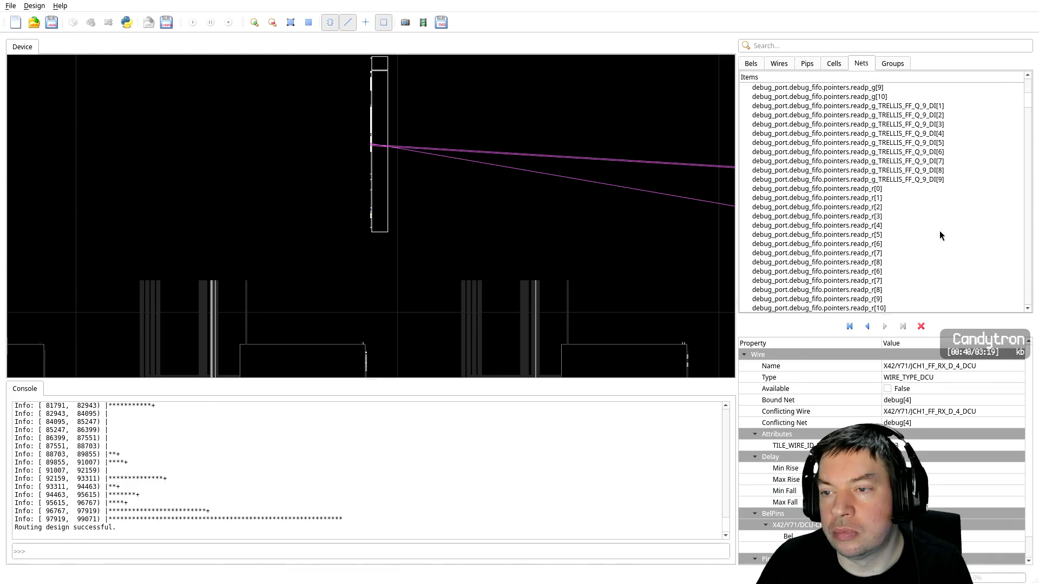
pyautogui.scroll(7, 939, 230)
pyautogui.click(772, 98)
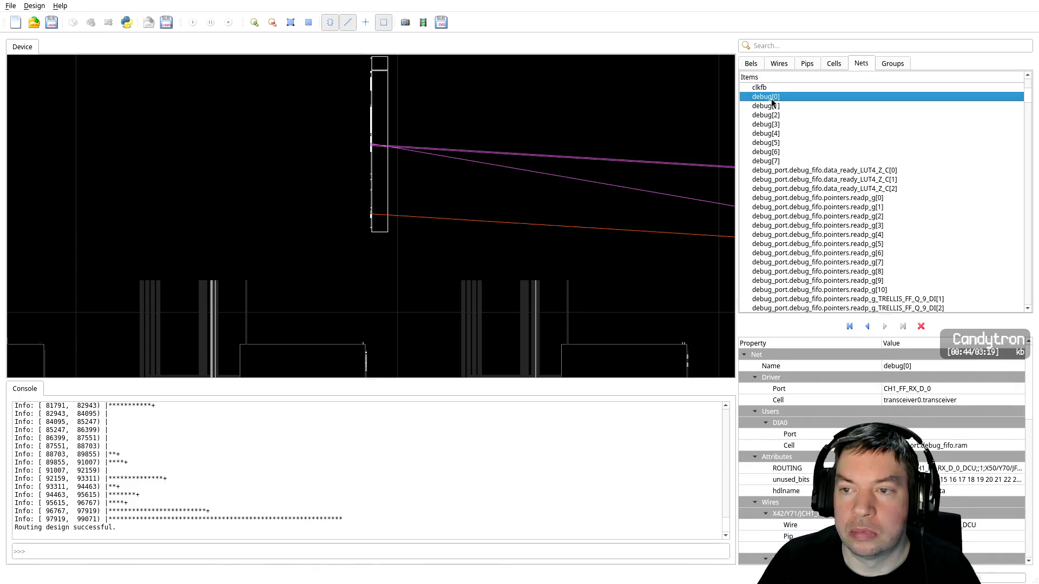
# Check the driver and users of nets debug[1] through debug[7] in turn
pyautogui.click(771, 107)
pyautogui.click(772, 115)
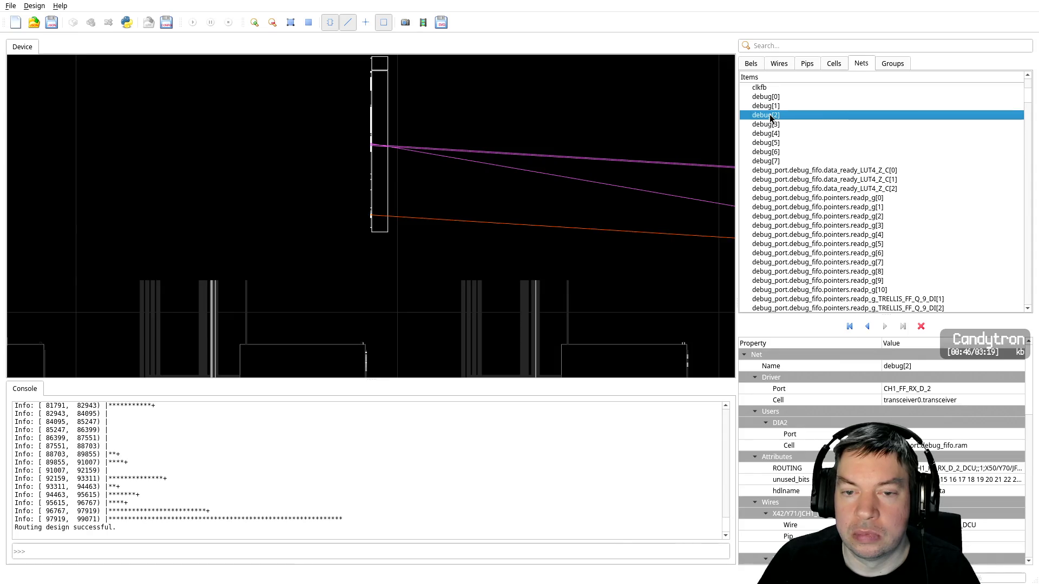
pyautogui.click(772, 125)
pyautogui.click(773, 135)
pyautogui.click(773, 144)
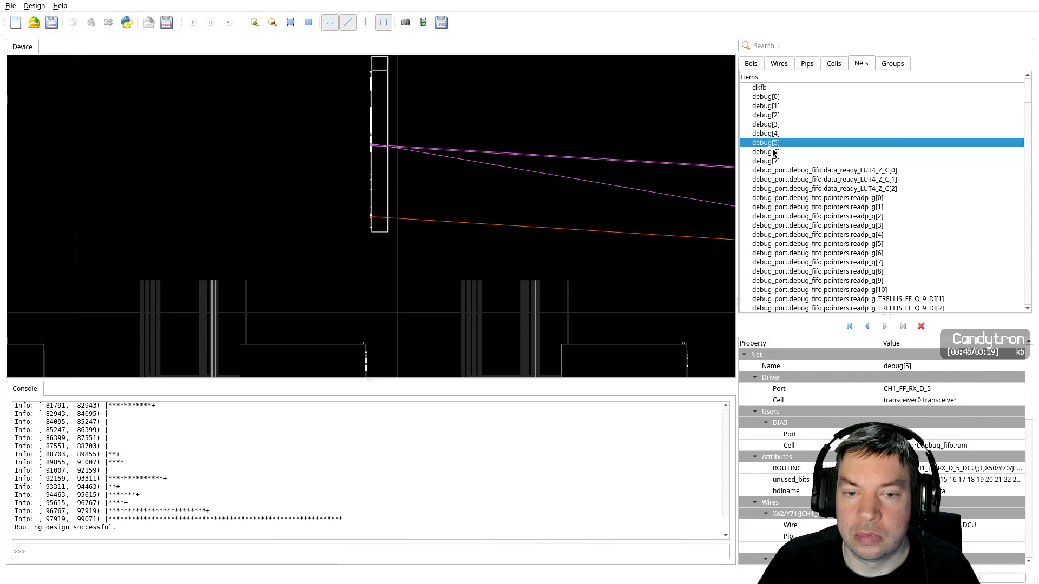
pyautogui.click(774, 153)
pyautogui.click(782, 162)
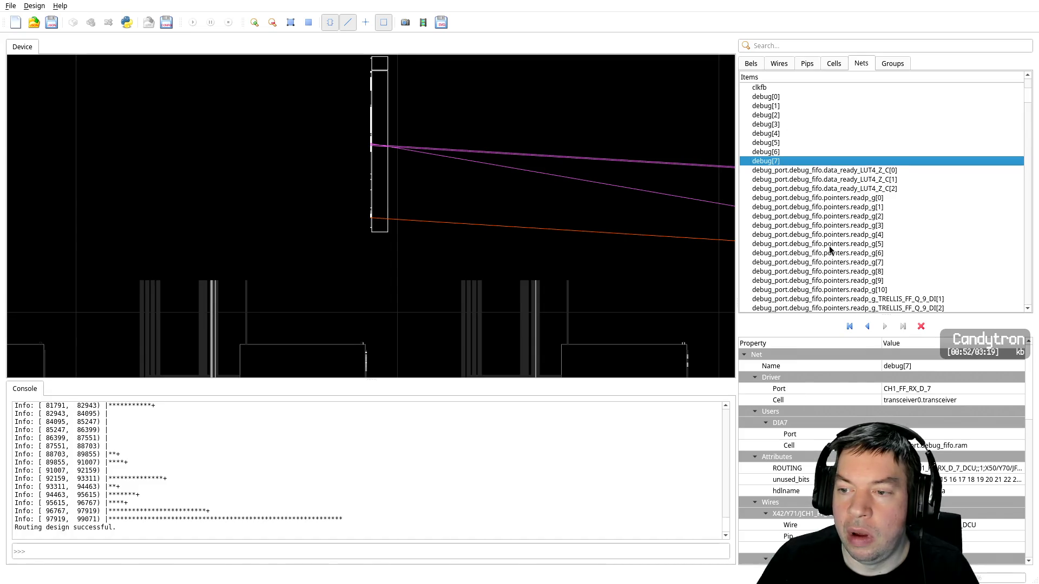
# Scroll through the rest of the nets list, then return to the VHDL source in Vim
pyautogui.scroll(-5, 829, 245)
pyautogui.scroll(-5, 829, 246)
pyautogui.scroll(-4, 862, 256)
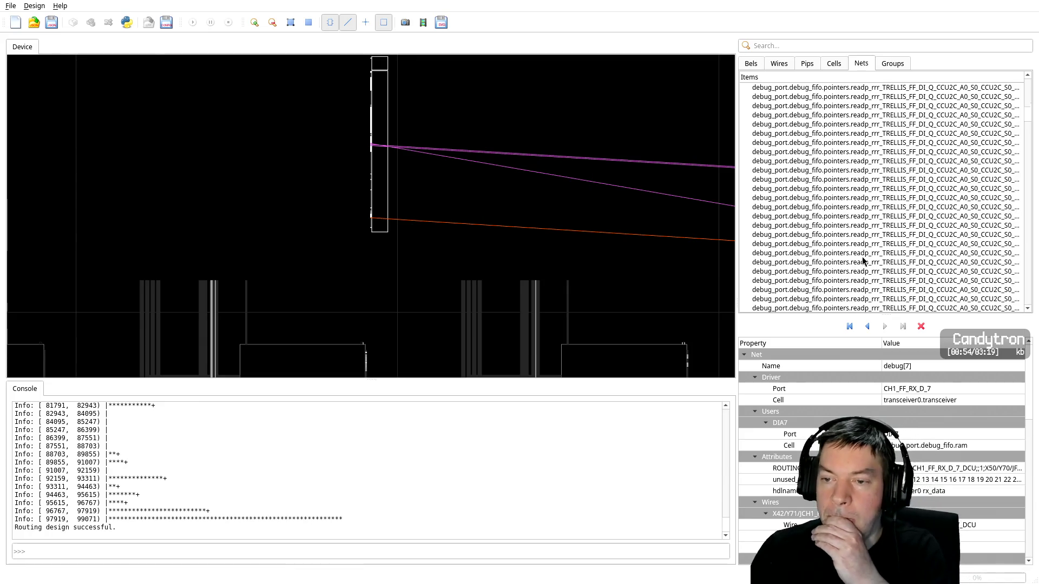
pyautogui.scroll(-4, 862, 257)
pyautogui.scroll(-4, 877, 255)
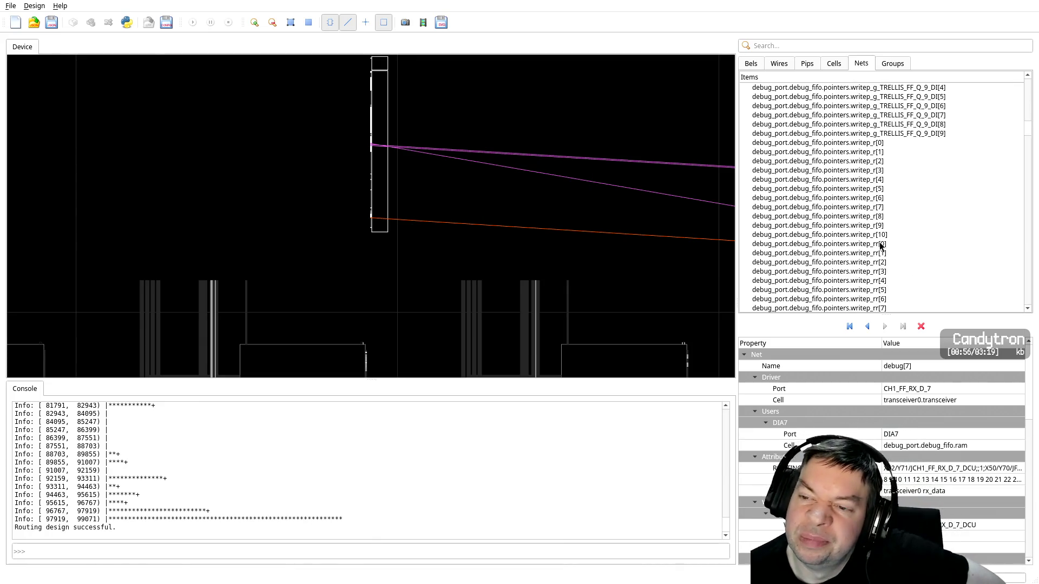
pyautogui.scroll(-7, 879, 244)
pyautogui.scroll(-10, 878, 241)
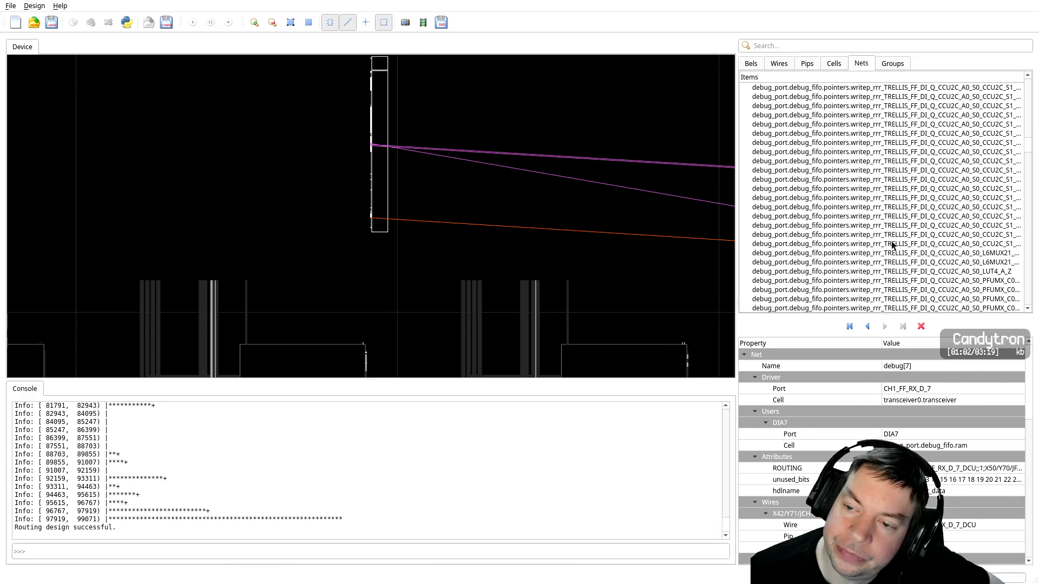
pyautogui.scroll(-7, 891, 241)
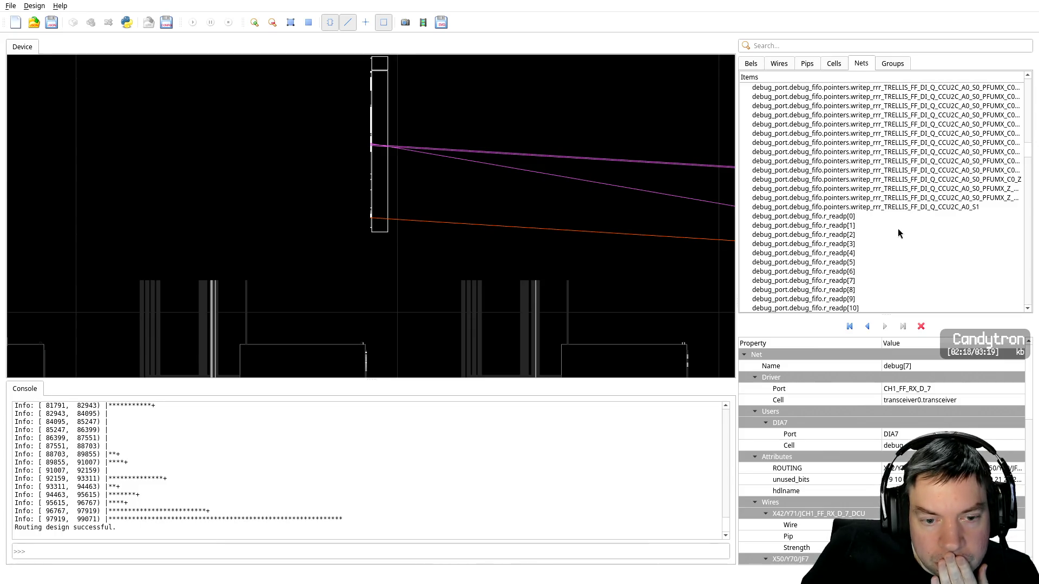
pyautogui.hotkey('alt', 'Tab')
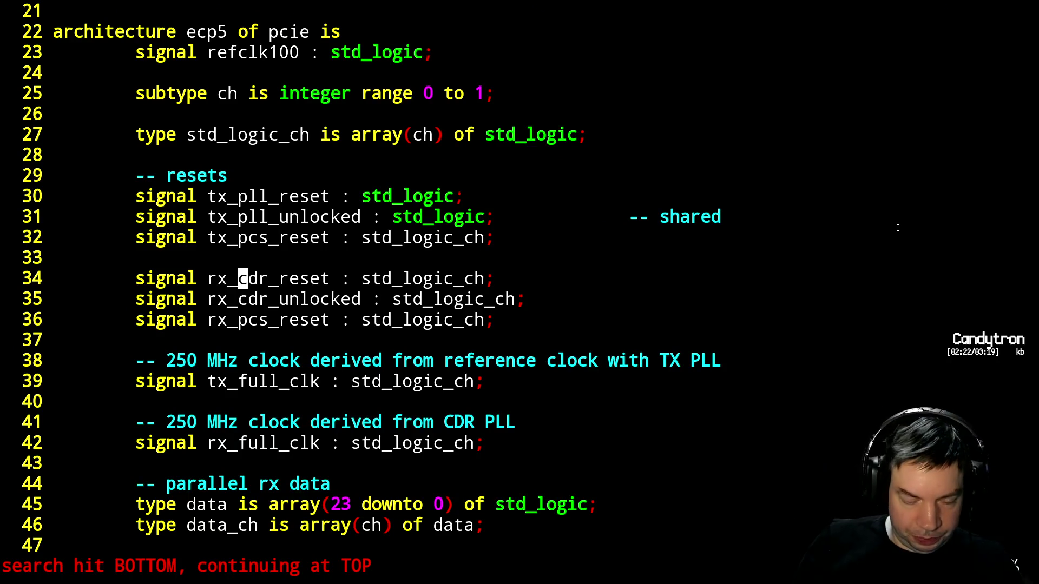
# Insert tx_data(0) <= (others => '0'); above the tx_data(1) assignment
pyautogui.press('j')
pyautogui.press('}')
pyautogui.hotkey('ctrl', 'f')
pyautogui.hotkey('ctrl', 'f')
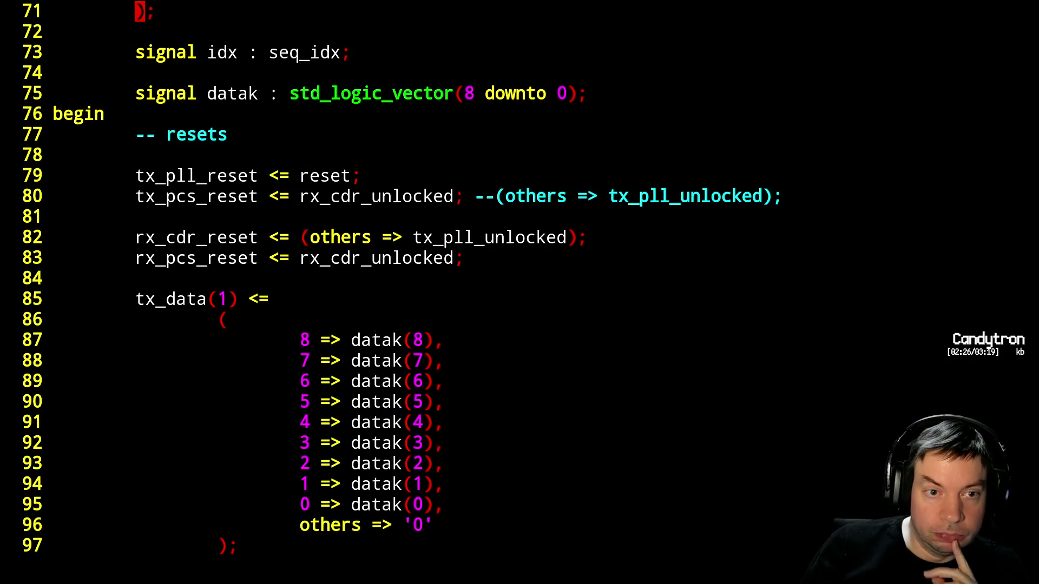
pyautogui.press('j')
pyautogui.press('j')
pyautogui.press('j')
pyautogui.press('j')
pyautogui.press('j')
pyautogui.press('j')
pyautogui.press('j')
pyautogui.press('j')
pyautogui.press('j')
pyautogui.press('j')
pyautogui.press('k')
pyautogui.press('k')
pyautogui.press('k')
pyautogui.press('k')
pyautogui.press('k')
pyautogui.press('k')
pyautogui.press('k')
pyautogui.write('kOtx')
pyautogui.write('_')
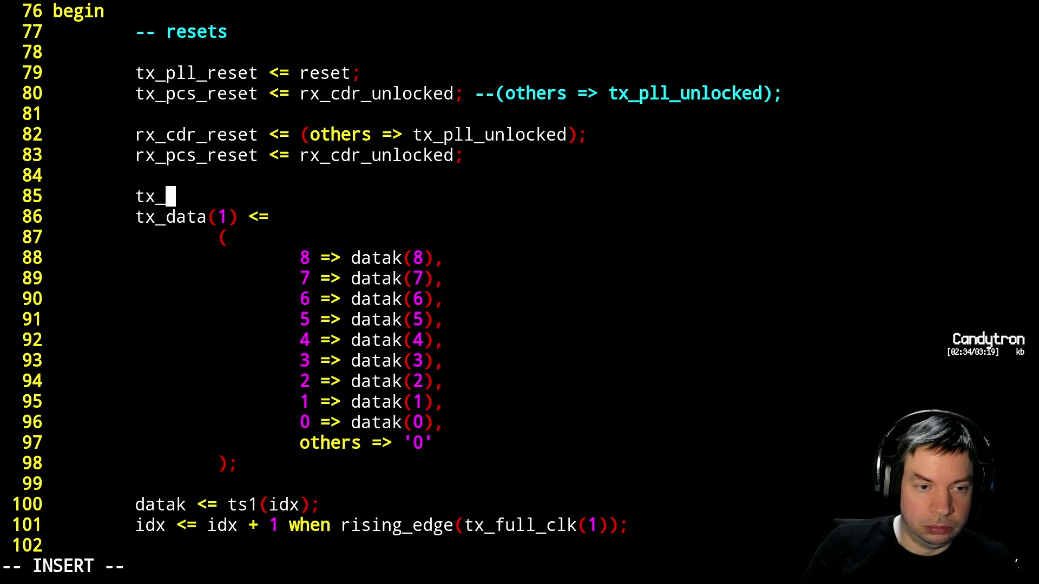
pyautogui.write('data(0) <= ')
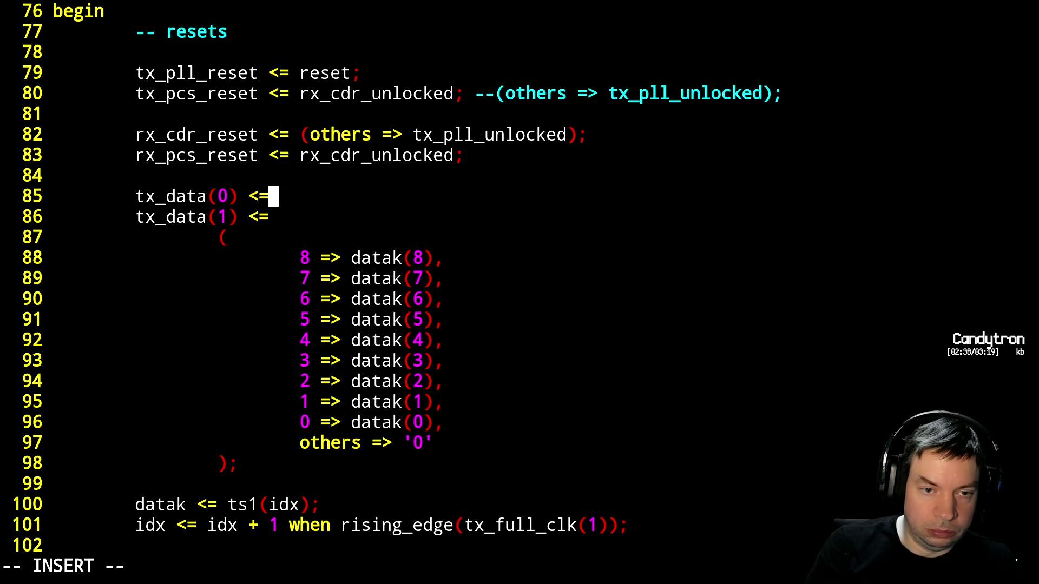
pyautogui.write('(others => ')
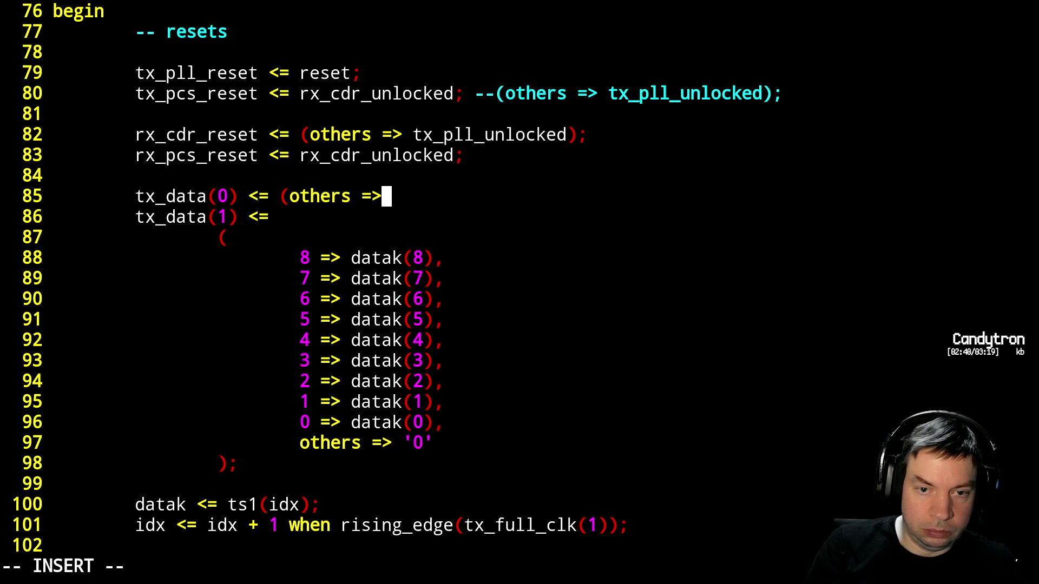
pyautogui.write("'0');")
pyautogui.press('Escape')
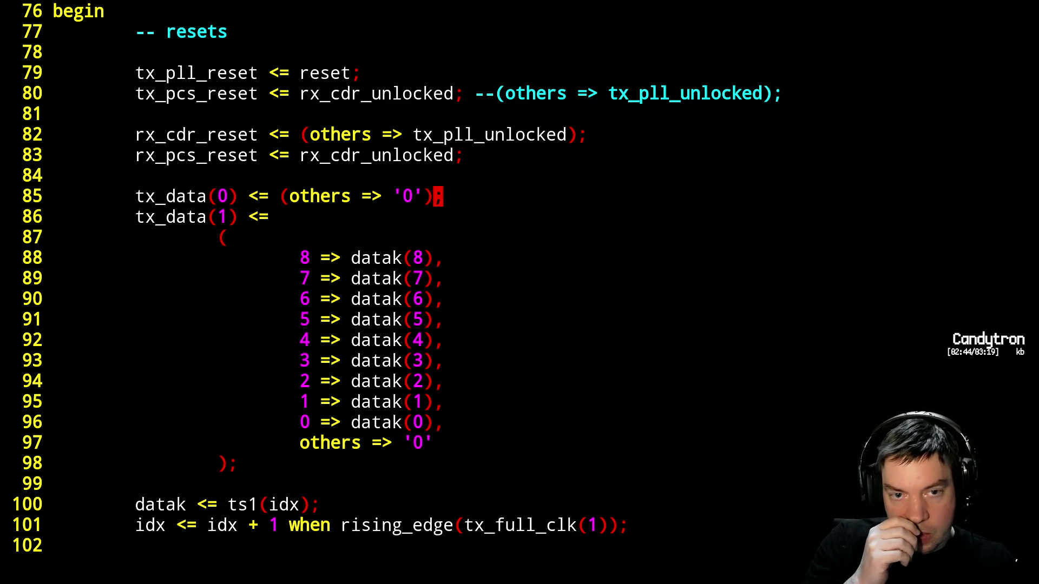
# Make line 80 read tx_pcs_reset <= (others => tx_pll_unlocked), dropping the old rx_cdr_unlocked comment
pyautogui.press('%')
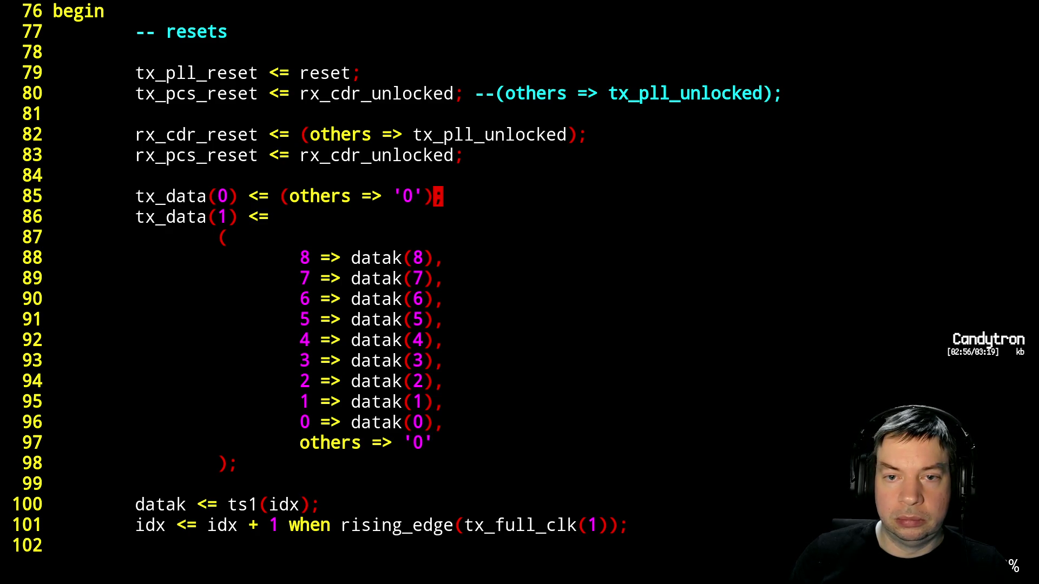
pyautogui.press('k')
pyautogui.press('k')
pyautogui.press('k')
pyautogui.press('k')
pyautogui.press('k')
pyautogui.press('h')
pyautogui.press('h')
pyautogui.press('h')
pyautogui.press('h')
pyautogui.press('x')
pyautogui.press('x')
pyautogui.press('x')
pyautogui.press('x')
pyautogui.press('x')
pyautogui.press('x')
pyautogui.press('x')
pyautogui.press('x')
pyautogui.press('x')
pyautogui.press('x')
pyautogui.press('x')
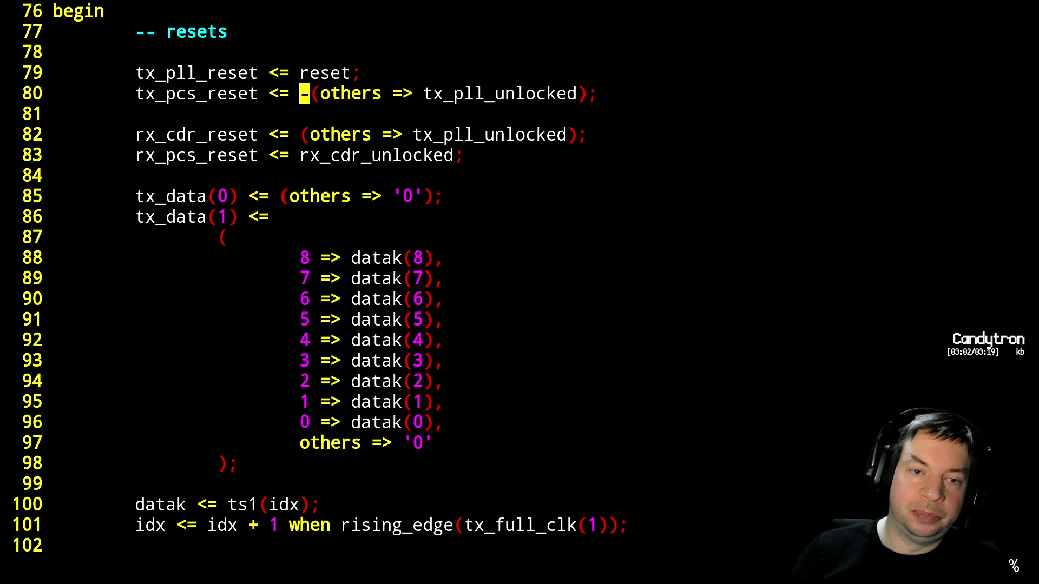
pyautogui.press('x')
pyautogui.press('j')
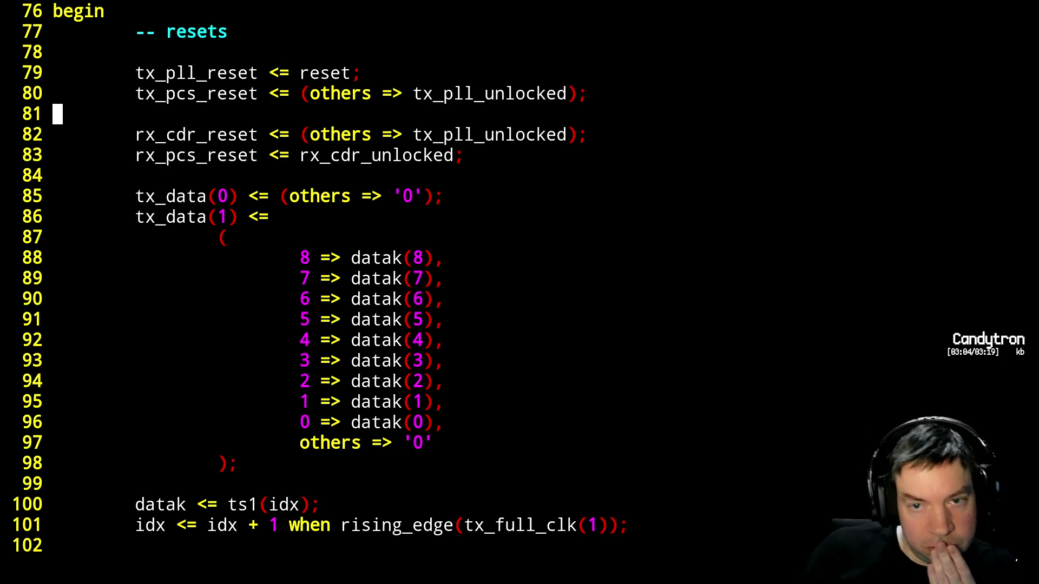
pyautogui.press('j')
pyautogui.press('j')
pyautogui.press('j')
pyautogui.press('k')
pyautogui.press('k')
pyautogui.press('k')
pyautogui.press('k')
pyautogui.press('j')
pyautogui.press('j')
pyautogui.press('j')
pyautogui.press('j')
pyautogui.press('j')
pyautogui.press('j')
pyautogui.press('j')
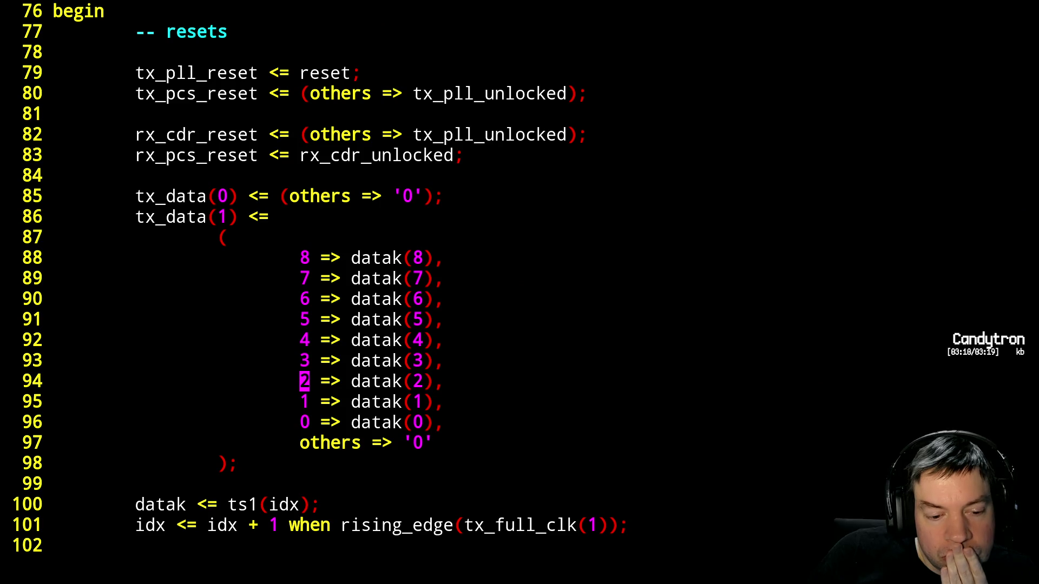
pyautogui.press('j')
pyautogui.press('j')
pyautogui.press('j')
pyautogui.press('j')
pyautogui.press('j')
pyautogui.press('j')
pyautogui.press('j')
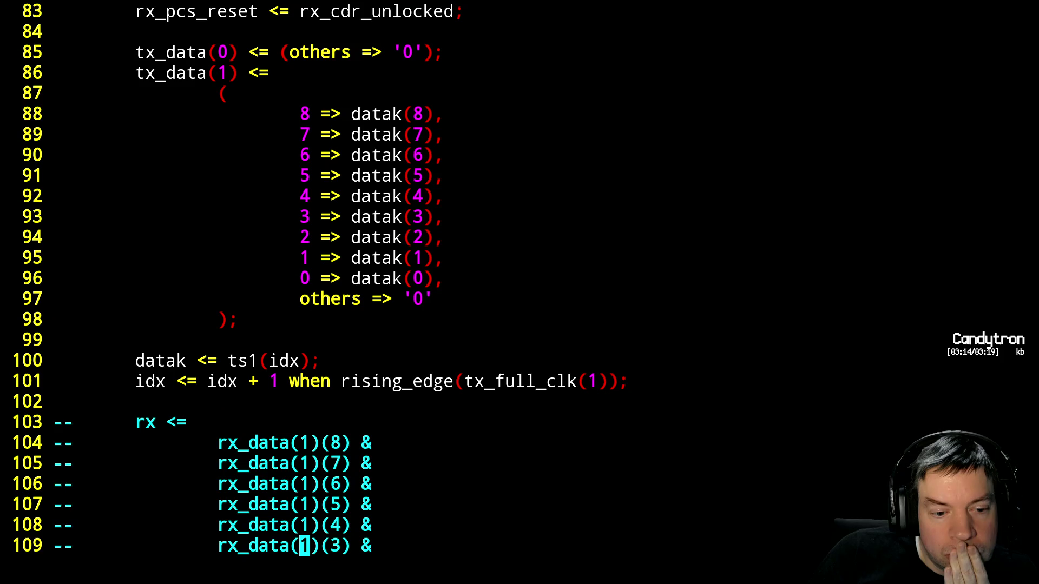
# Page down past the EXTREFB and DCUA generics, CDR and channel settings to the port map
pyautogui.hotkey('ctrl', 'f')
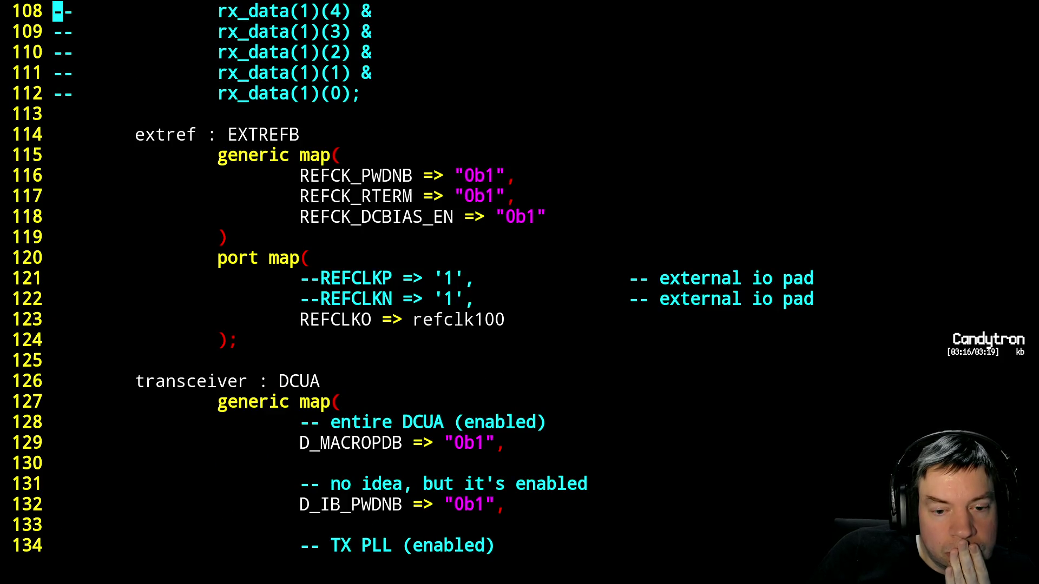
pyautogui.hotkey('ctrl', 'f')
pyautogui.hotkey('ctrl', 'f')
pyautogui.hotkey('ctrl', 'f')
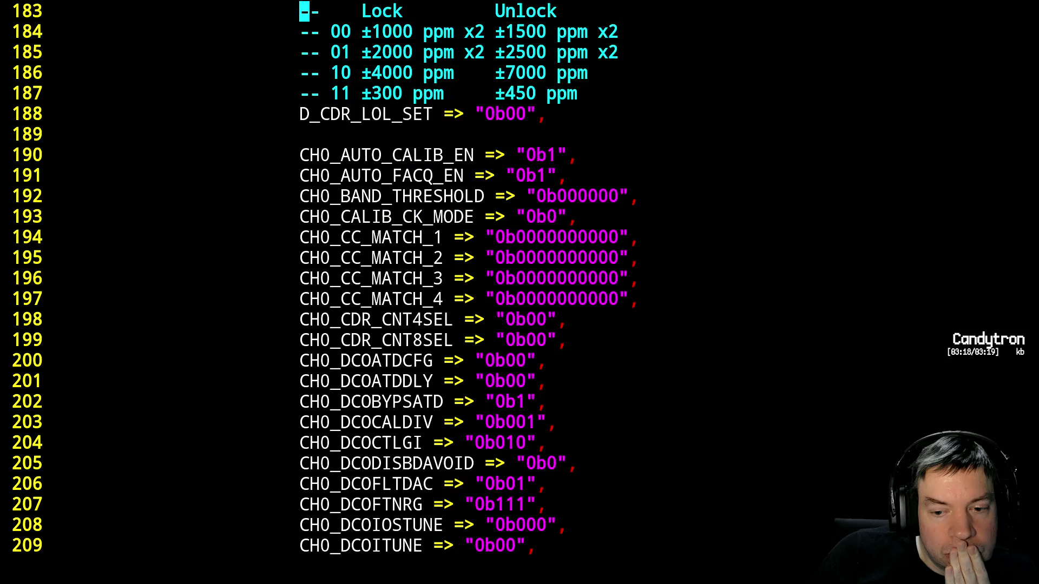
pyautogui.hotkey('ctrl', 'f')
pyautogui.hotkey('ctrl', 'f')
pyautogui.hotkey('ctrl', 'f')
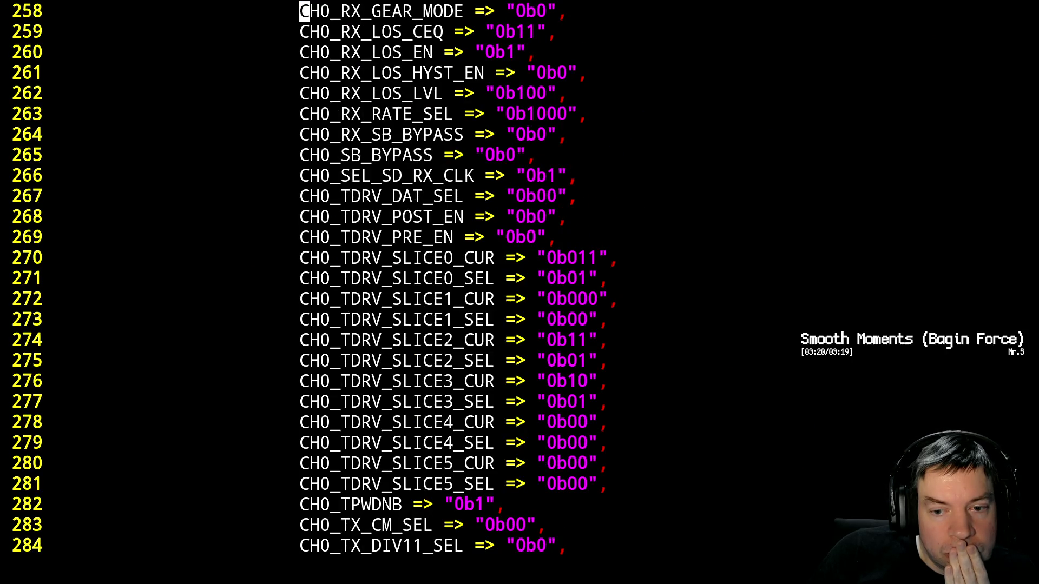
pyautogui.hotkey('ctrl', 'f')
pyautogui.hotkey('ctrl', 'f')
pyautogui.hotkey('ctrl', 'f')
pyautogui.hotkey('ctrl', 'f')
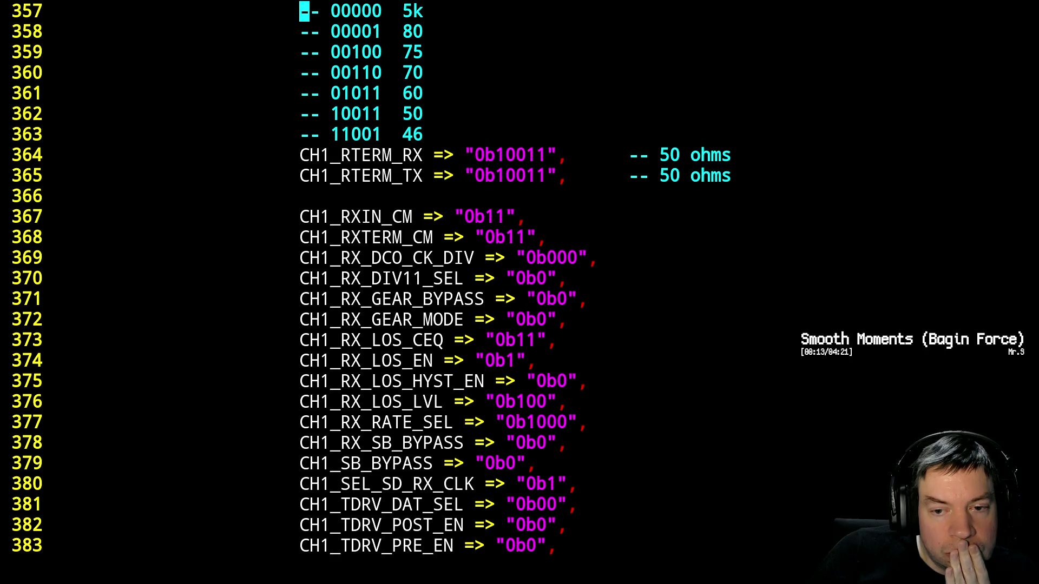
pyautogui.hotkey('ctrl', 'f')
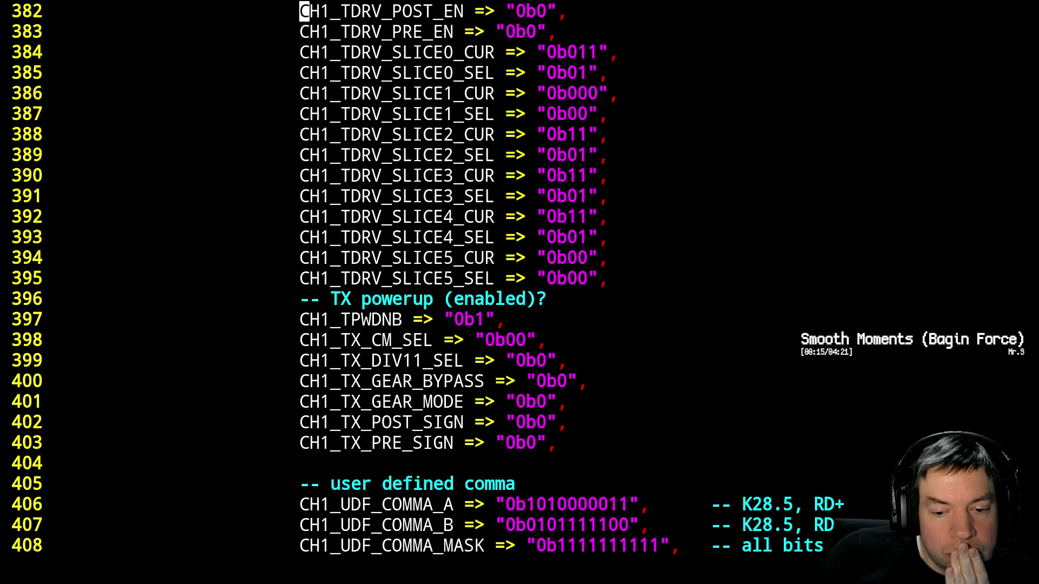
pyautogui.hotkey('ctrl', 'f')
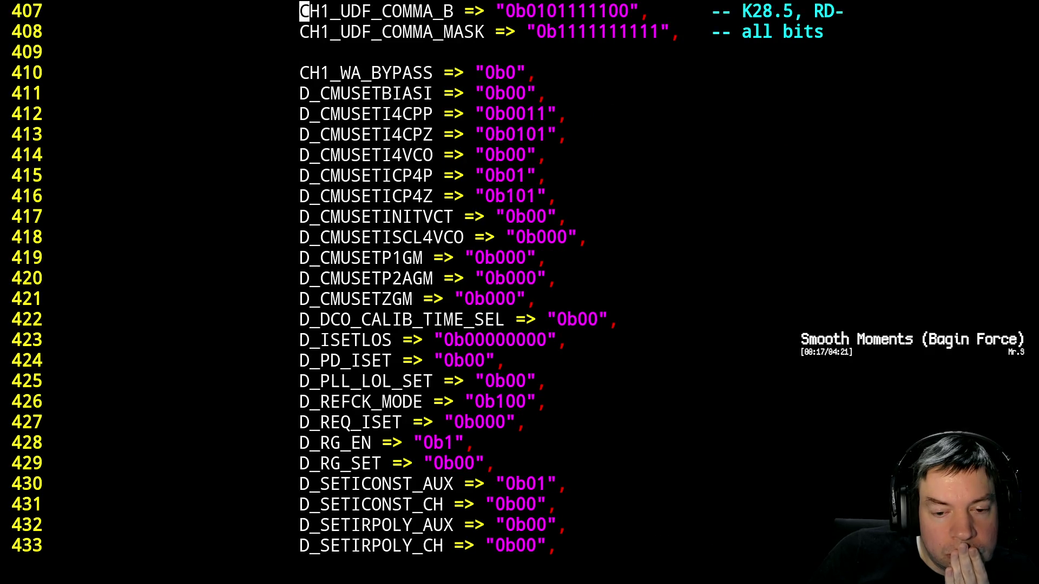
pyautogui.hotkey('ctrl', 'f')
pyautogui.hotkey('ctrl', 'f')
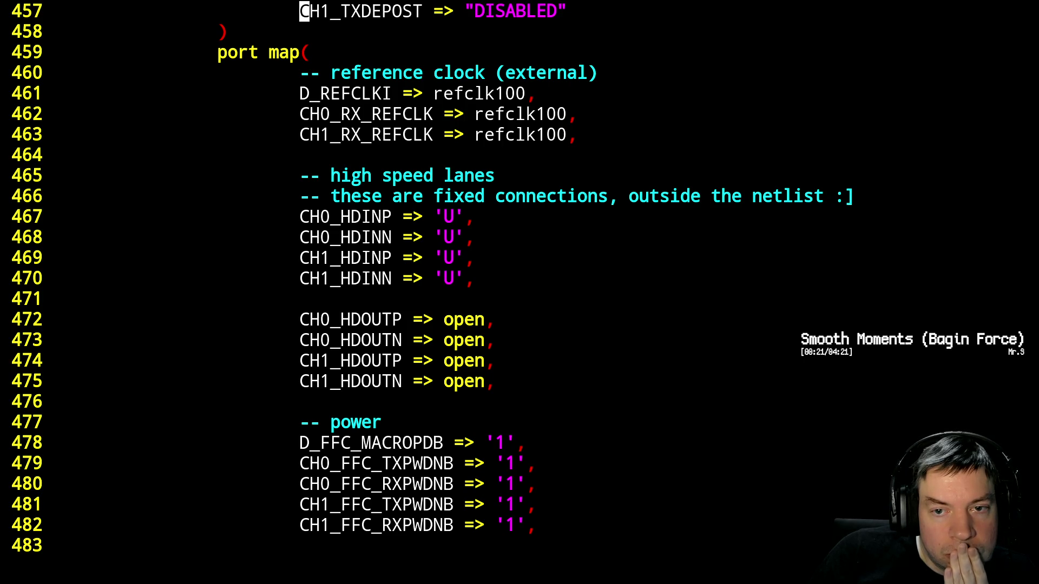
# Page through the reset, data and clock port mappings to the DCU link and SCI section
pyautogui.hotkey('ctrl', 'f')
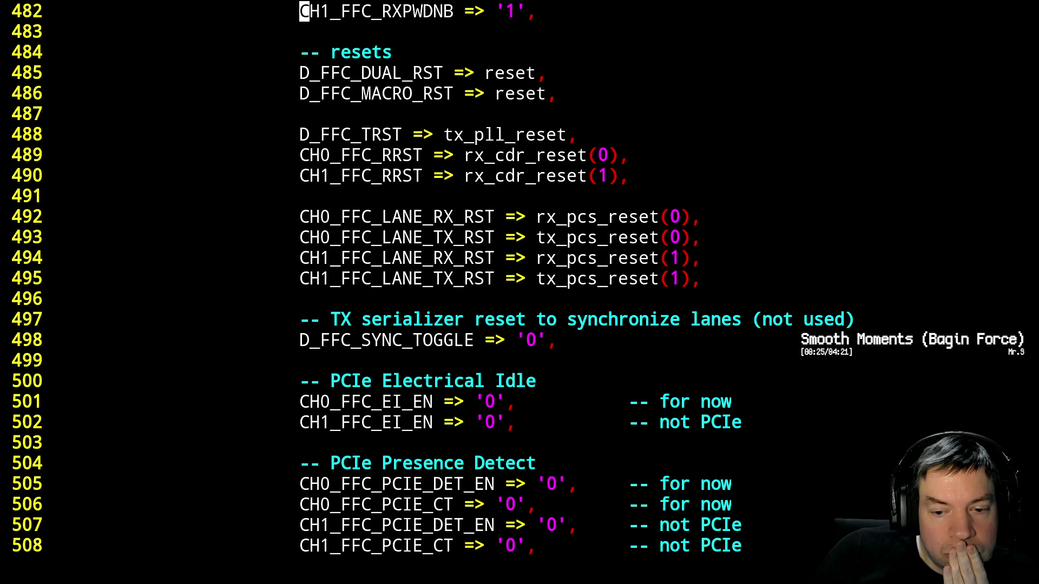
pyautogui.hotkey('ctrl', 'f')
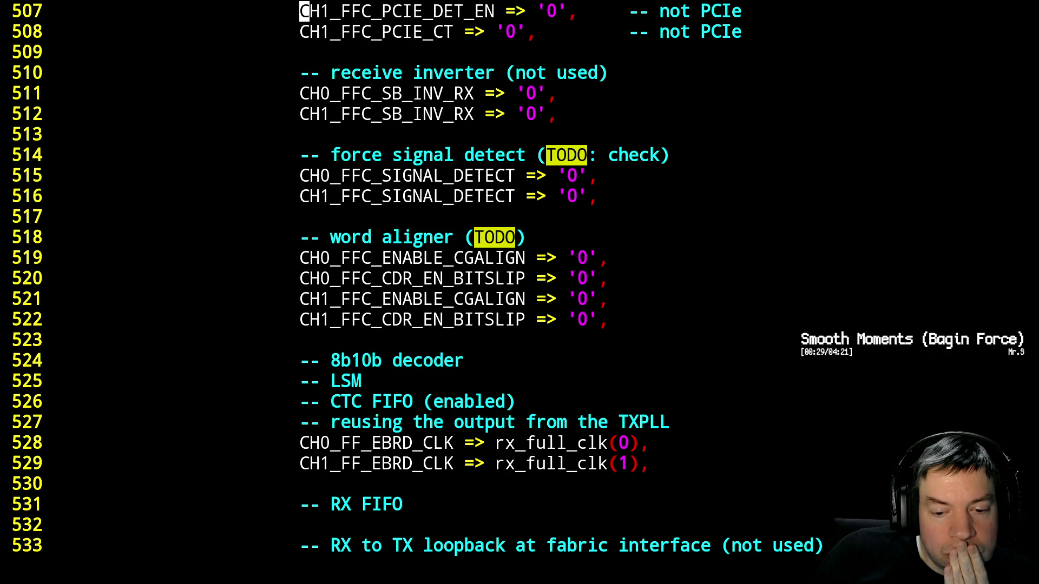
pyautogui.hotkey('ctrl', 'f')
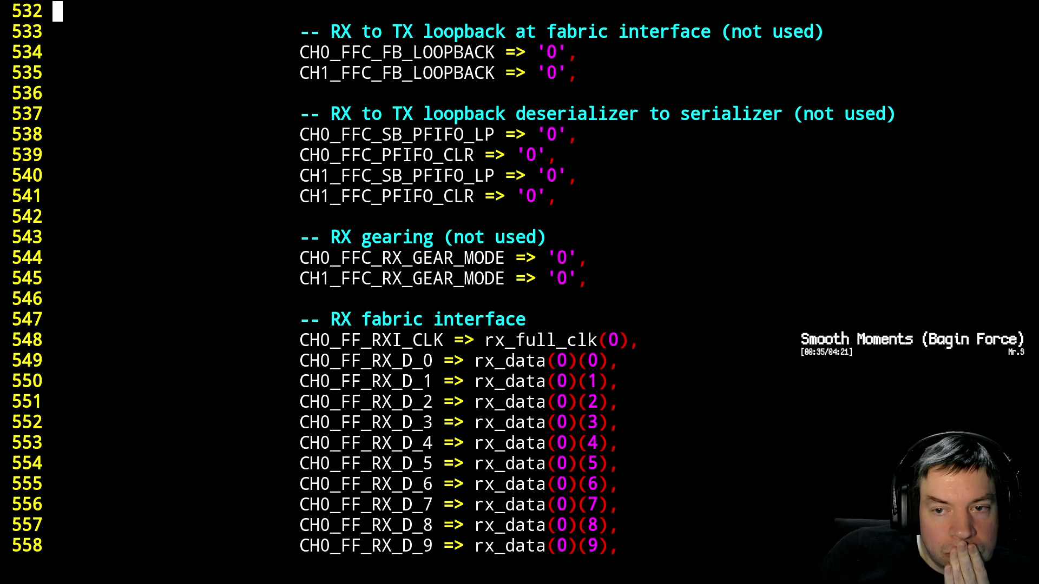
pyautogui.hotkey('ctrl', 'f')
pyautogui.hotkey('ctrl', 'f')
pyautogui.hotkey('ctrl', 'b')
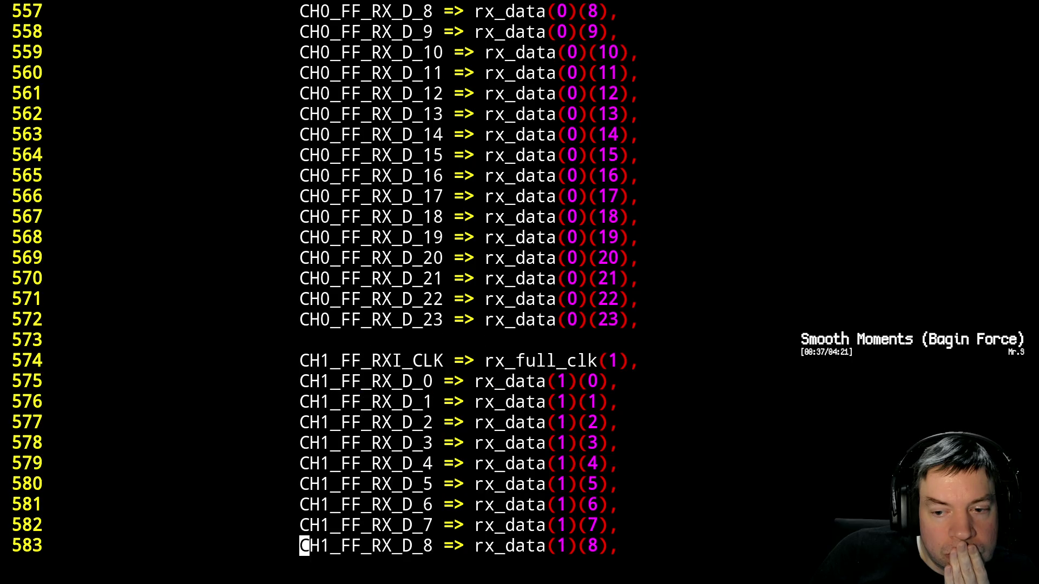
pyautogui.hotkey('ctrl', 'f')
pyautogui.hotkey('ctrl', 'f')
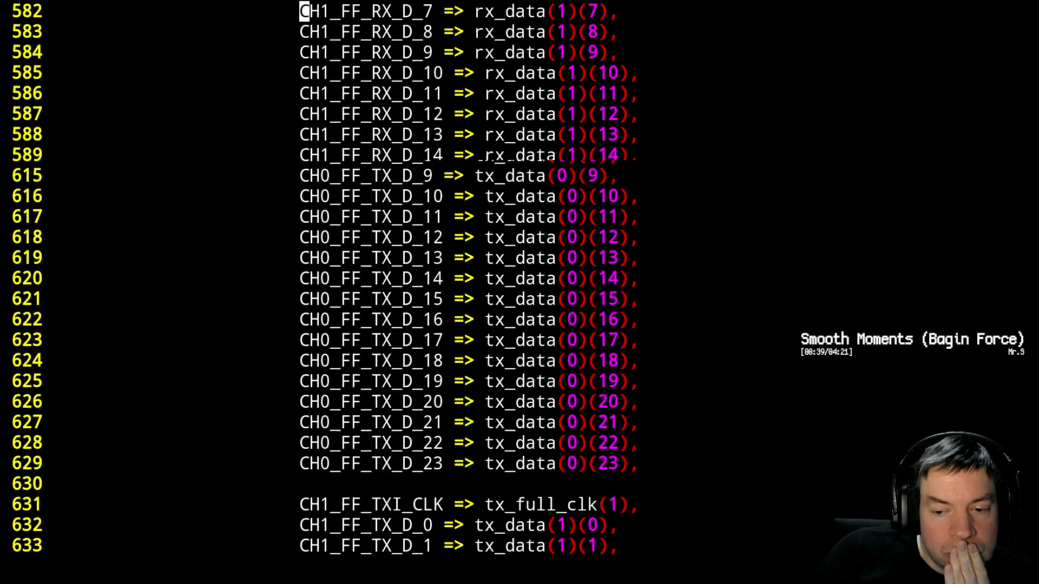
pyautogui.hotkey('ctrl', 'f')
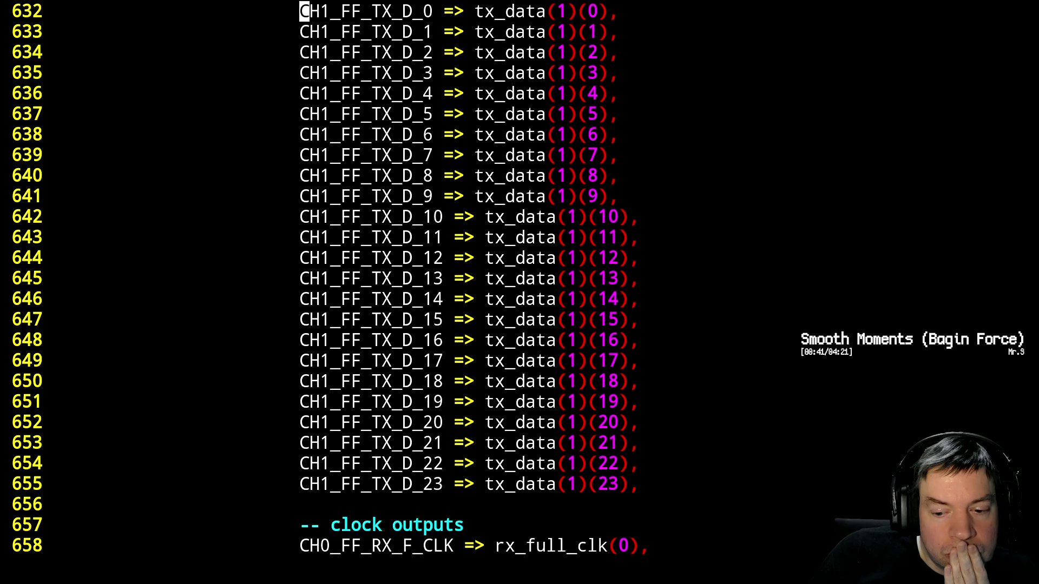
pyautogui.hotkey('ctrl', 'f')
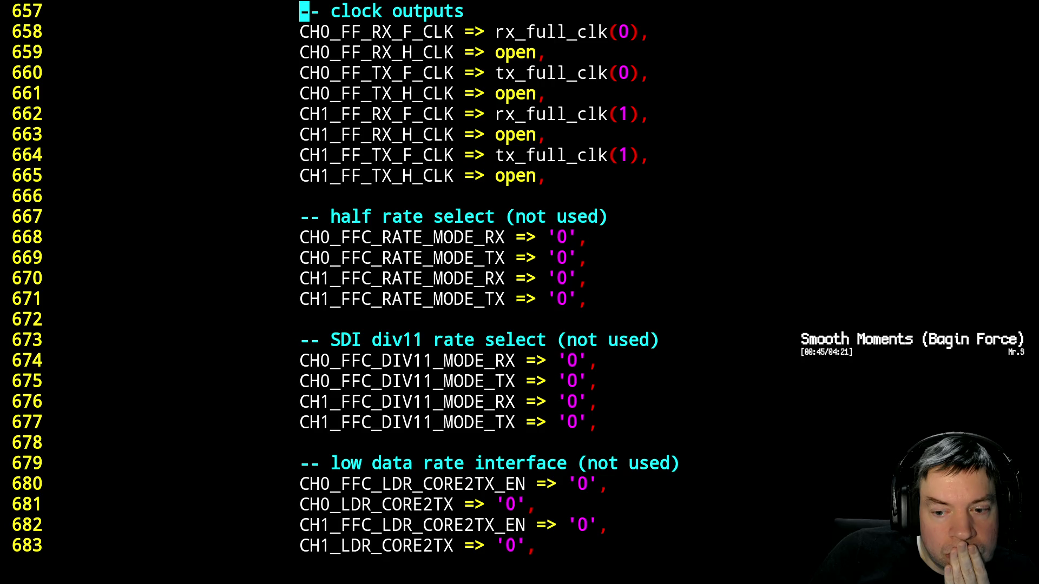
pyautogui.hotkey('ctrl', 'f')
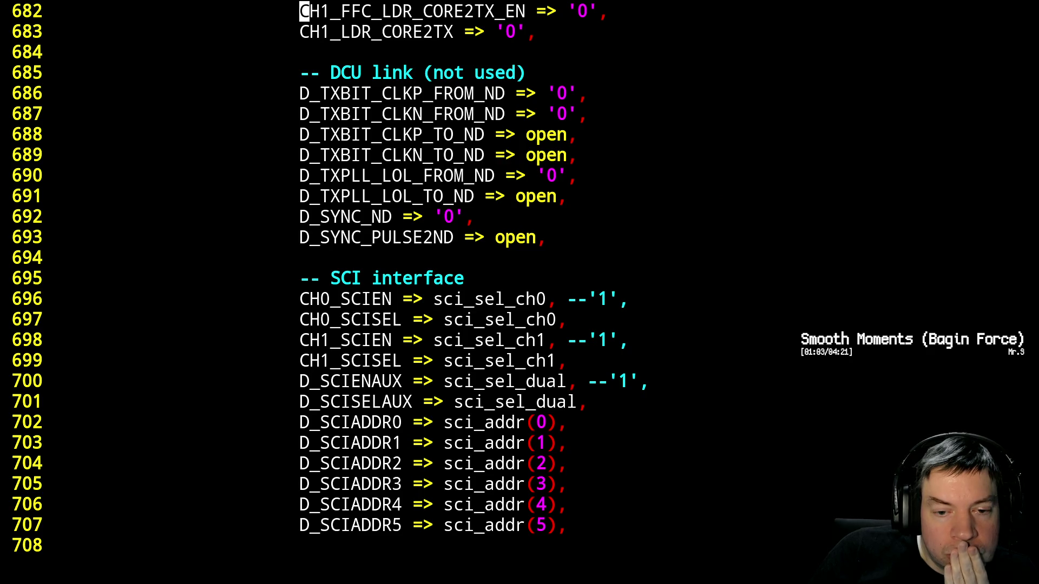
# Page on past the SCI data, scan test and loss-of-lock mappings to the data dumper block
pyautogui.hotkey('ctrl', 'f')
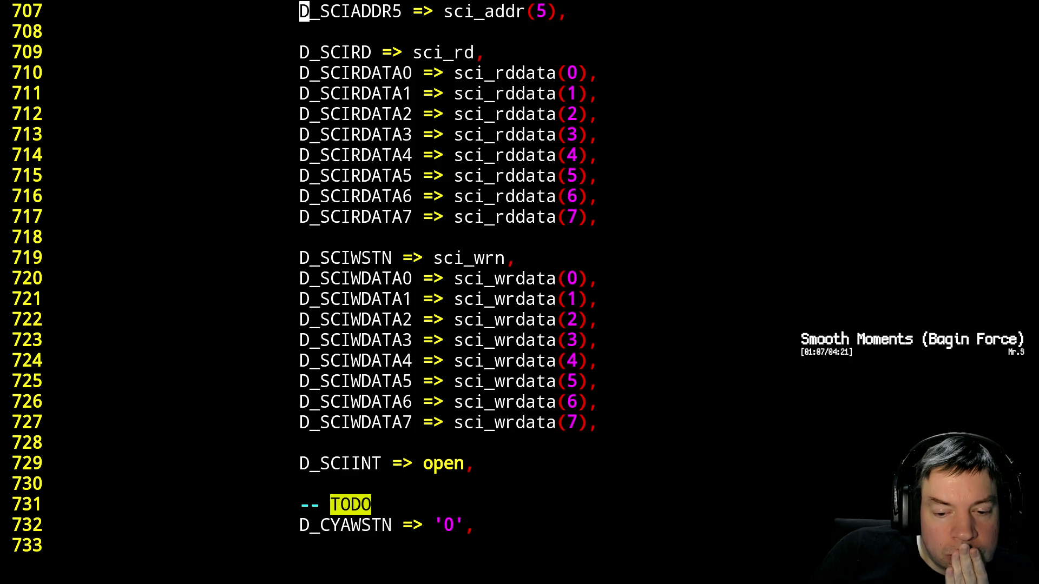
pyautogui.hotkey('ctrl', 'f')
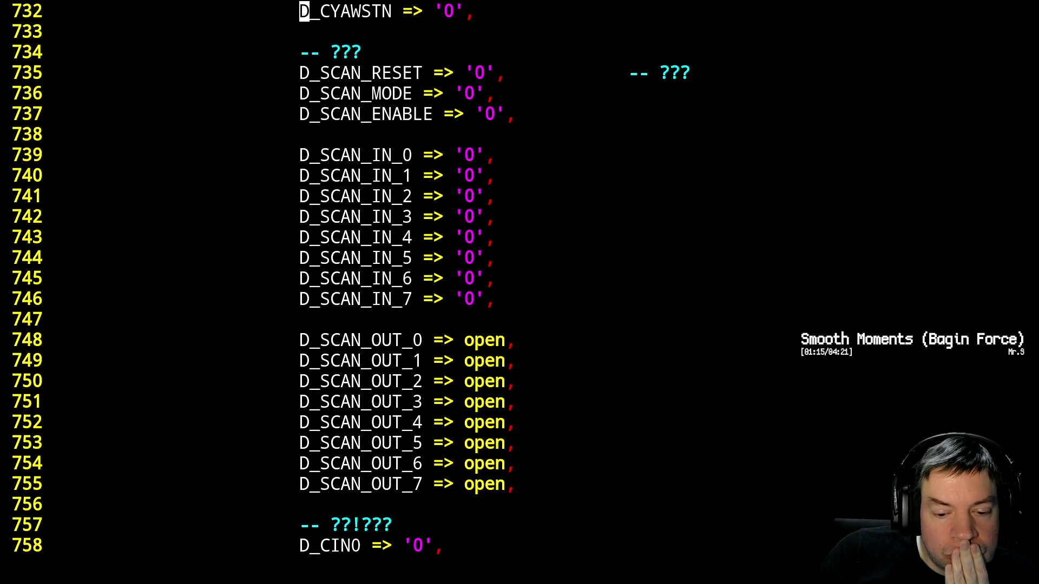
pyautogui.hotkey('ctrl', 'f')
pyautogui.hotkey('ctrl', 'f')
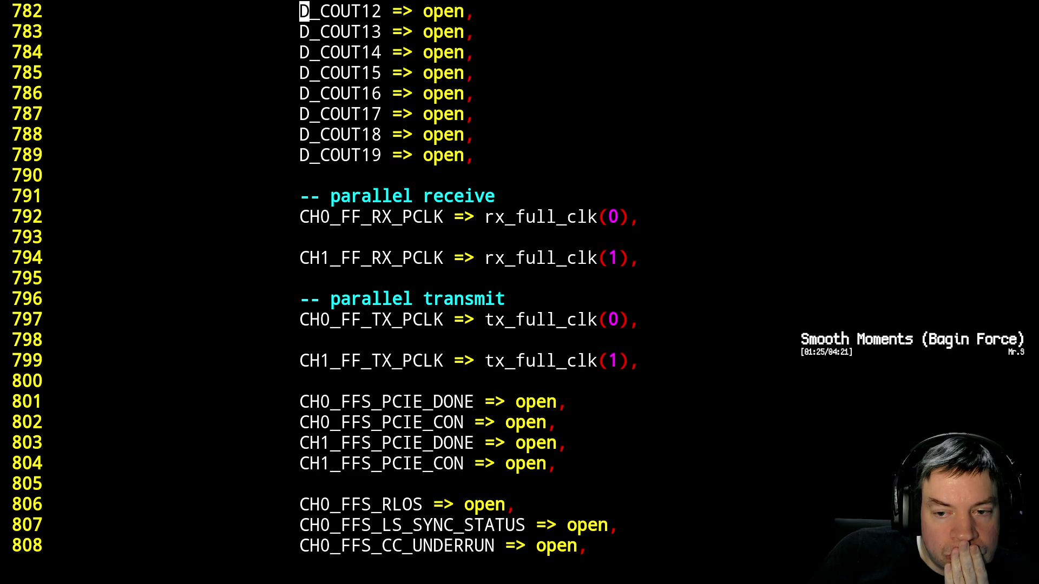
pyautogui.hotkey('ctrl', 'f')
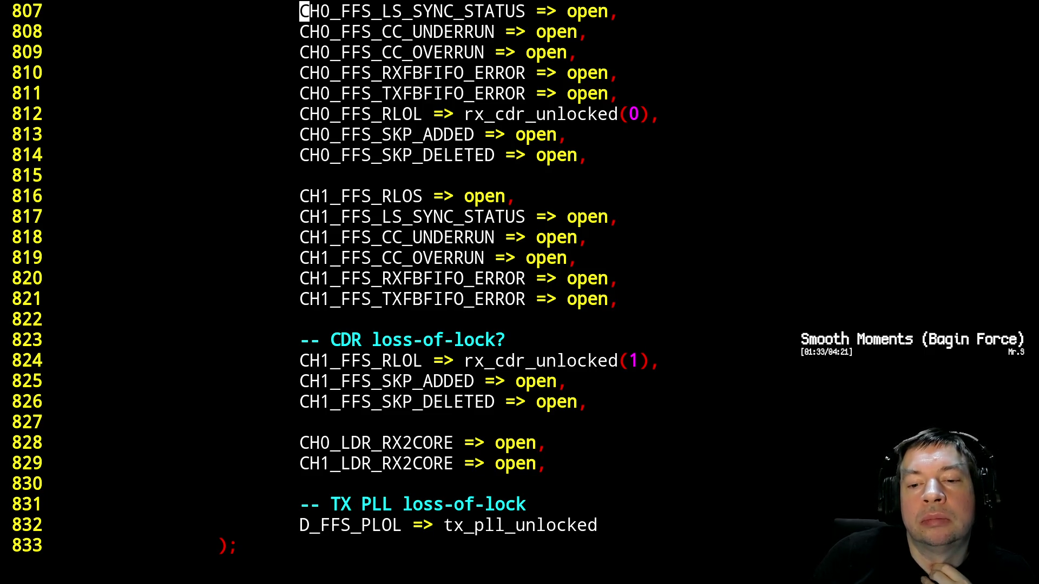
pyautogui.hotkey('ctrl', 'f')
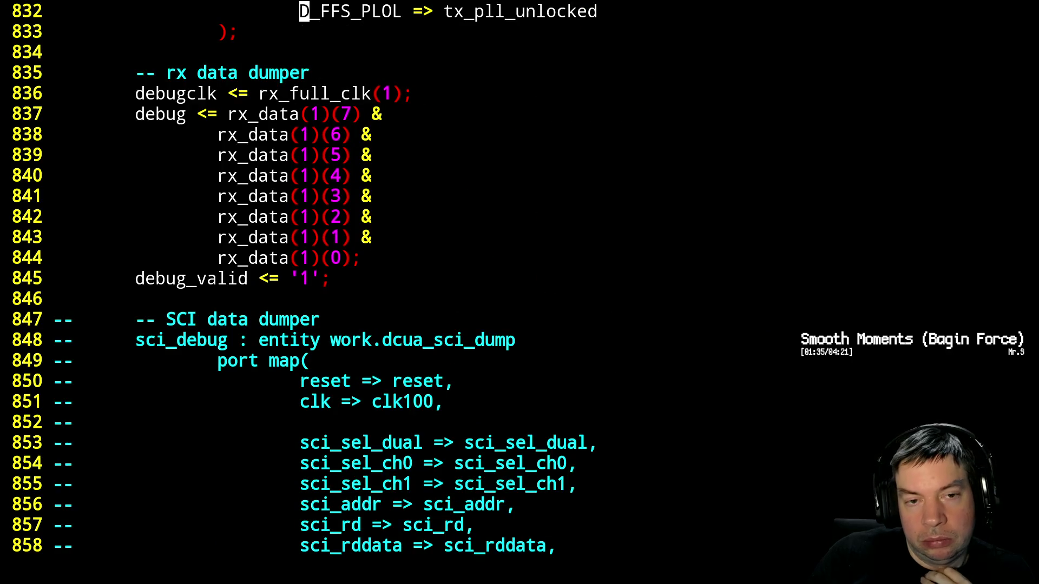
pyautogui.press('j')
pyautogui.press('j')
pyautogui.press('j')
pyautogui.press('j')
pyautogui.press('j')
pyautogui.press('j')
pyautogui.press('j')
pyautogui.press('j')
pyautogui.press('j')
pyautogui.press('j')
pyautogui.press('j')
pyautogui.press('j')
pyautogui.press('j')
# Add a line before end architecture assigning sci_sel_dual <= '0'
pyautogui.press('k')
pyautogui.press('k')
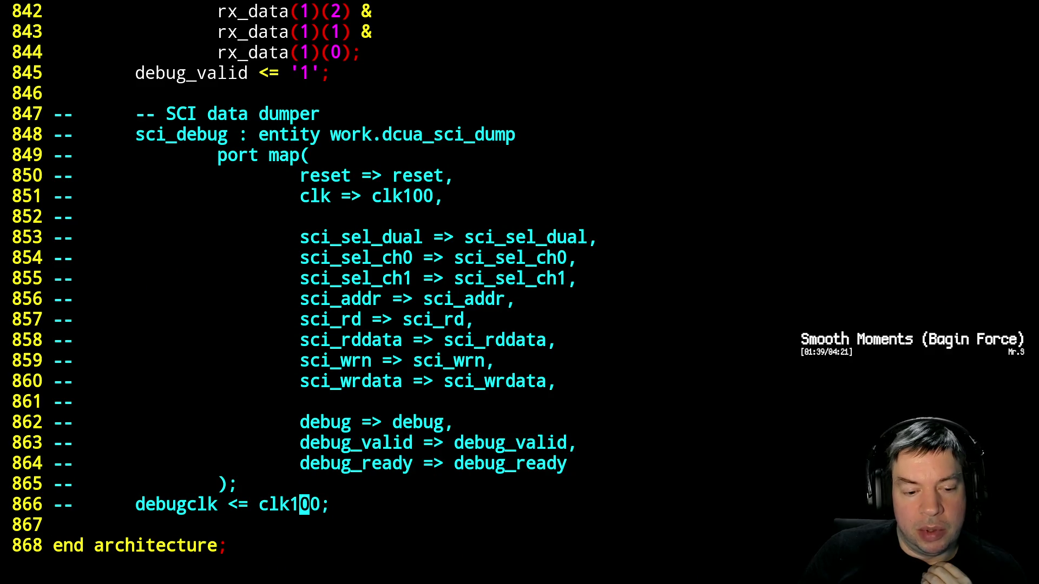
pyautogui.press('G')
pyautogui.press('c')
pyautogui.press('c')
pyautogui.press('Tab')
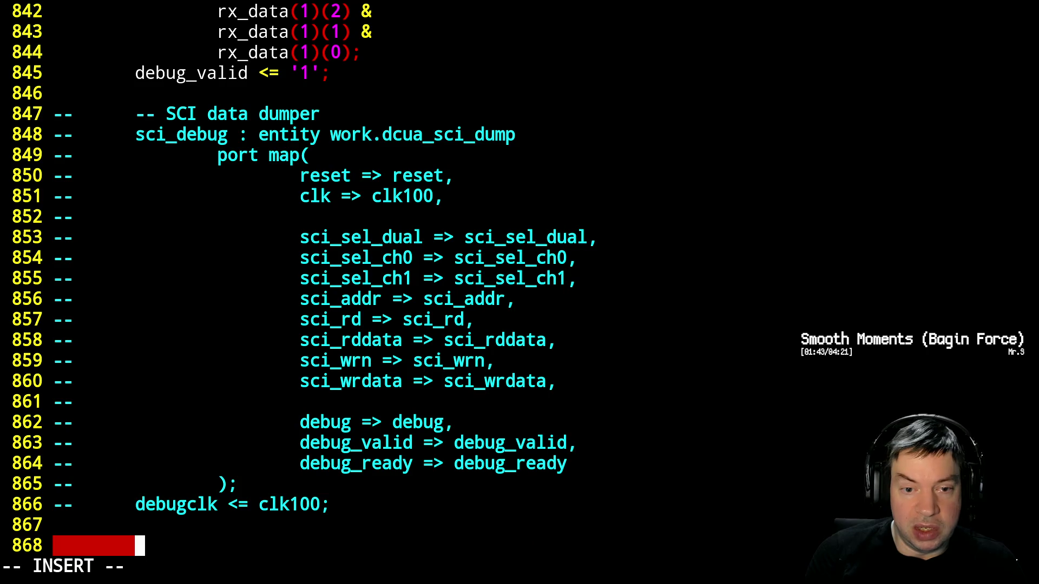
pyautogui.write('sci_sel_')
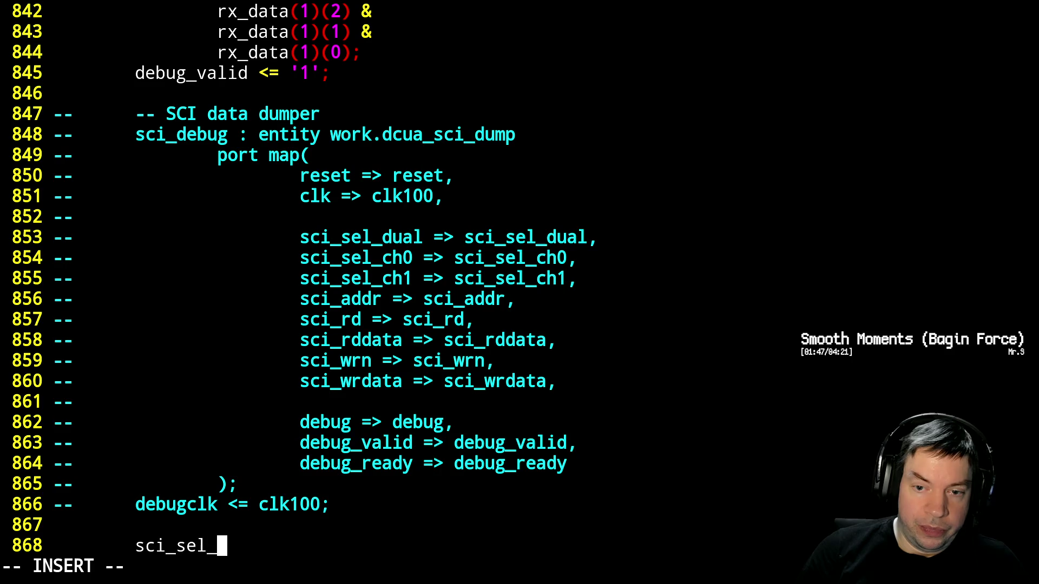
pyautogui.write('dual <=')
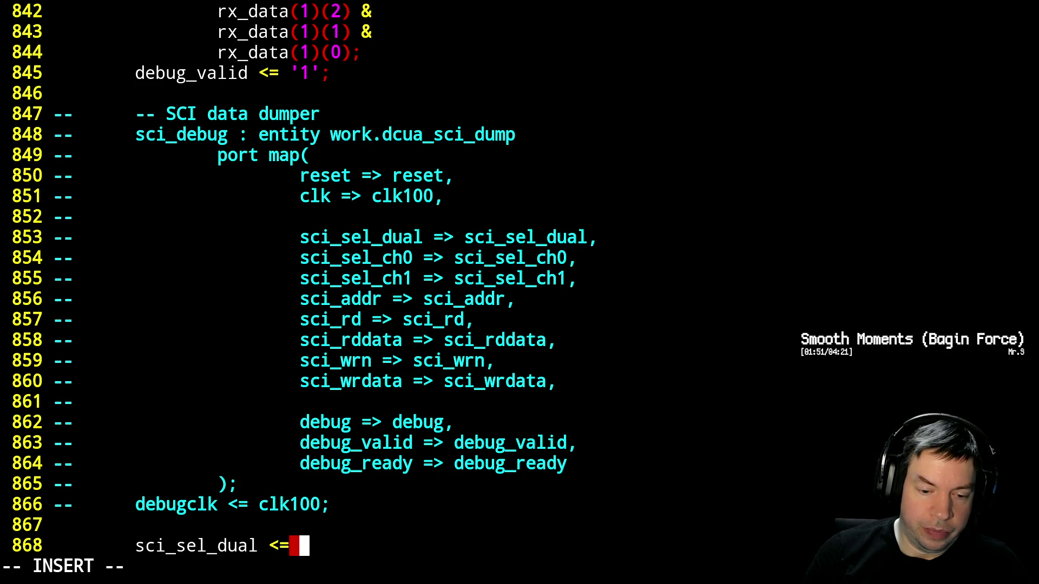
pyautogui.write("'0';")
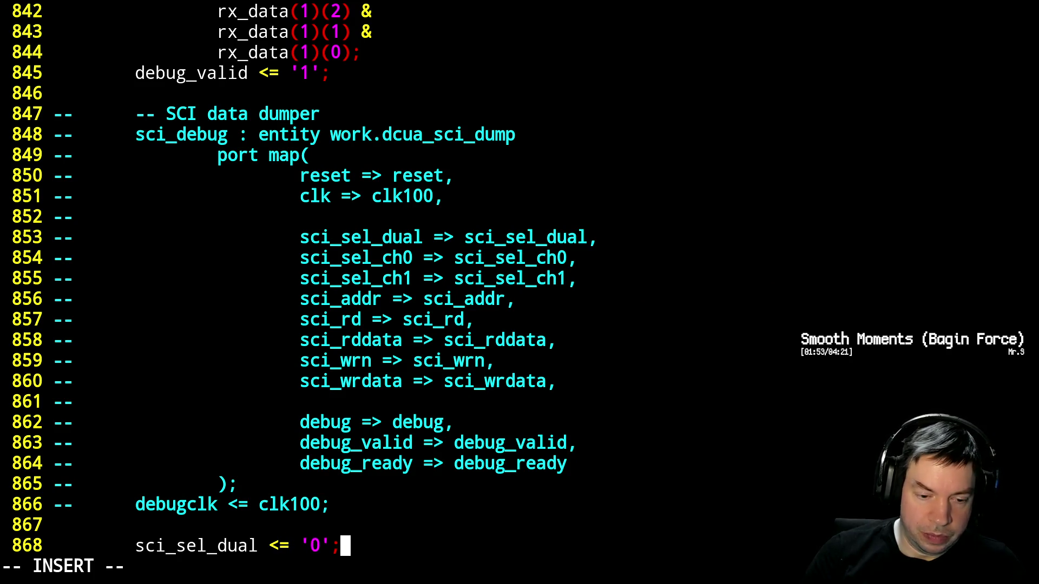
pyautogui.press('Escape')
# Duplicate that line into sci_sel_ch0 <= '0' and sci_sel_ch1 <= '0'
pyautogui.press('y')
pyautogui.press('y')
pyautogui.press('p')
pyautogui.press('l')
pyautogui.press('l')
pyautogui.press('l')
pyautogui.press('l')
pyautogui.write('lcwc')
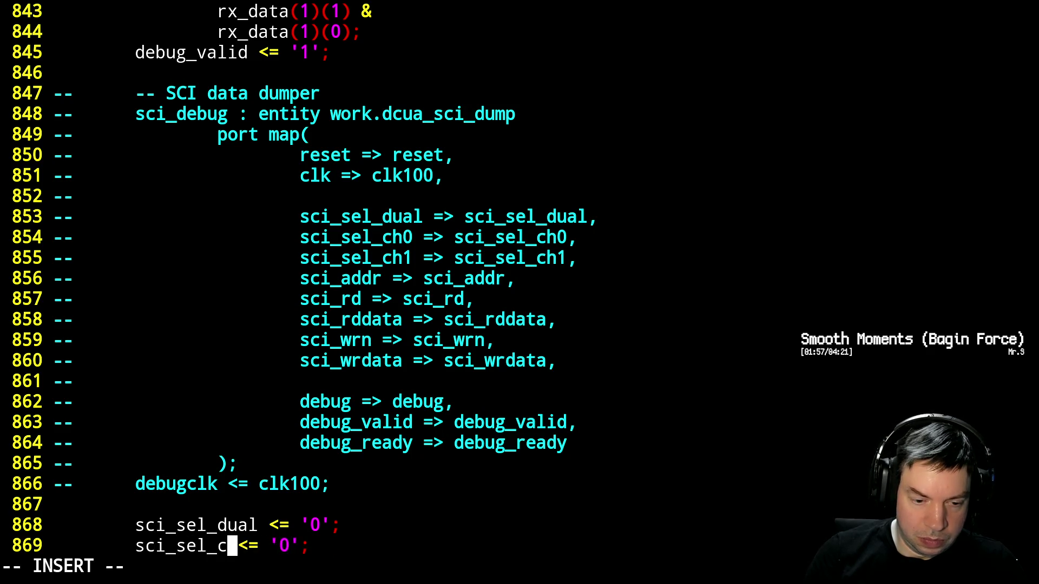
pyautogui.write('hg0')
pyautogui.press('BackSpace')
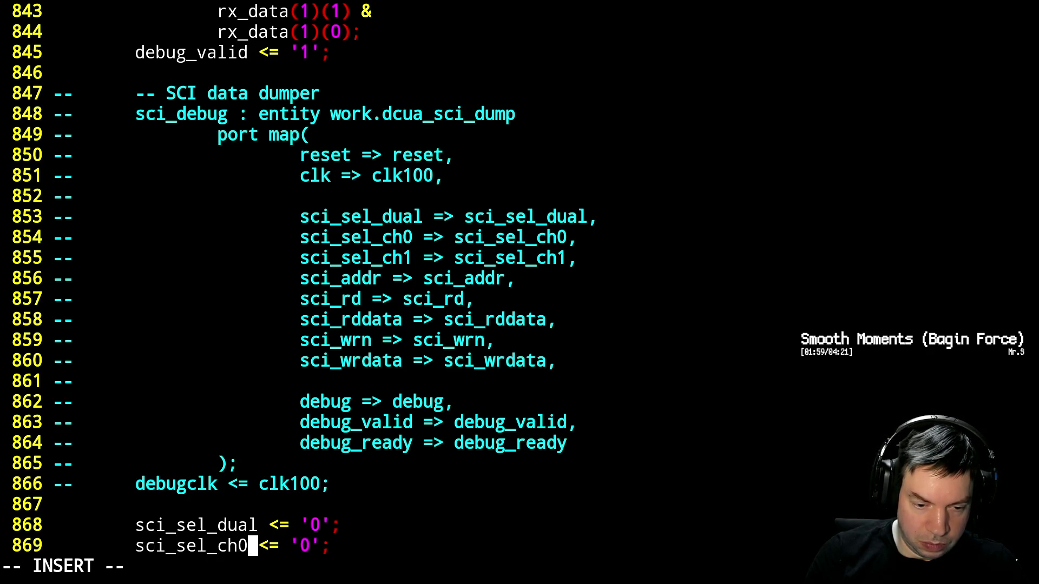
pyautogui.press('Escape')
pyautogui.press('y')
pyautogui.press('y')
pyautogui.press('p')
pyautogui.press('f')
pyautogui.press('0')
pyautogui.press('r')
pyautogui.press('1')
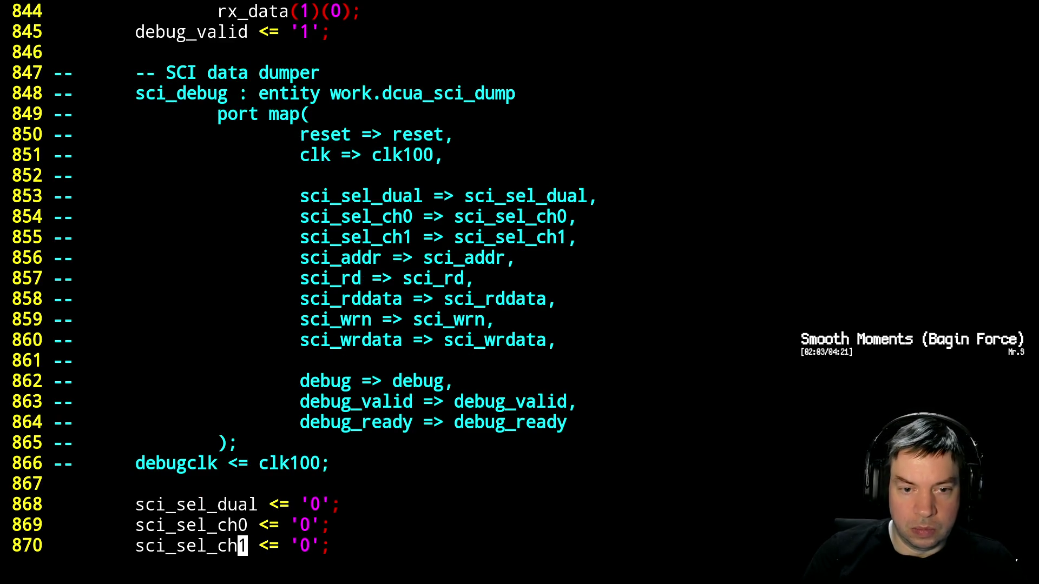
# Add sci_addr <= (others => '0') and sci_rd <= '0' assignments
pyautogui.write('o')
pyautogui.write('sci_addr<= ')
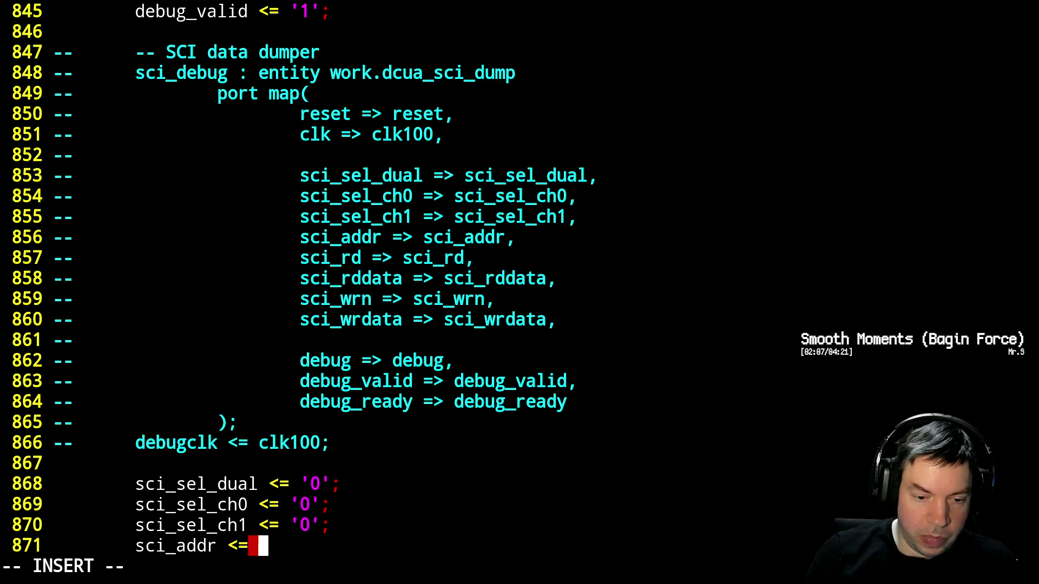
pyautogui.write('(others <')
pyautogui.press('BackSpace')
pyautogui.write('=> ')
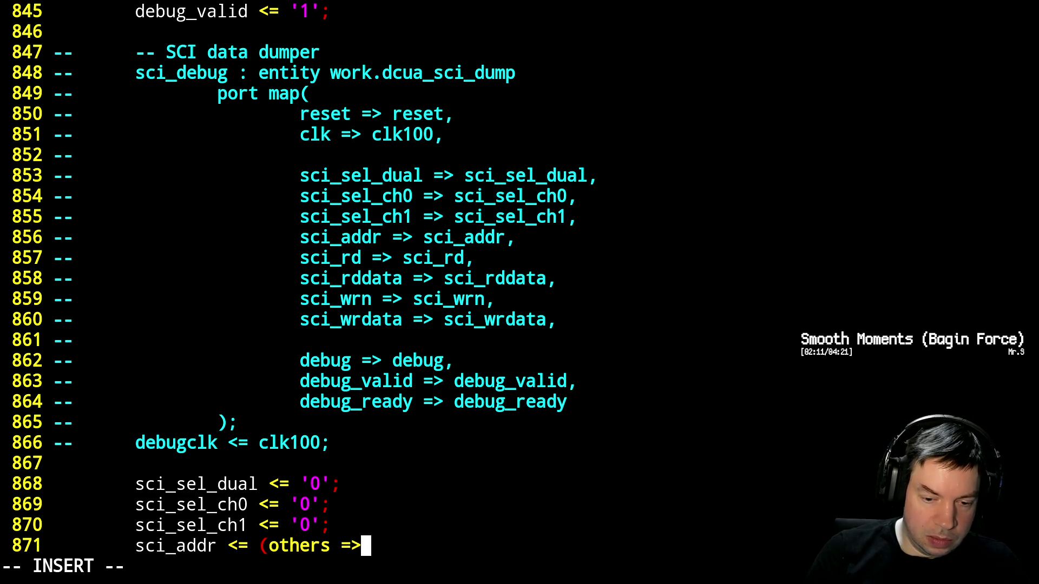
pyautogui.write("'0');")
pyautogui.press('Return')
pyautogui.write('sci_rd <')
pyautogui.press('BackSpace')
pyautogui.write("<= '0';")
# Add the assignment sci_wrn <= '0'
pyautogui.press('Return')
pyautogui.write('sci_')
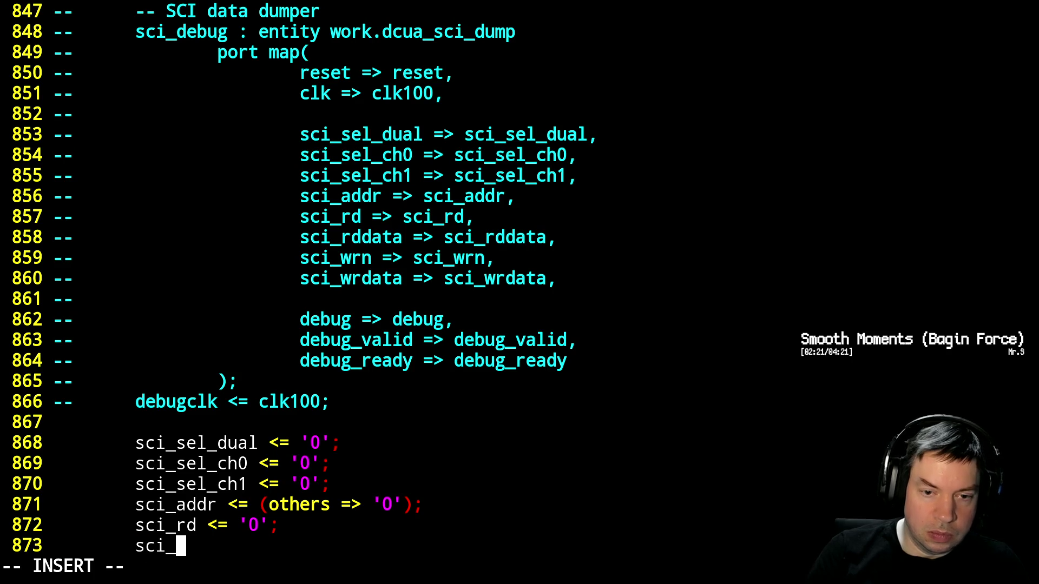
pyautogui.write('r')
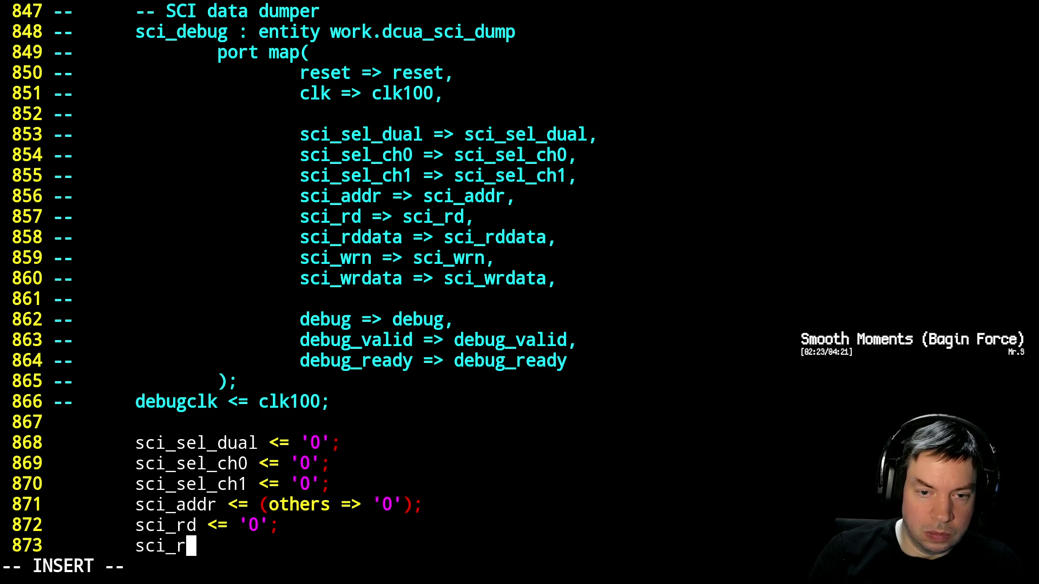
pyautogui.press('BackSpace')
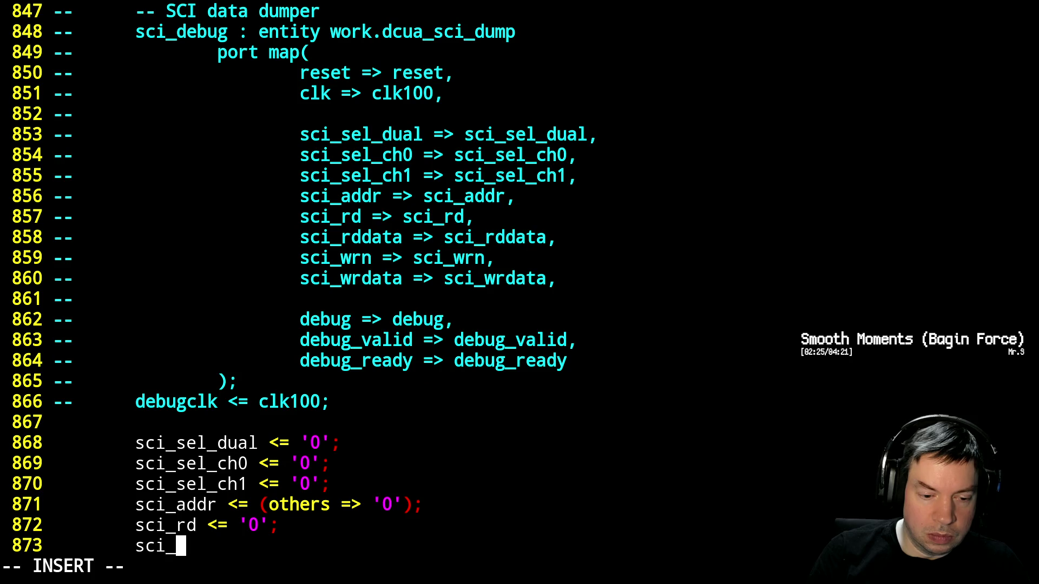
pyautogui.write('r')
pyautogui.press('BackSpace')
pyautogui.write('r')
pyautogui.press('BackSpace')
pyautogui.write('wrs')
pyautogui.press('BackSpace')
pyautogui.write("n <= '0';")
# Add sci_wrdata <= (others => '0') as the last zero assignment
pyautogui.press('Return')
pyautogui.write('si')
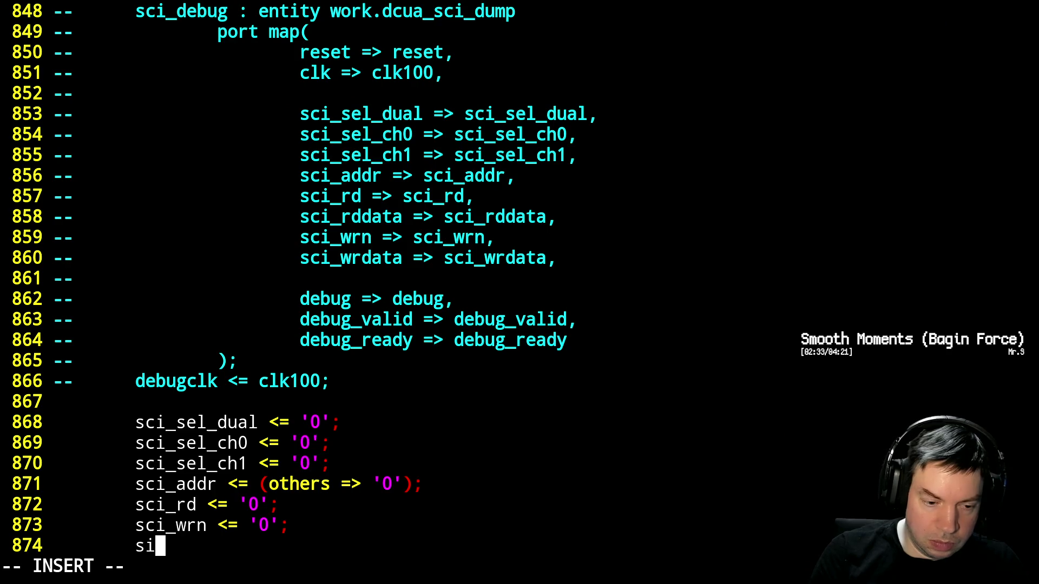
pyautogui.press('BackSpace')
pyautogui.write('ci_rd')
pyautogui.press('BackSpace')
pyautogui.press('BackSpace')
pyautogui.write("wrdata <= '")
pyautogui.press('BackSpace')
pyautogui.press('BackSpace')
pyautogui.write("(others => '0")
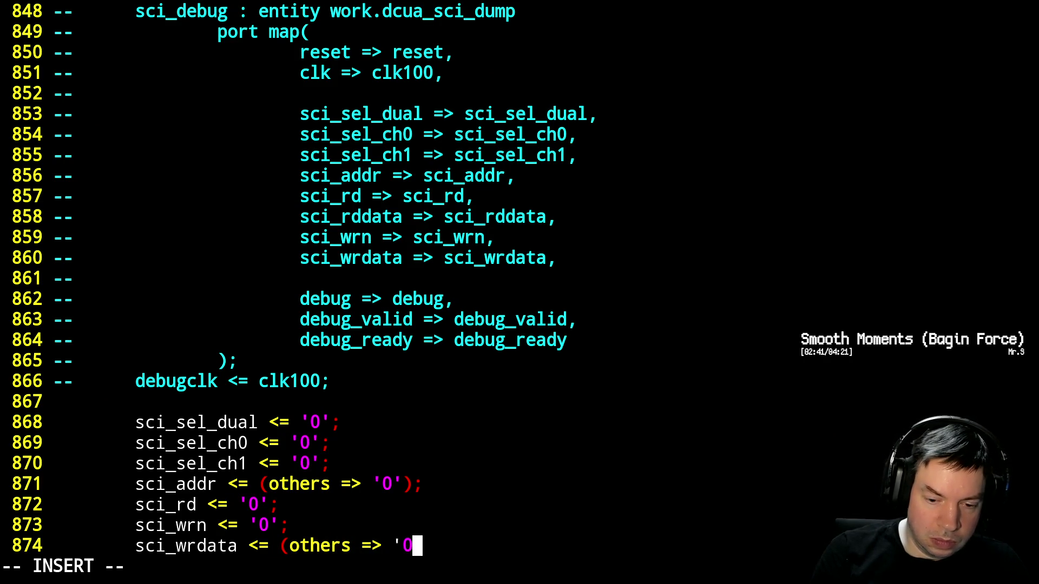
pyautogui.write("');")
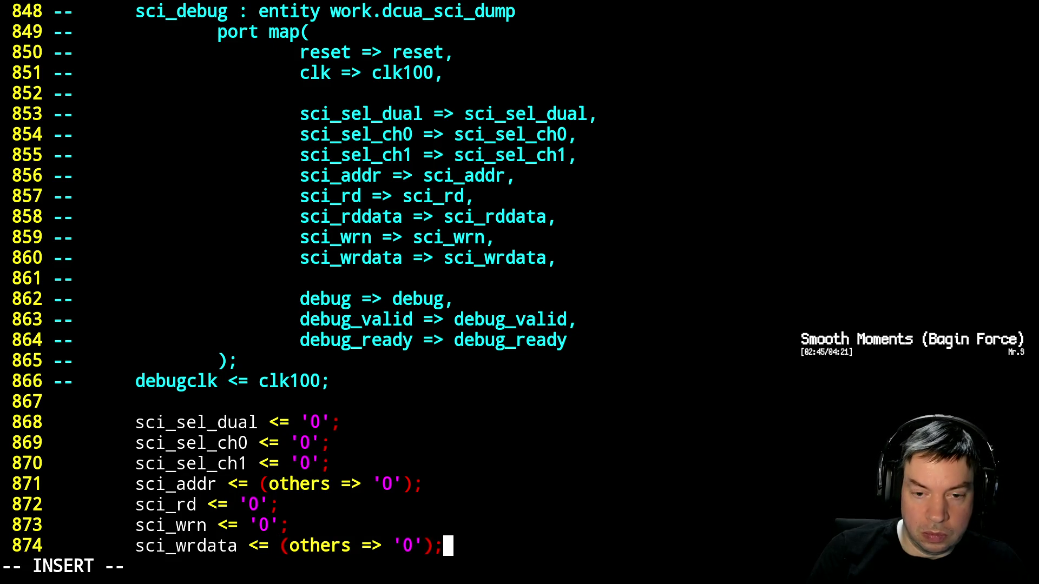
pyautogui.press('Escape')
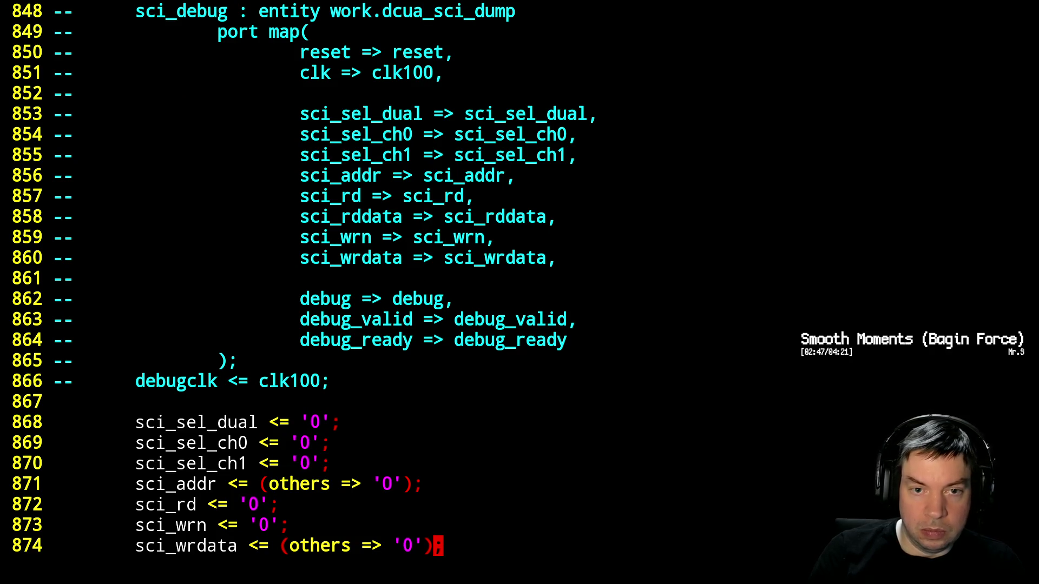
# Save pcie.vhdl, suspend Vim and run make to resynthesise the design
pyautogui.write(':w')
pyautogui.press('Return')
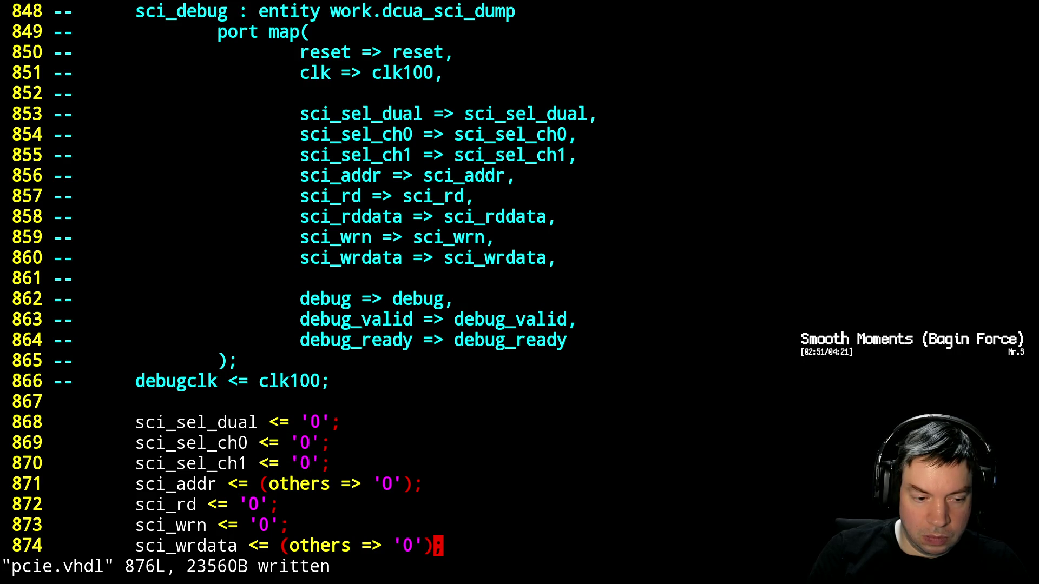
pyautogui.hotkey('ctrl', 'z')
pyautogui.write('make')
pyautogui.press('Return')
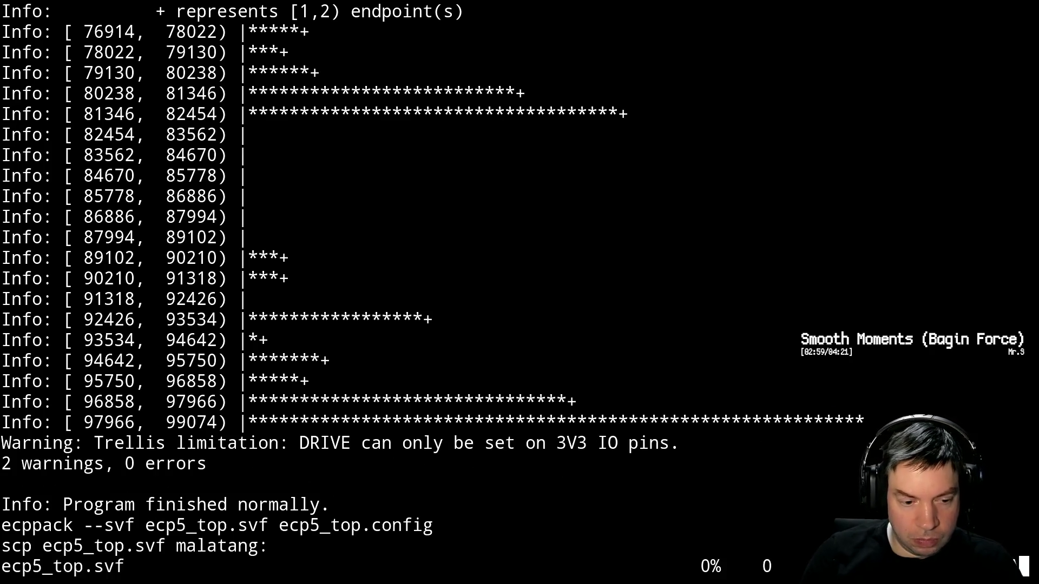
# Program the board with ecp5_top.svf, then resume the suspended Vim session with fg
pyautogui.press('Up')
pyautogui.press('Return')
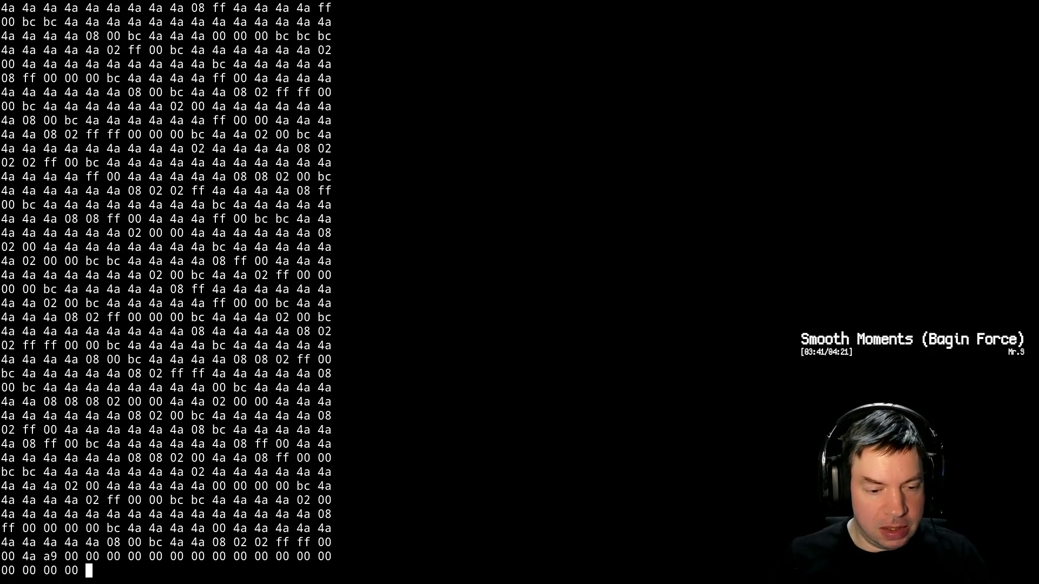
pyautogui.hotkey('alt', 'Tab')
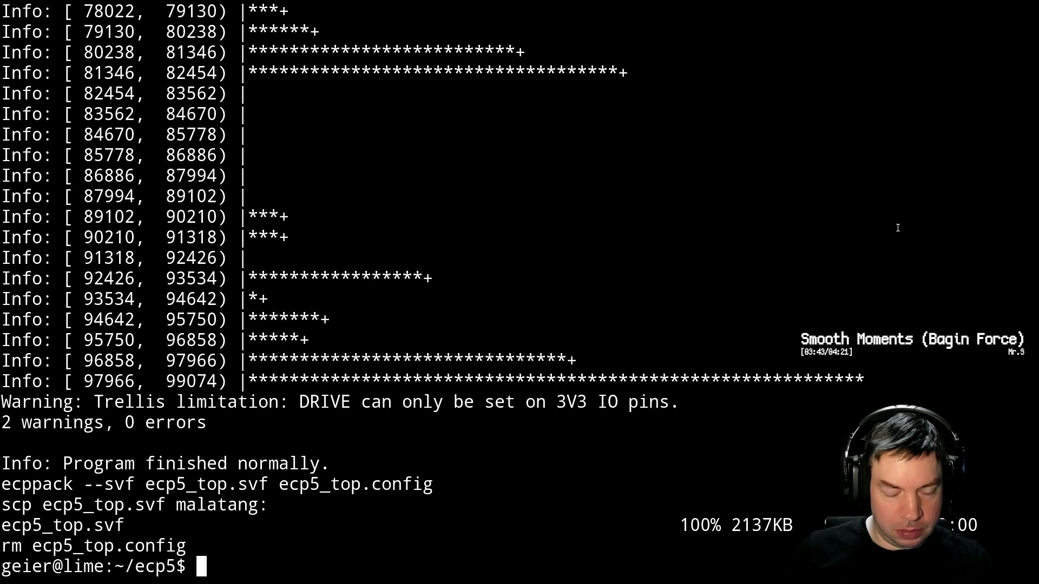
pyautogui.write('fg')
pyautogui.press('Return')
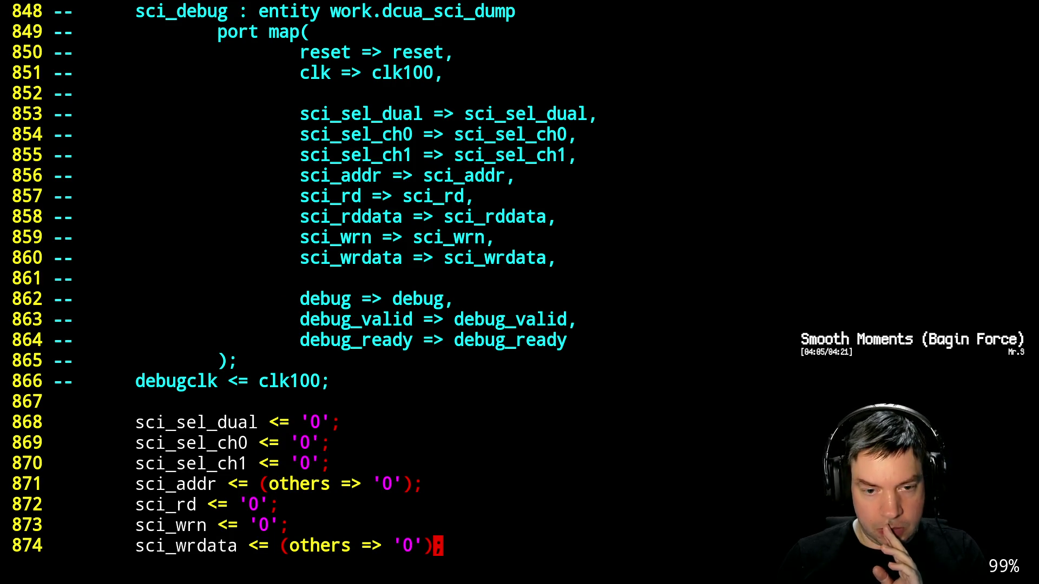
# Change D_SCAN_RESET on line 735 from '0' to '1' and save pcie.vhdl
pyautogui.hotkey('ctrl', 'b')
pyautogui.hotkey('ctrl', 'b')
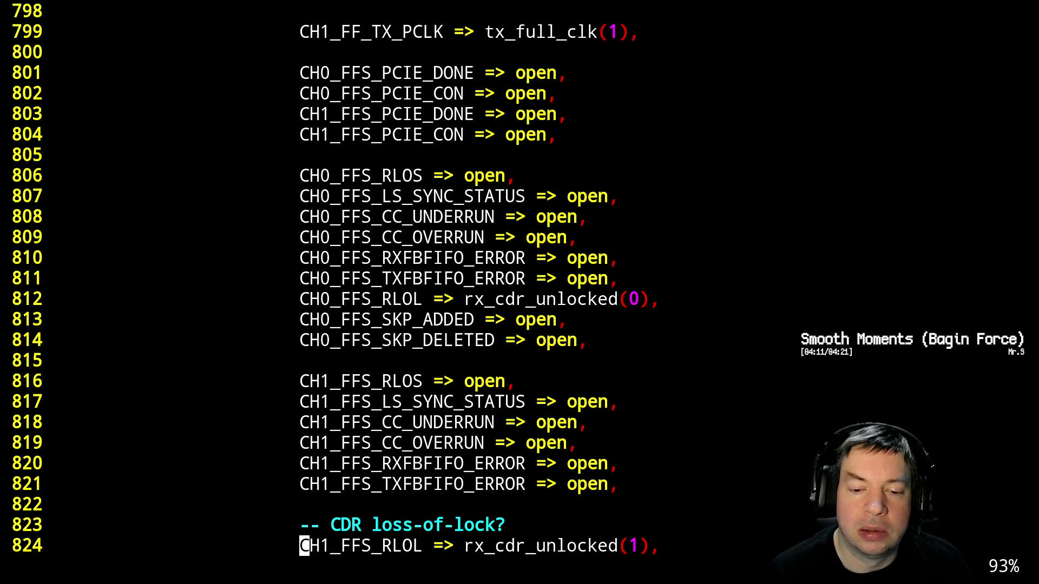
pyautogui.hotkey('ctrl', 'b')
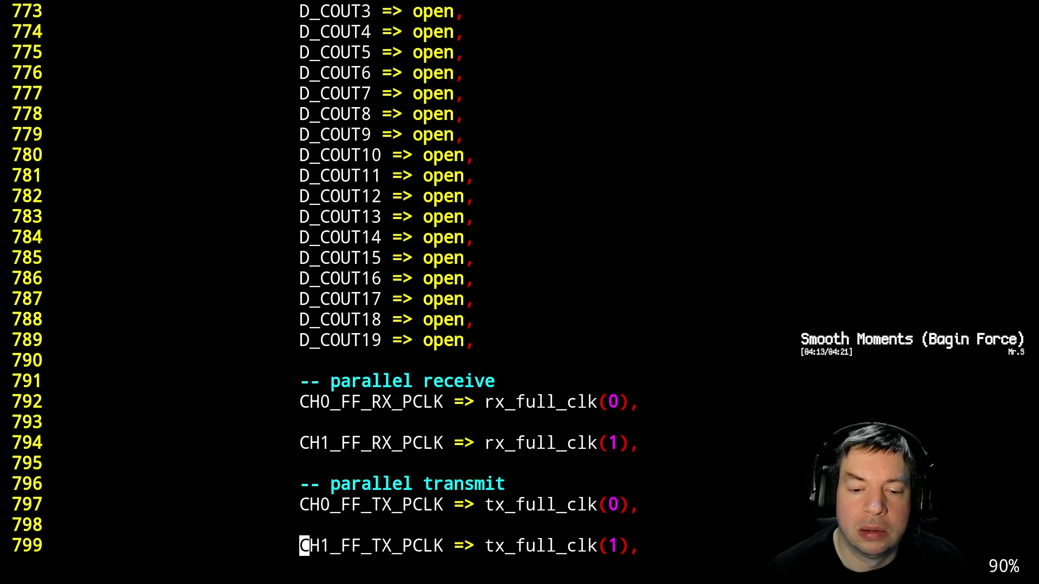
pyautogui.hotkey('ctrl', 'b')
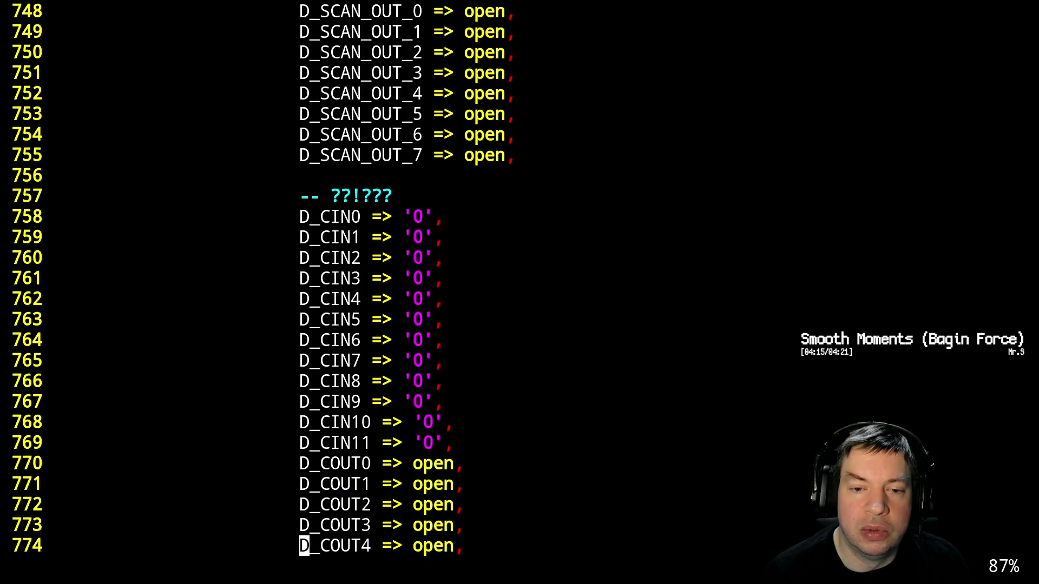
pyautogui.hotkey('ctrl', 'b')
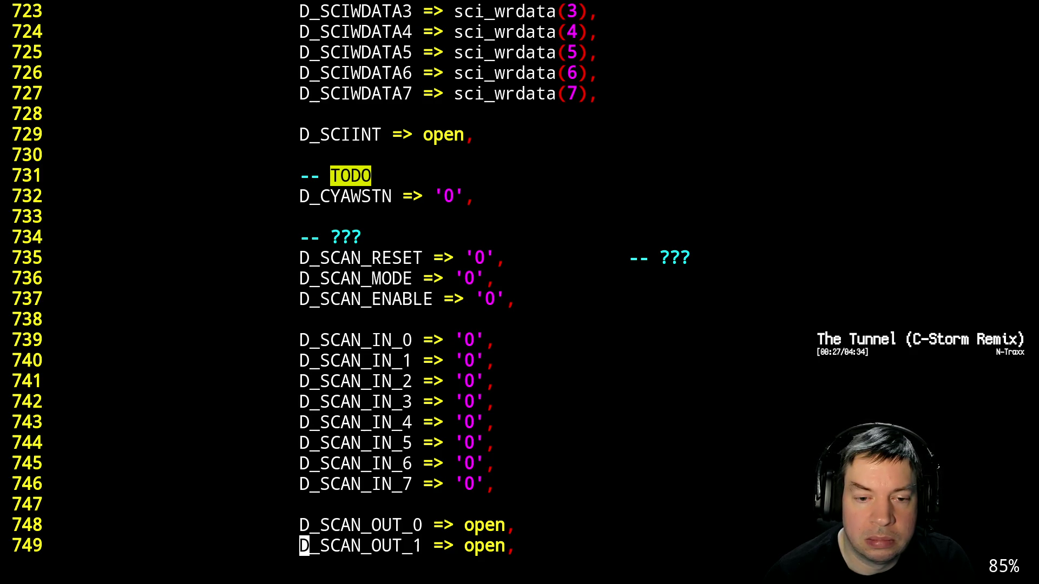
pyautogui.press('j')
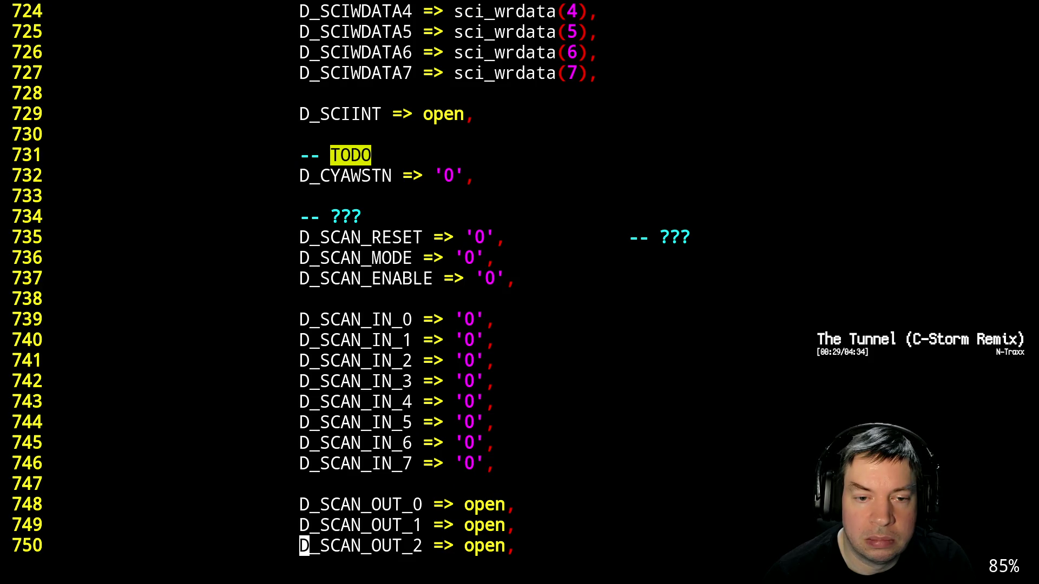
pyautogui.press('k')
pyautogui.press('k')
pyautogui.press('k')
pyautogui.press('k')
pyautogui.press('k')
pyautogui.press('k')
pyautogui.press('k')
pyautogui.press('k')
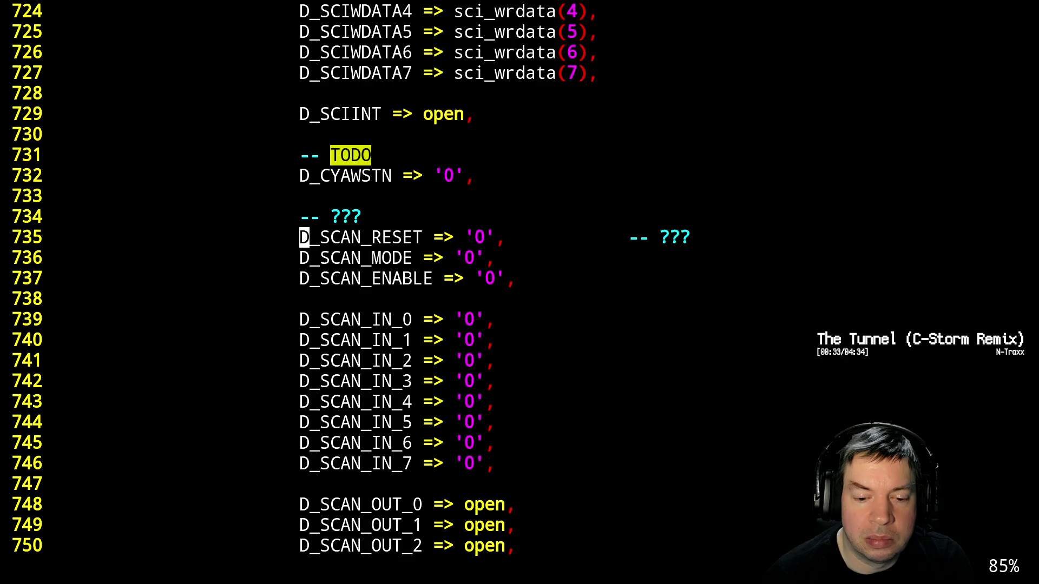
pyautogui.press('l')
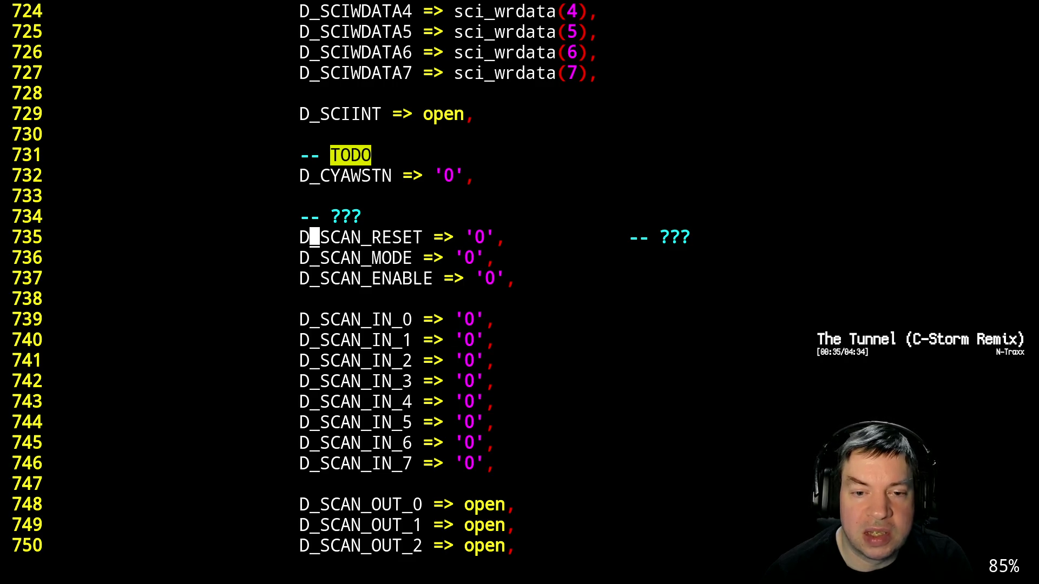
pyautogui.press('w')
pyautogui.press('w')
pyautogui.press('w')
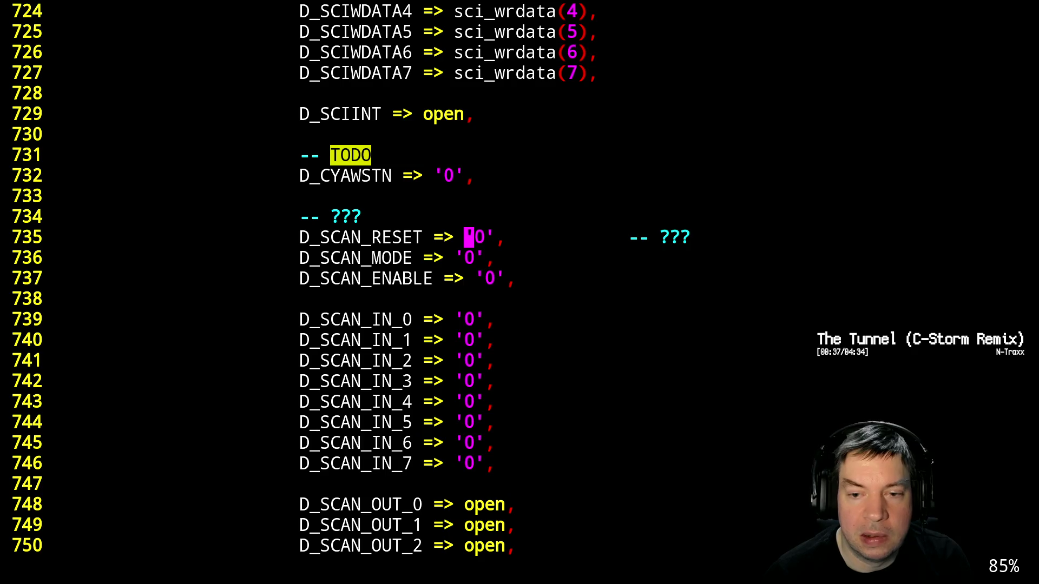
pyautogui.press('l')
pyautogui.write('r1')
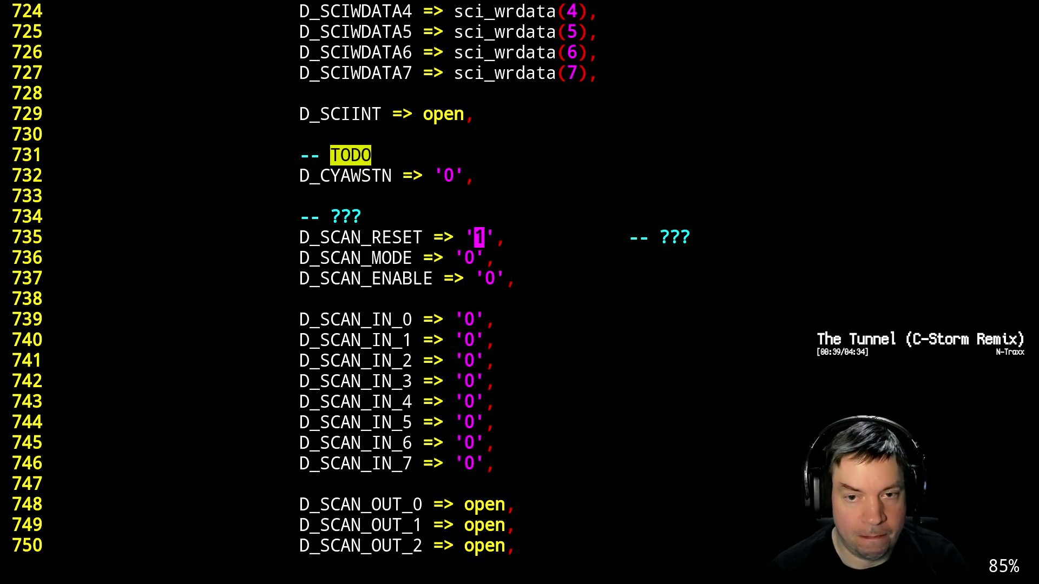
pyautogui.write(':w')
pyautogui.press('Return')
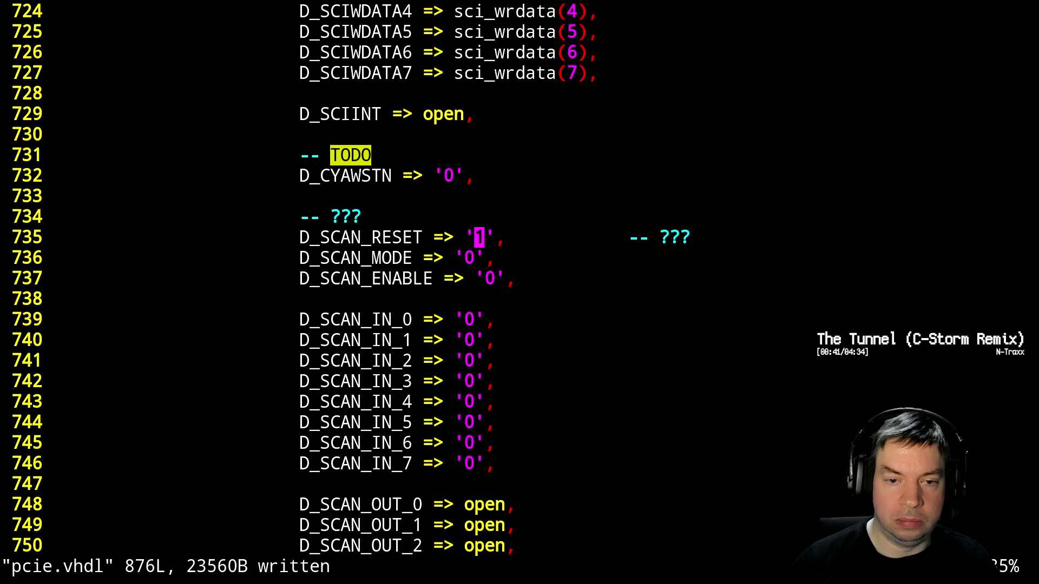
# Suspend Vim and rerun the previous make build with the edited source
pyautogui.hotkey('ctrl', 'z')
pyautogui.press('Up')
pyautogui.press('Up')
pyautogui.press('Return')
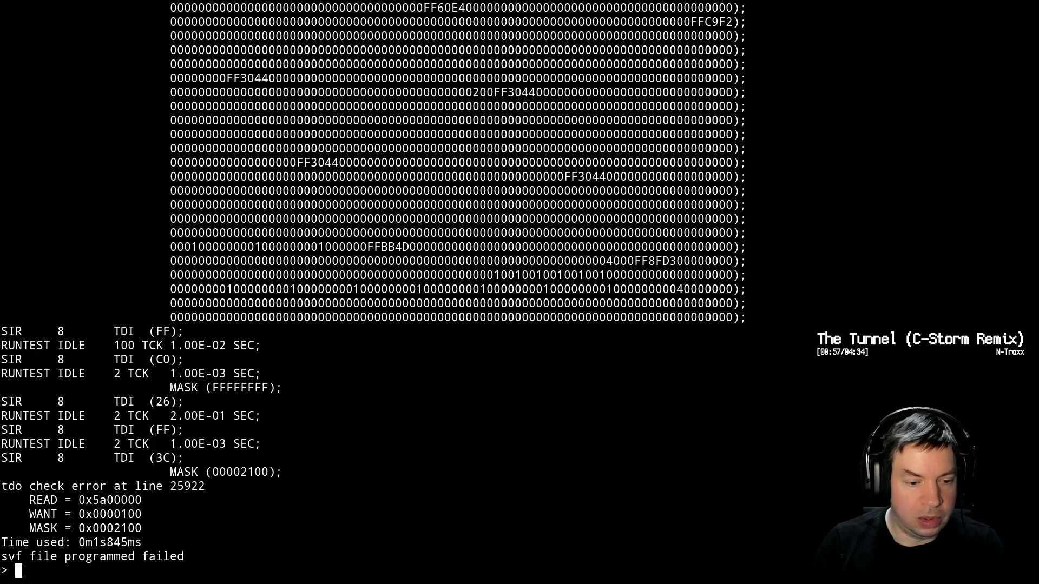
# Retry programming the board after the tdo failure, then return to Vim with fg
pyautogui.press('Up')
pyautogui.press('Return')
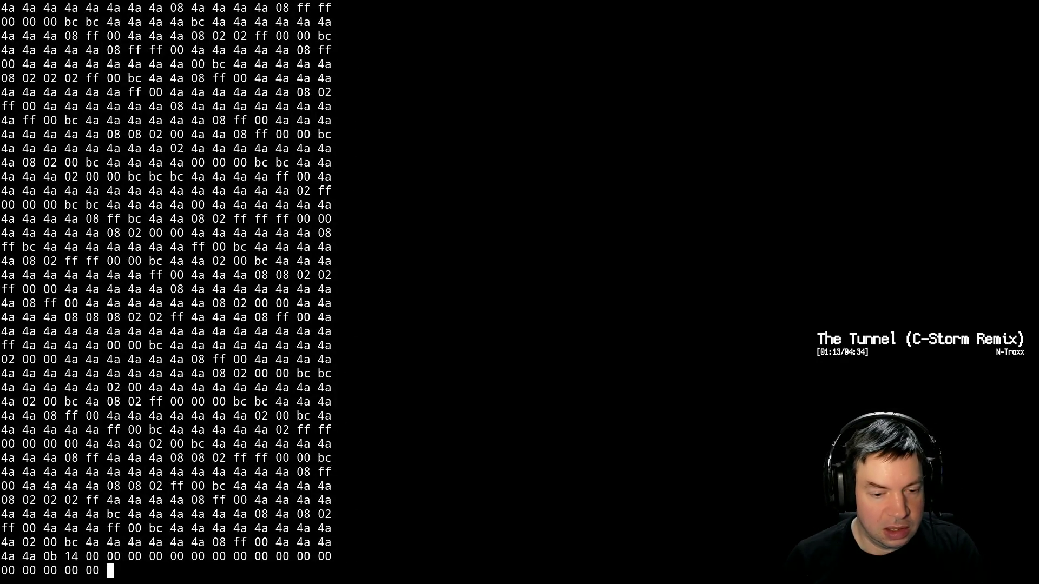
pyautogui.hotkey('ctrl', 'c')
pyautogui.write('fg')
pyautogui.press('Return')
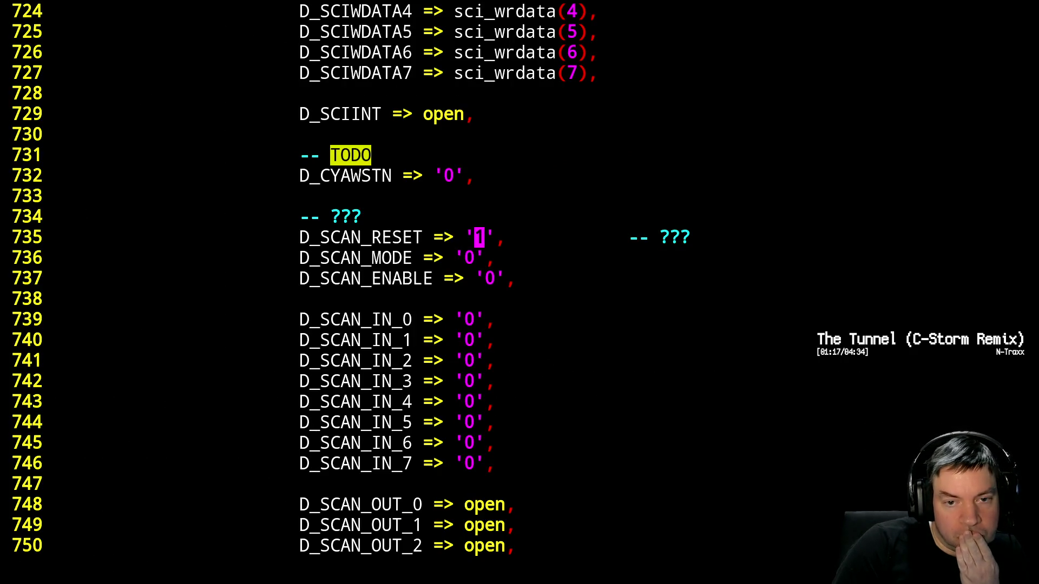
# Undo D_SCAN_RESET back to '0' and page up to the word aligner settings near line 518
pyautogui.press('u')
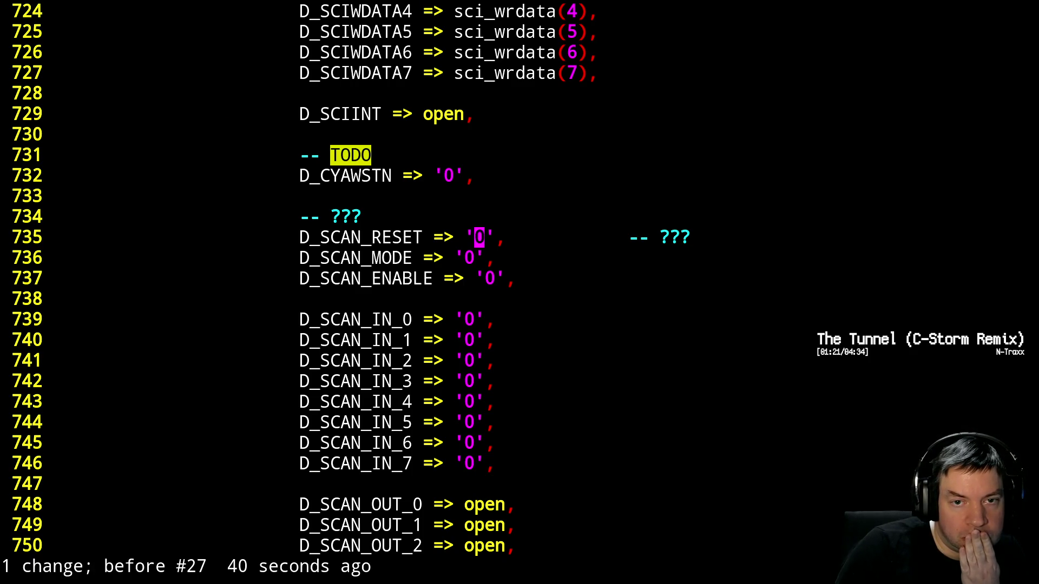
pyautogui.hotkey('ctrl', 'b')
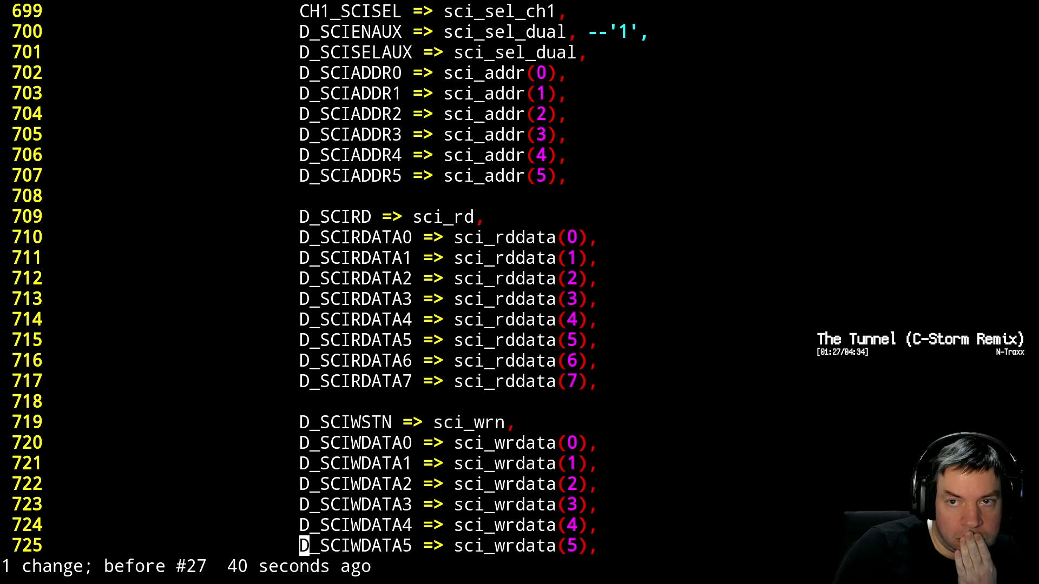
pyautogui.hotkey('ctrl', 'b')
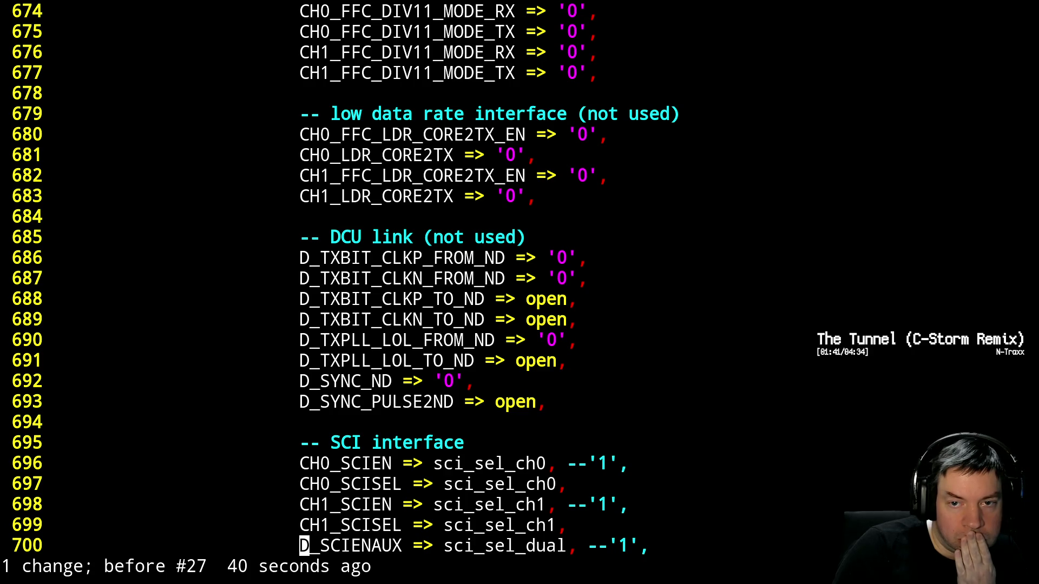
pyautogui.hotkey('ctrl', 'b')
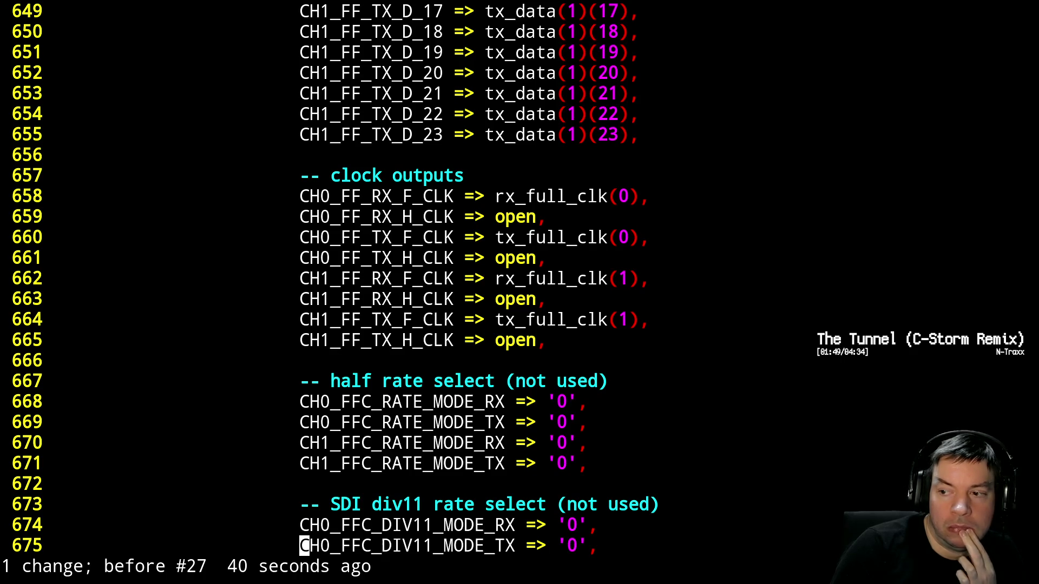
pyautogui.hotkey('ctrl', 'b')
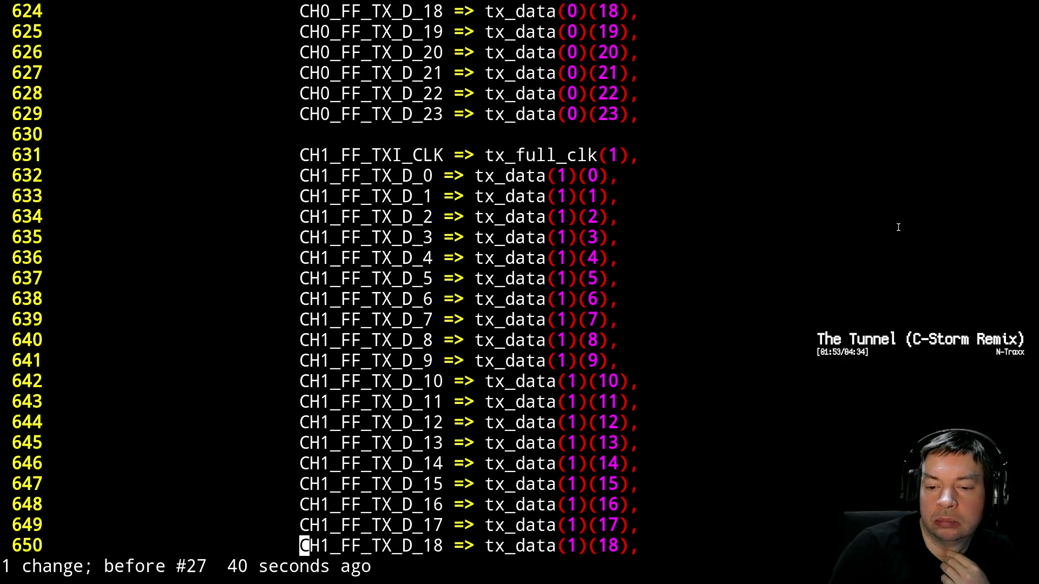
pyautogui.hotkey('ctrl', 'b')
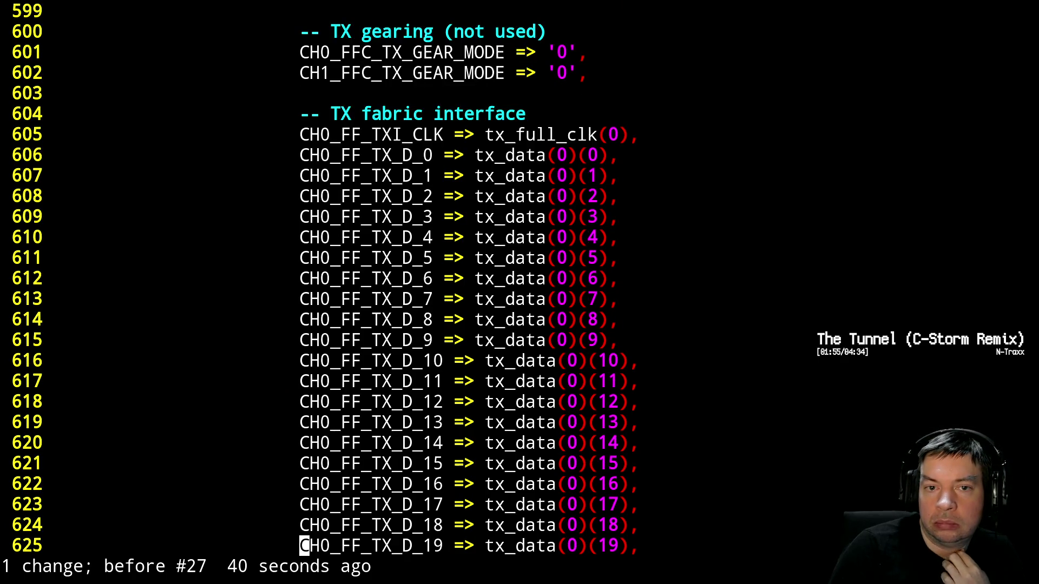
pyautogui.hotkey('ctrl', 'b')
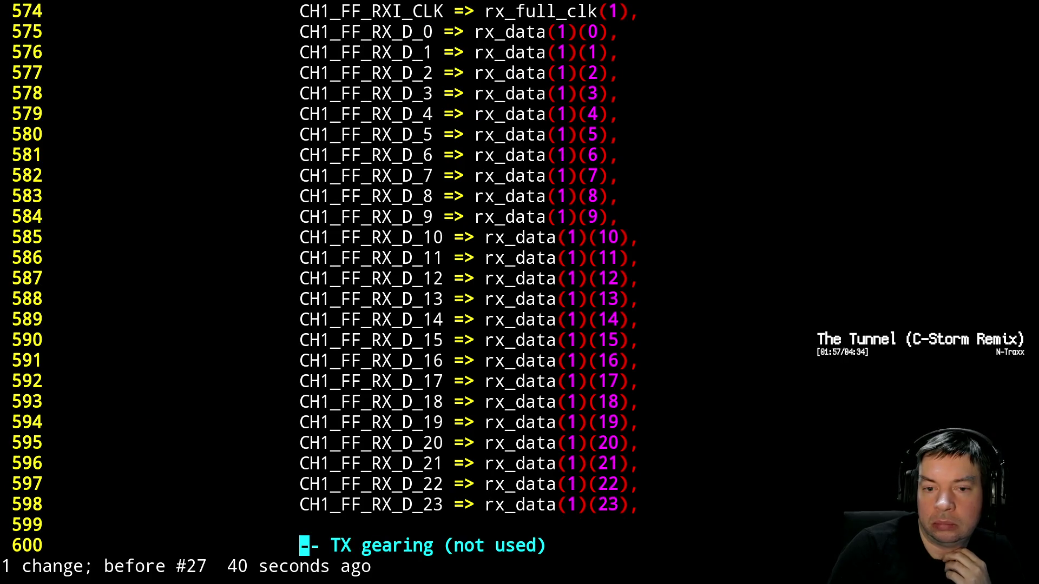
pyautogui.hotkey('ctrl', 'b')
pyautogui.hotkey('ctrl', 'b')
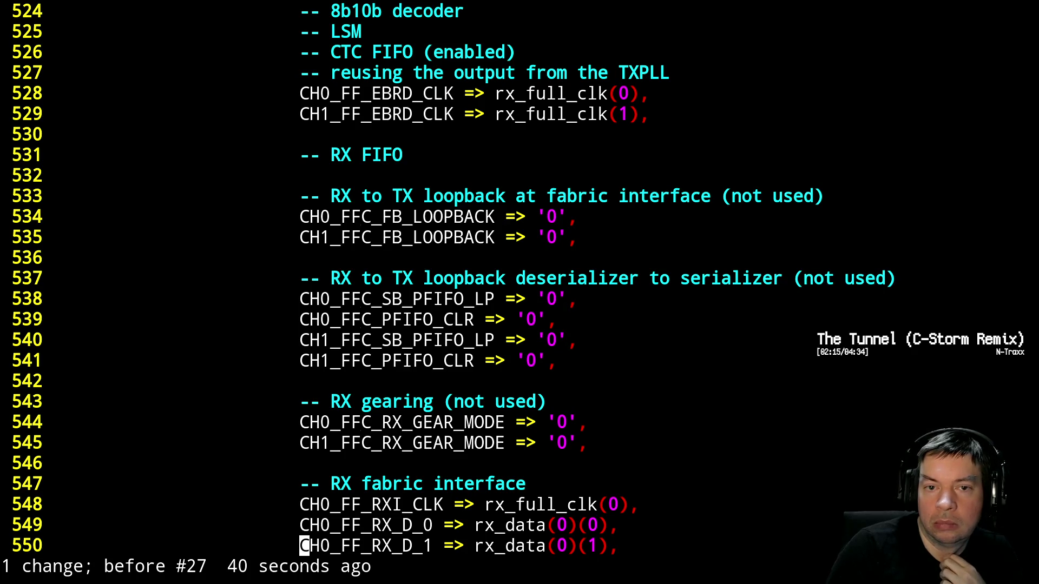
pyautogui.hotkey('ctrl', 'b')
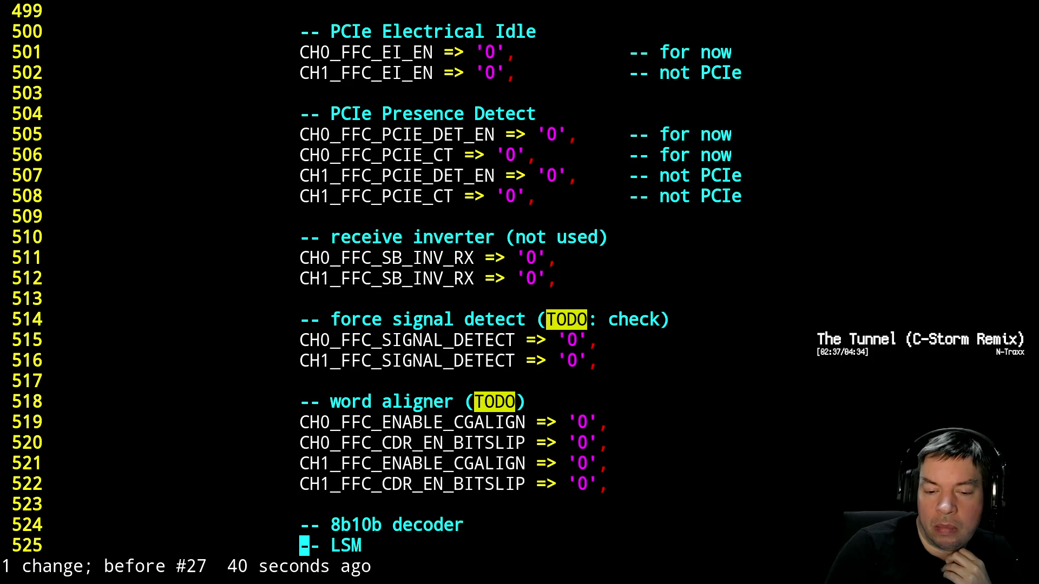
# Set the four word aligner values on lines 519–522 to '1' and save pcie.vhdl
pyautogui.press('k')
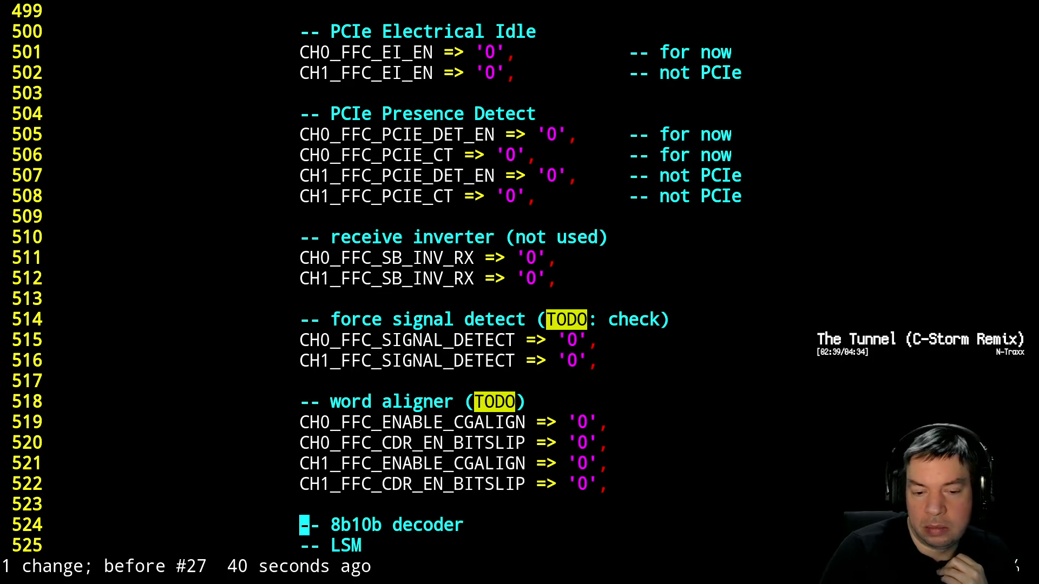
pyautogui.press('k')
pyautogui.press('k')
pyautogui.press('k')
pyautogui.press('e')
pyautogui.press('w')
pyautogui.press('w')
pyautogui.press('w')
pyautogui.press('e')
pyautogui.press('e')
pyautogui.press('l')
pyautogui.press('k')
pyautogui.press('k')
pyautogui.press('l')
pyautogui.press('l')
pyautogui.press('r')
pyautogui.press('1')
pyautogui.press('j')
pyautogui.press('.')
pyautogui.press('j')
pyautogui.press('.')
pyautogui.press('j')
pyautogui.press('.')
pyautogui.write('j')
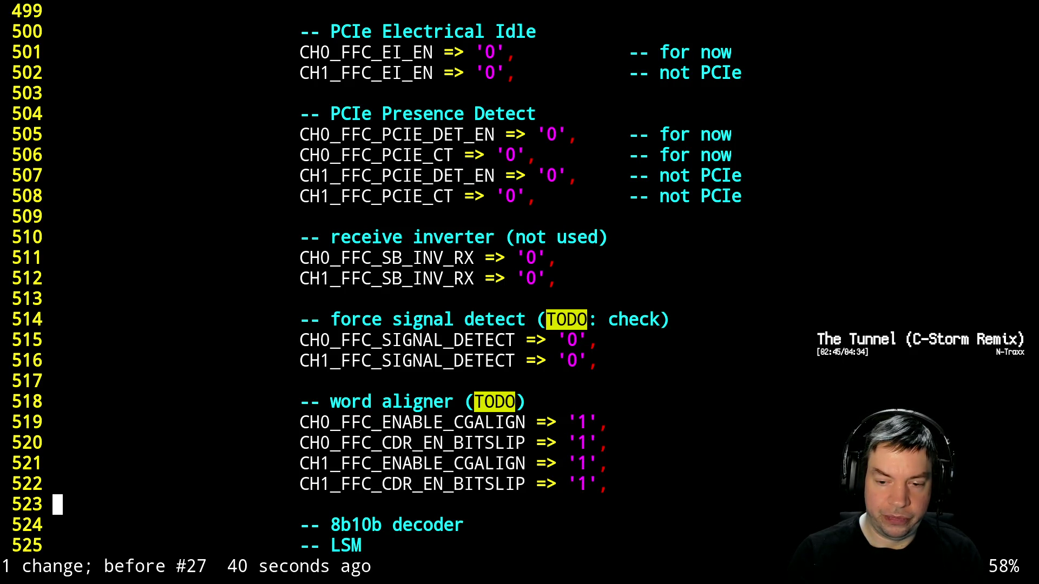
pyautogui.write(':w')
pyautogui.press('Return')
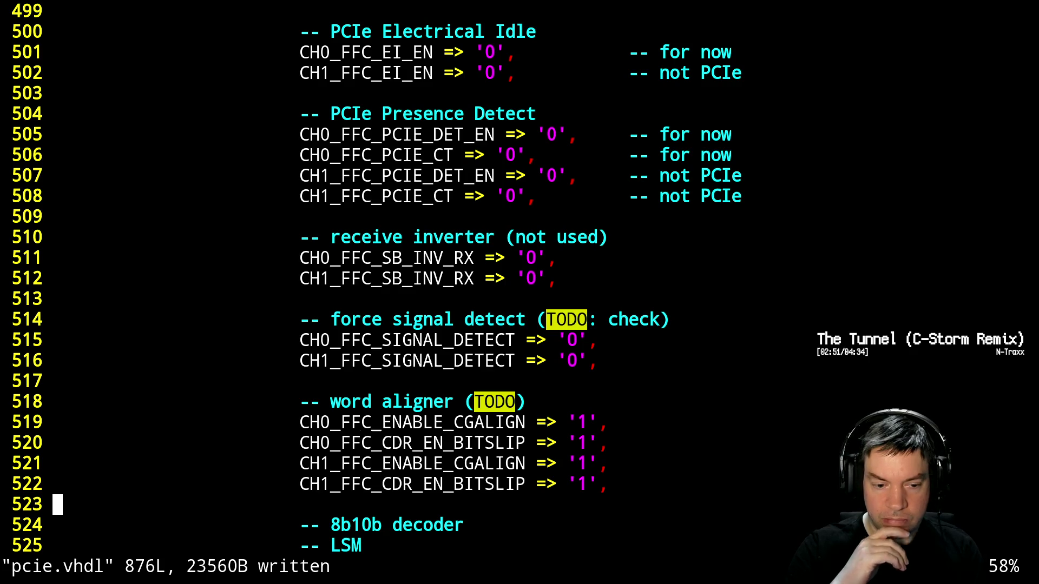
# Suspend Vim and run make to rebuild the design
pyautogui.hotkey('ctrl', 'z')
pyautogui.write('make')
pyautogui.press('Return')
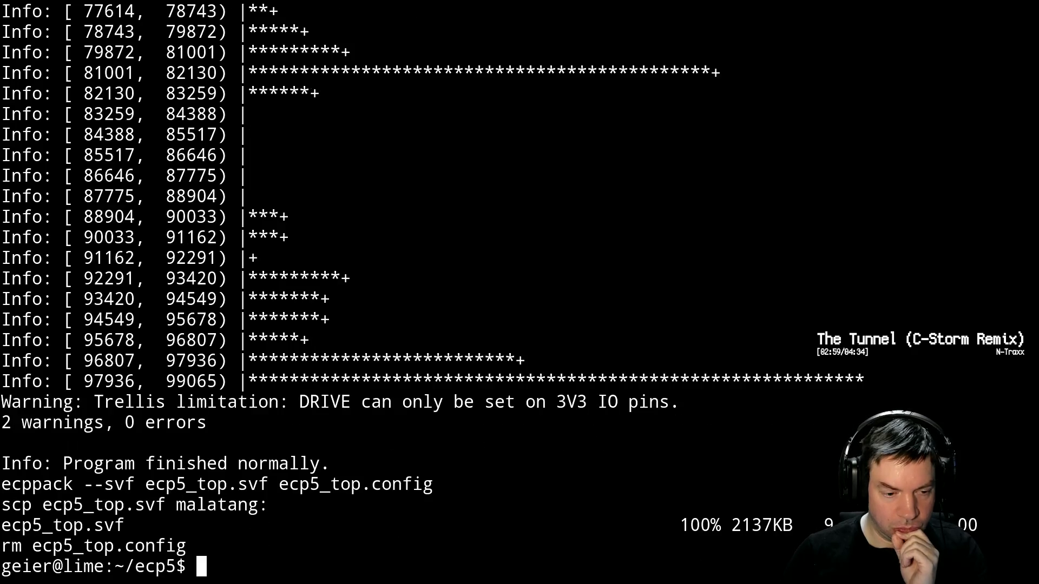
# Program the FPGA with ecp5_top.svf from the OpenOCD console, running it twice
pyautogui.hotkey('alt', 'Tab')
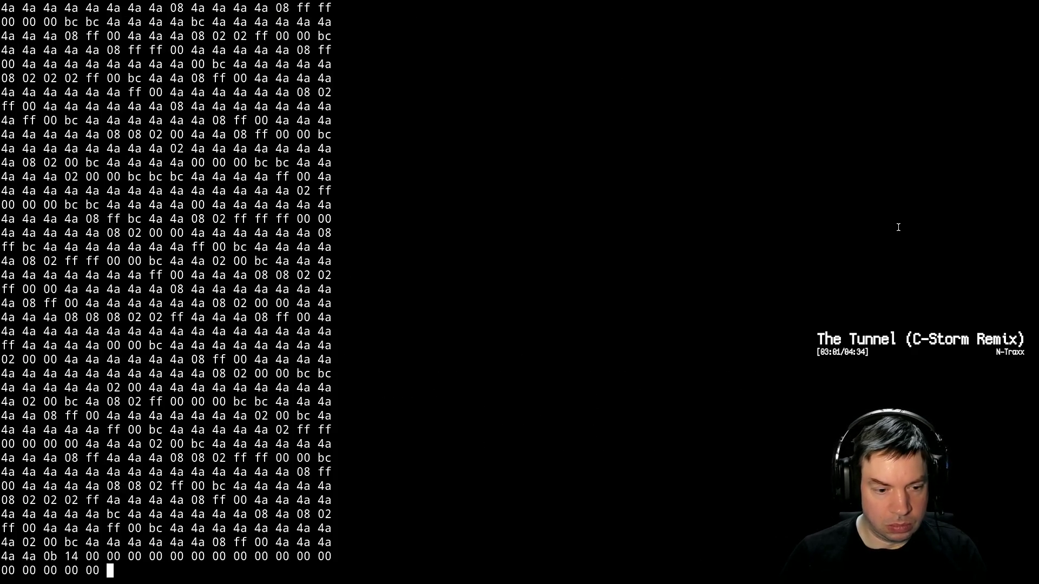
pyautogui.hotkey('alt', 'Tab')
pyautogui.press('Up')
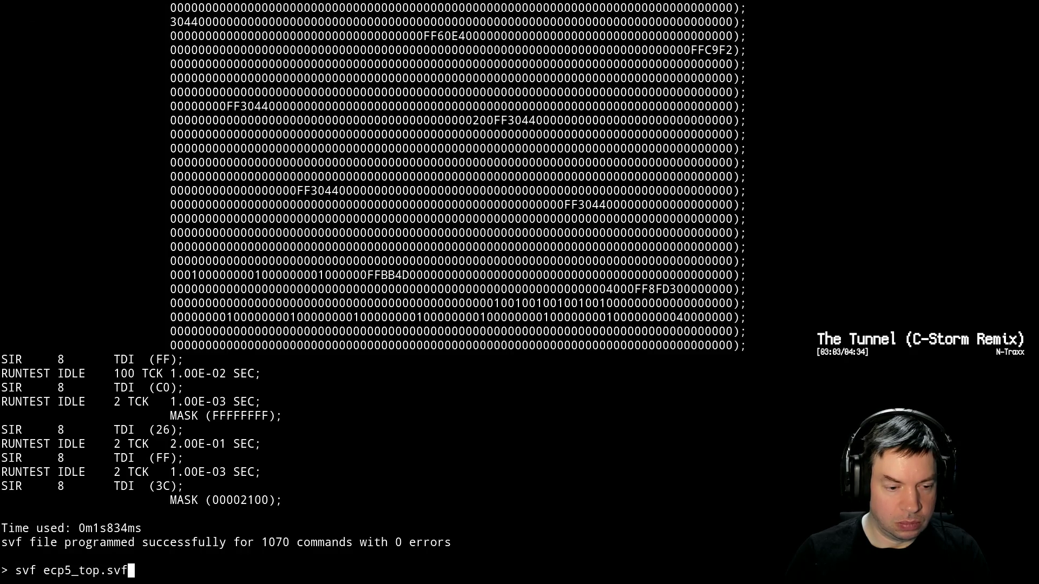
pyautogui.press('Return')
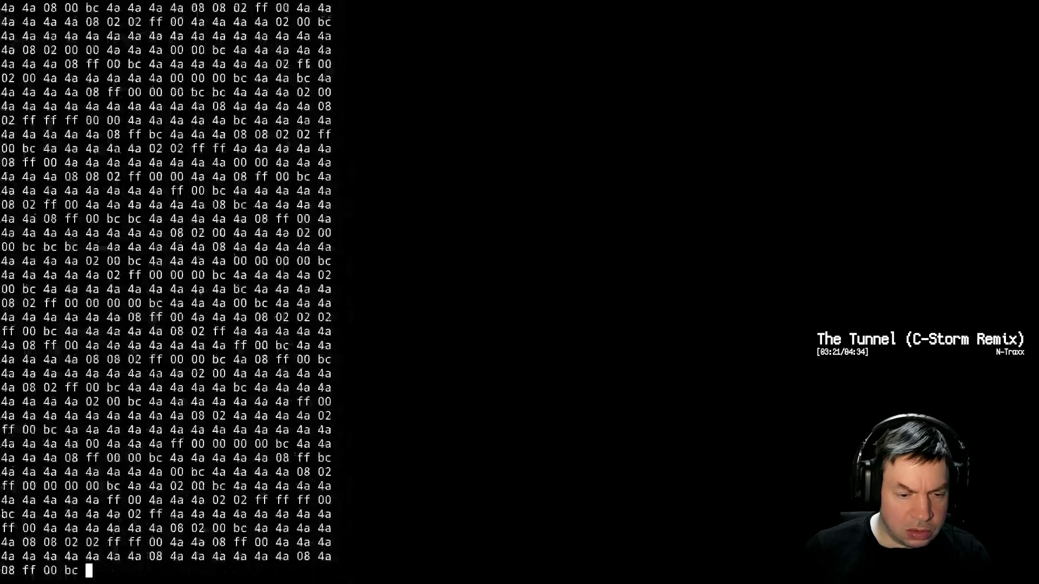
pyautogui.press('Up')
pyautogui.press('Return')
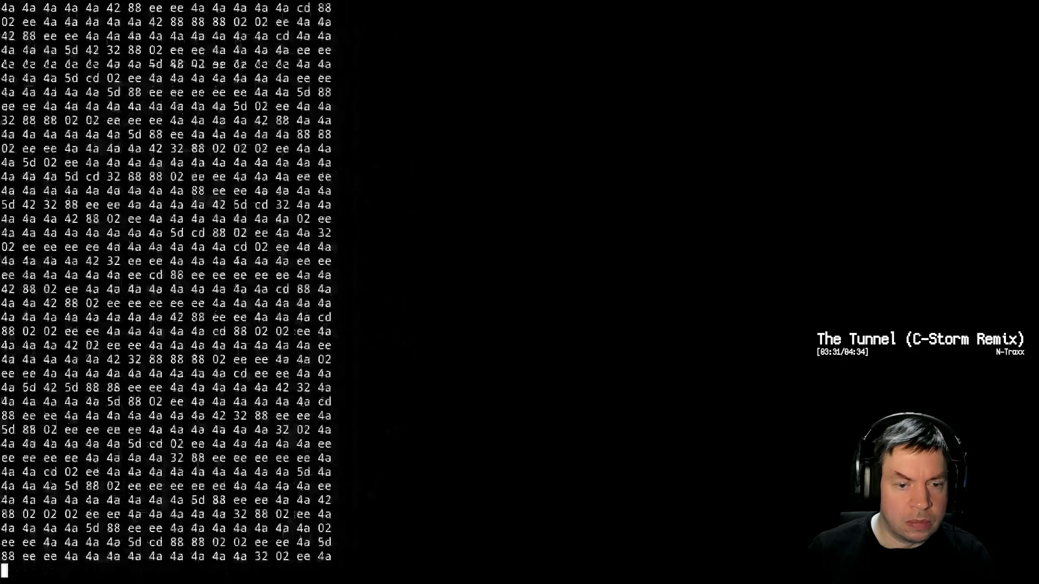
# Reprogram the FPGA with ecp5_top.svf once more, then resume Vim on pcie.vhdl with fg
pyautogui.press('Up')
pyautogui.press('Return')
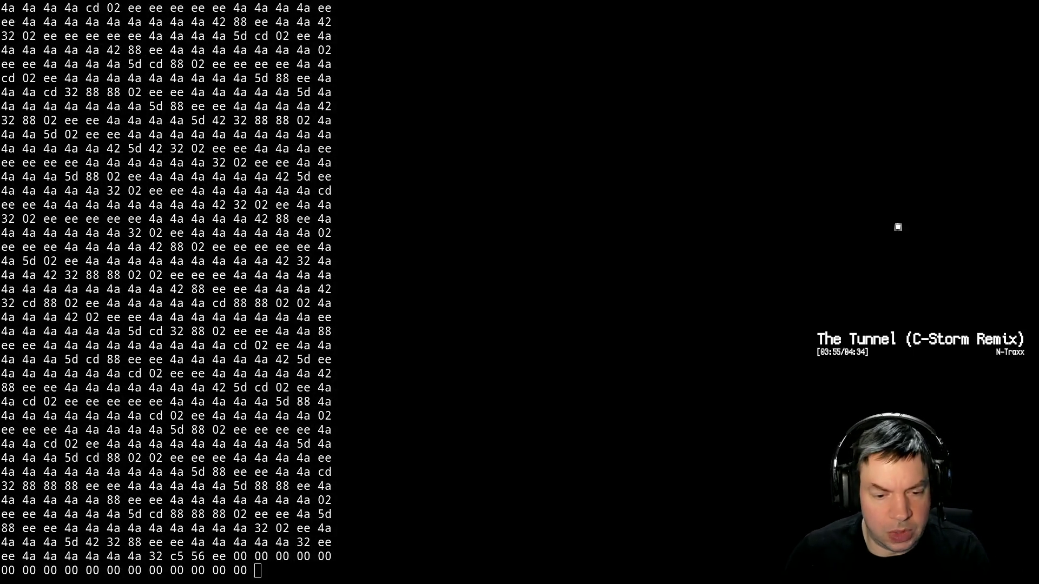
pyautogui.hotkey('alt', 'Tab')
pyautogui.write('fg')
pyautogui.press('Return')
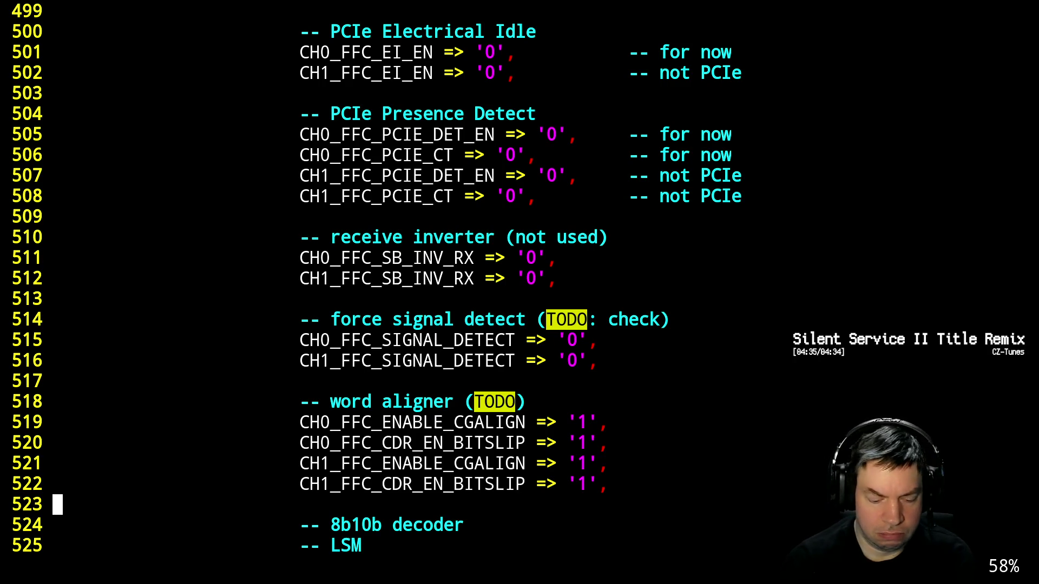
# Undo the word aligner change and set CH0 and CH1 FFC_SIGNAL_DETECT to '1', then save
pyautogui.press('u')
pyautogui.press('u')
pyautogui.press('u')
pyautogui.press('u')
pyautogui.press('k')
pyautogui.press('k')
pyautogui.press('k')
pyautogui.press('k')
pyautogui.press('r')
pyautogui.press('1')
pyautogui.press('j')
pyautogui.press('.')
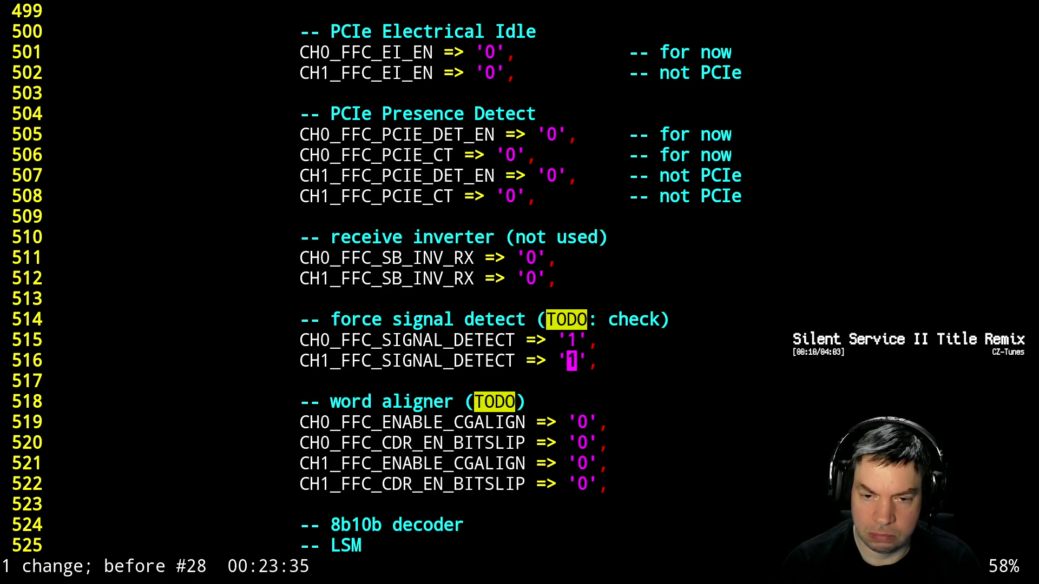
pyautogui.write(':w')
pyautogui.press('Return')
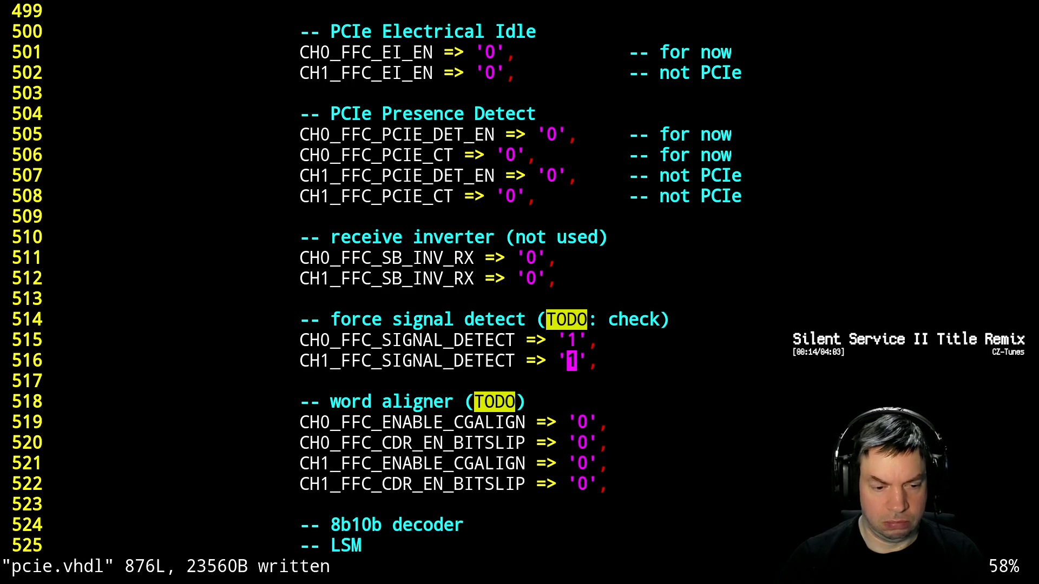
# Rebuild the design and load ecp5_top.svf onto the FPGA in OpenOCD
pyautogui.hotkey('ctrl', 'z')
pyautogui.write('fg')
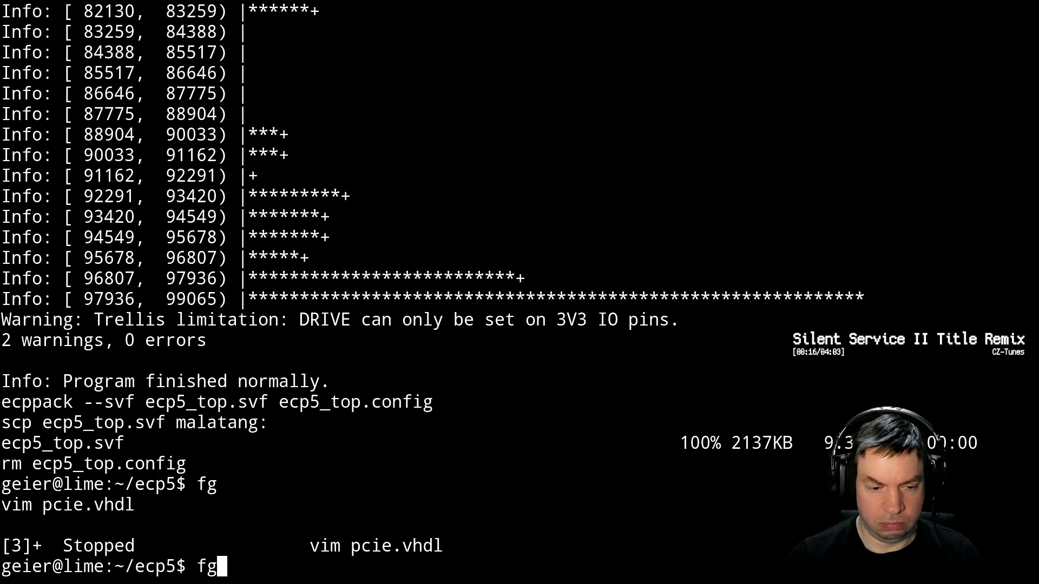
pyautogui.press('Return')
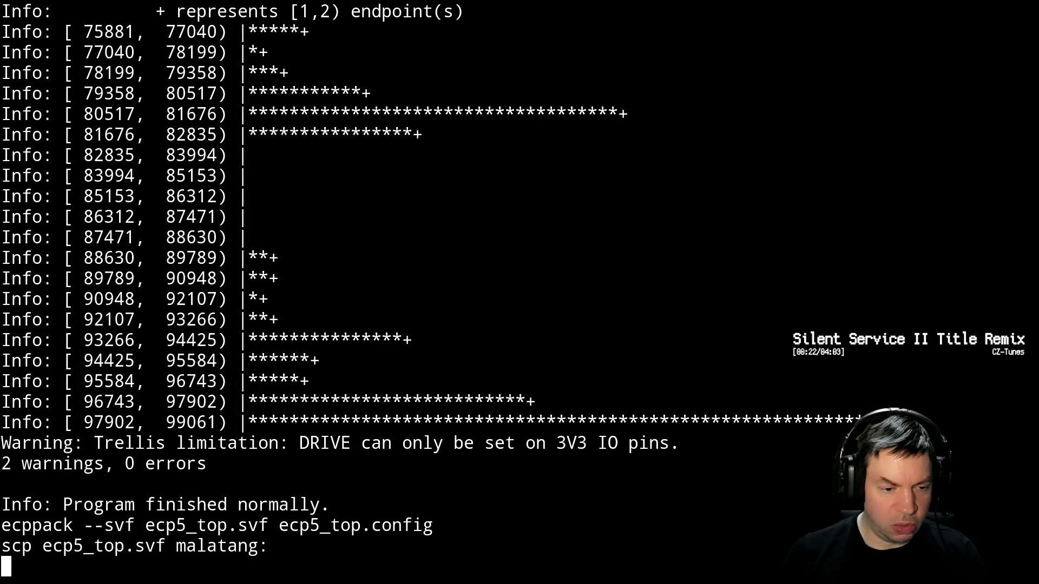
pyautogui.hotkey('alt', 'Tab')
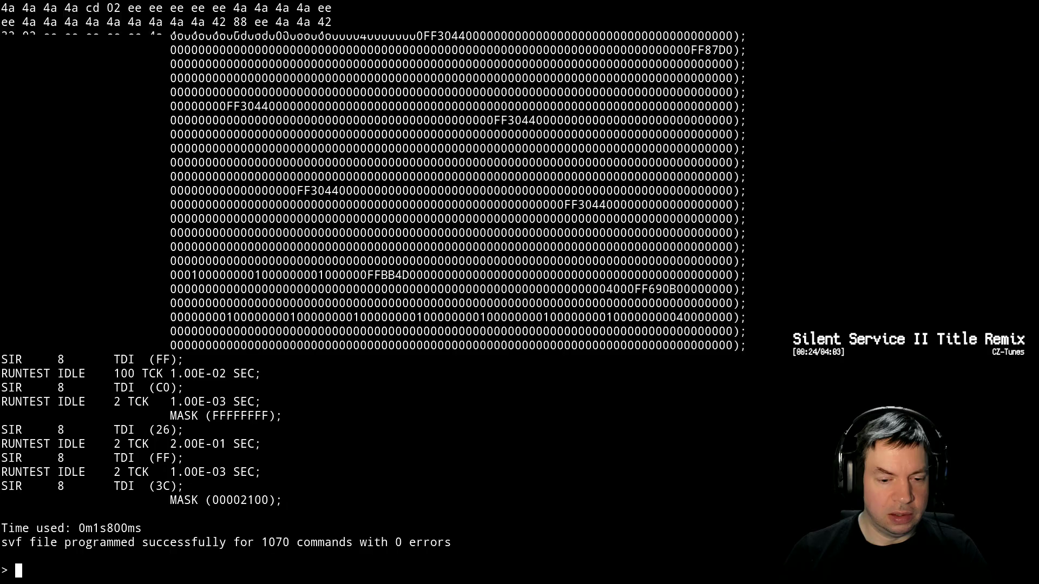
pyautogui.press('Up')
pyautogui.press('Return')
# Watch the serial hex dump from the reprogrammed board, then return to the build terminal
pyautogui.hotkey('alt', 'Tab')
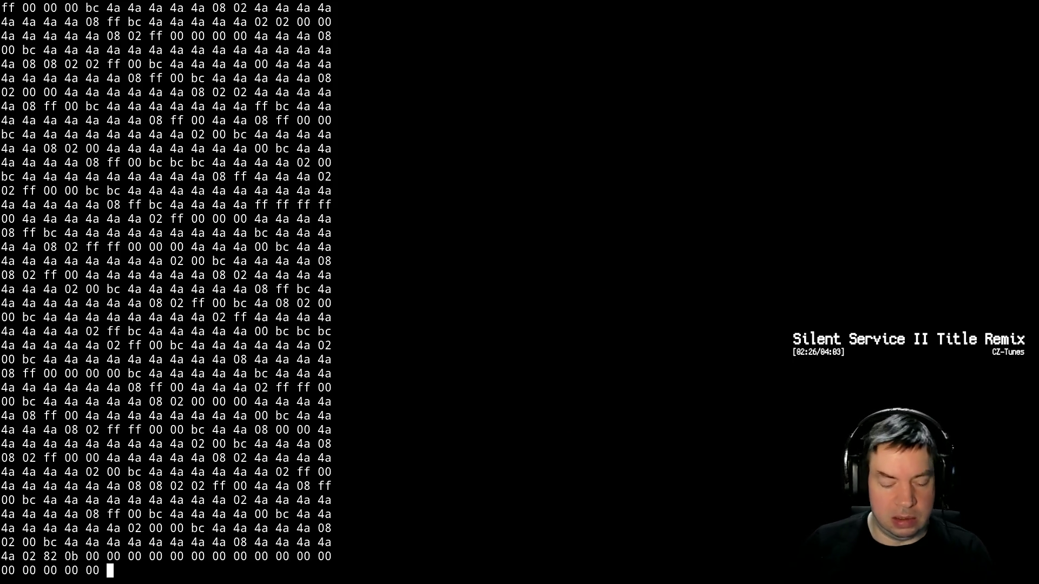
pyautogui.hotkey('alt', 'Tab')
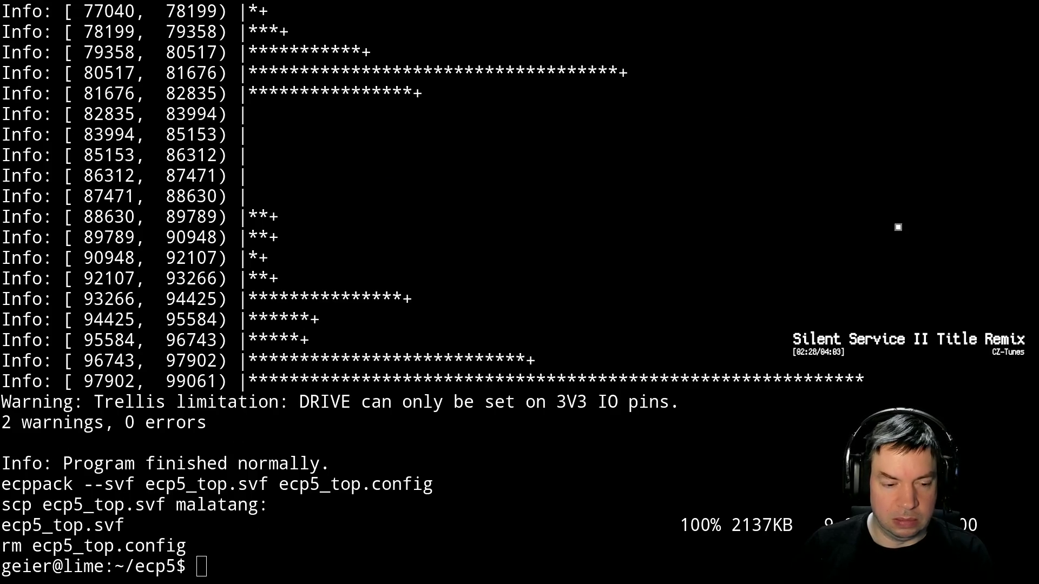
# Revert both signal-detect lines to '0', save and quit Vim with :wq, then start a new vim command
pyautogui.hotkey('alt', 'Tab')
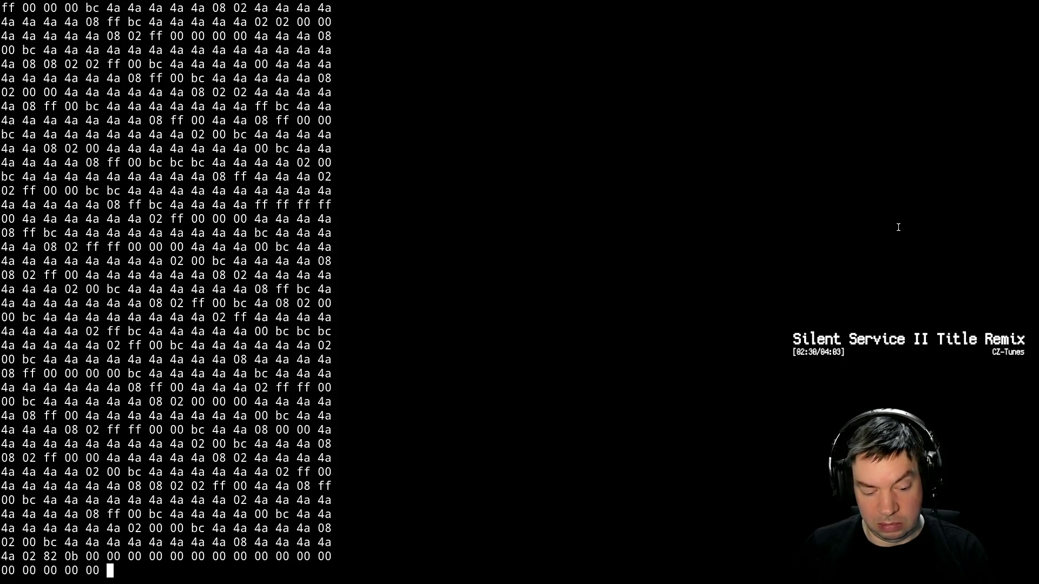
pyautogui.hotkey('alt', 'Tab')
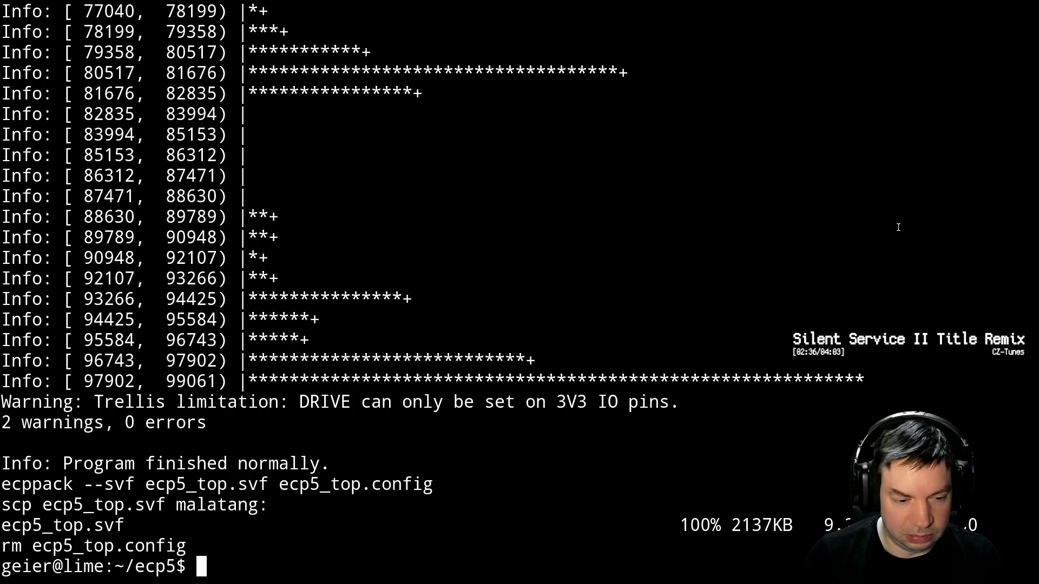
pyautogui.hotkey('alt', 'Tab')
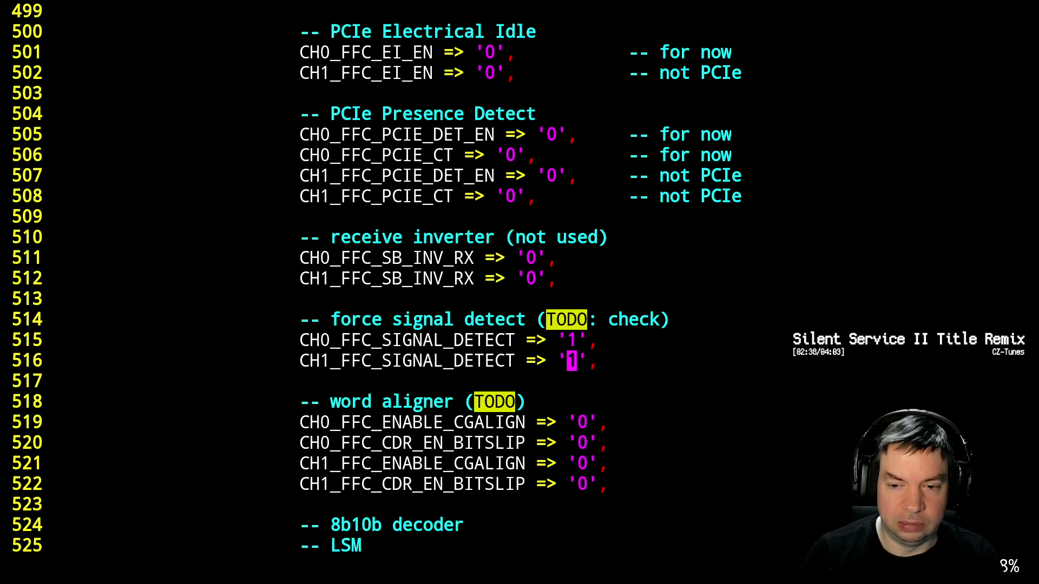
pyautogui.press('u')
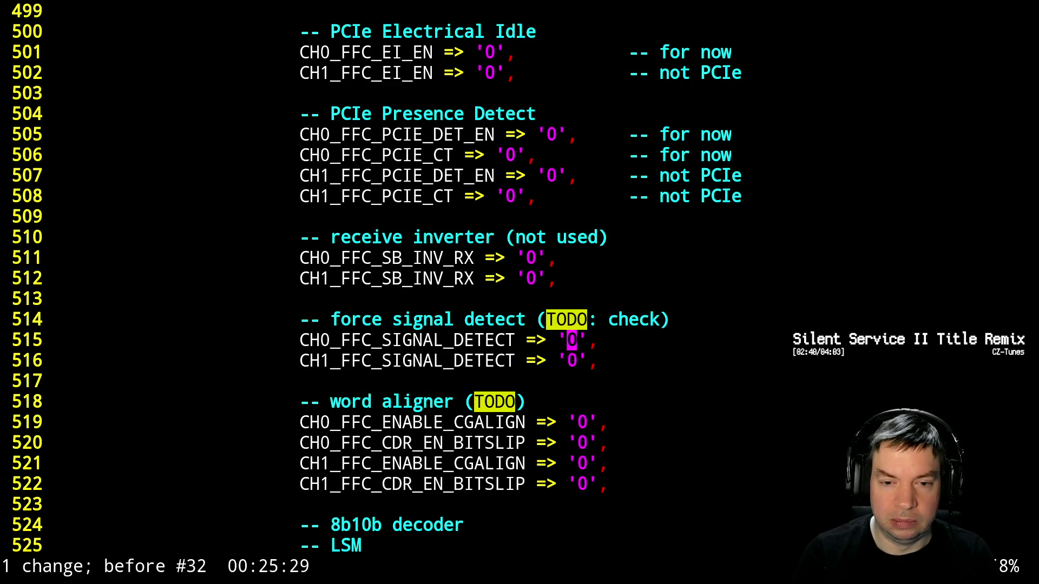
pyautogui.write(':wq')
pyautogui.press('Return')
pyautogui.write('vim pcie')
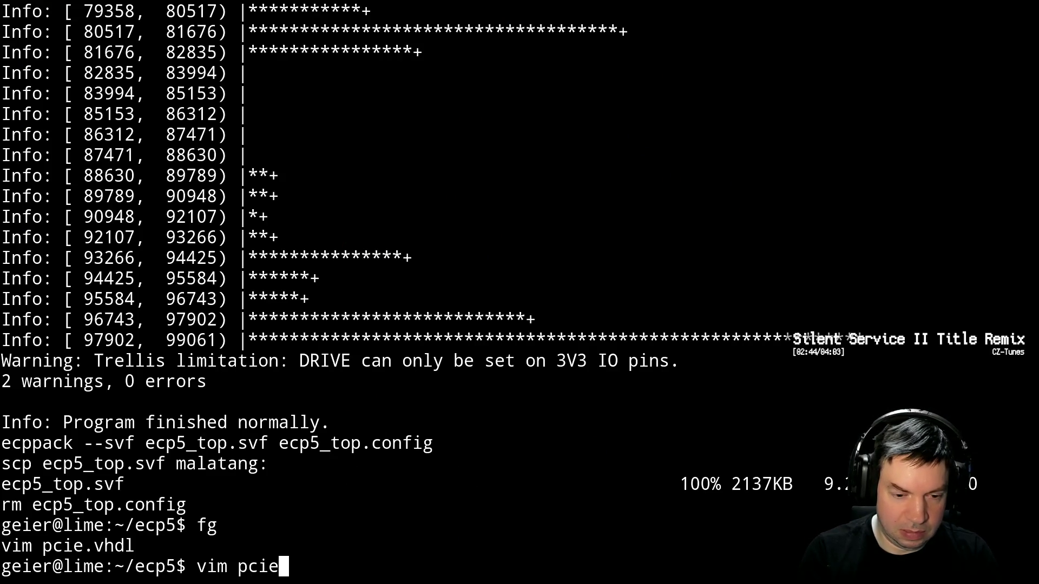
pyautogui.press('Tab')
# Open ecp5_top.vhdl in Vim instead of pcie.vhdl
pyautogui.hotkey('ctrl', 'w')
pyautogui.write('ecp5_t')
pyautogui.press('Tab')
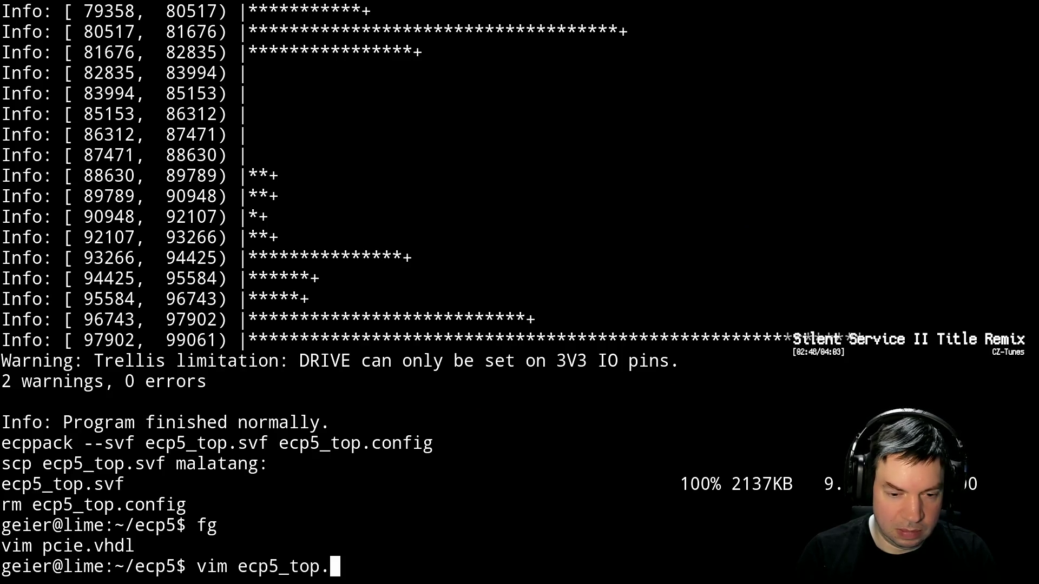
pyautogui.write('v')
pyautogui.press('Tab')
pyautogui.press('Return')
# Replace the hard-coded 19 in line 81's reset_chain shift with reset_chain'high
pyautogui.hotkey('ctrl', 'f')
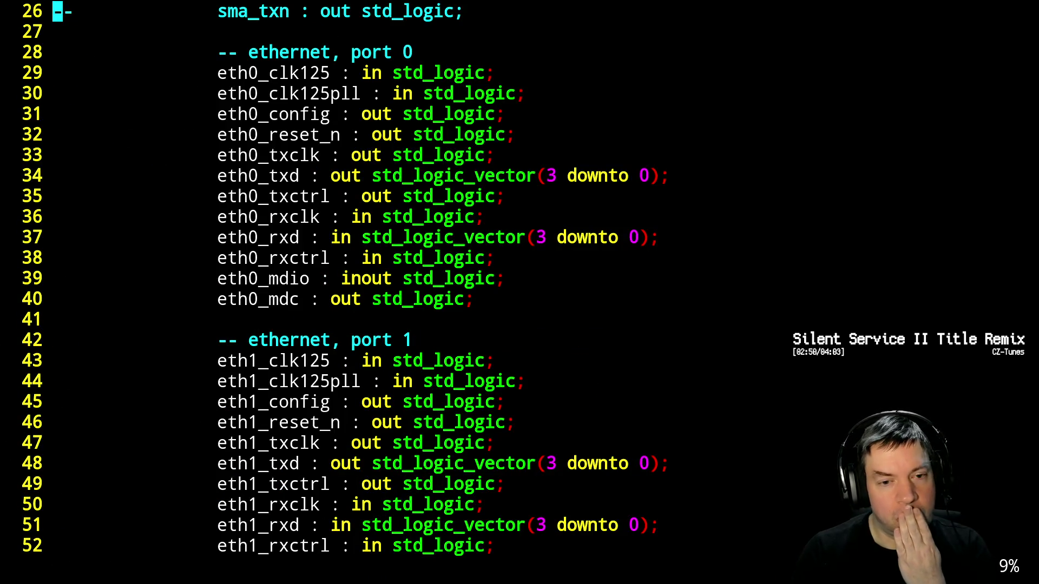
pyautogui.hotkey('ctrl', 'f')
pyautogui.hotkey('ctrl', 'f')
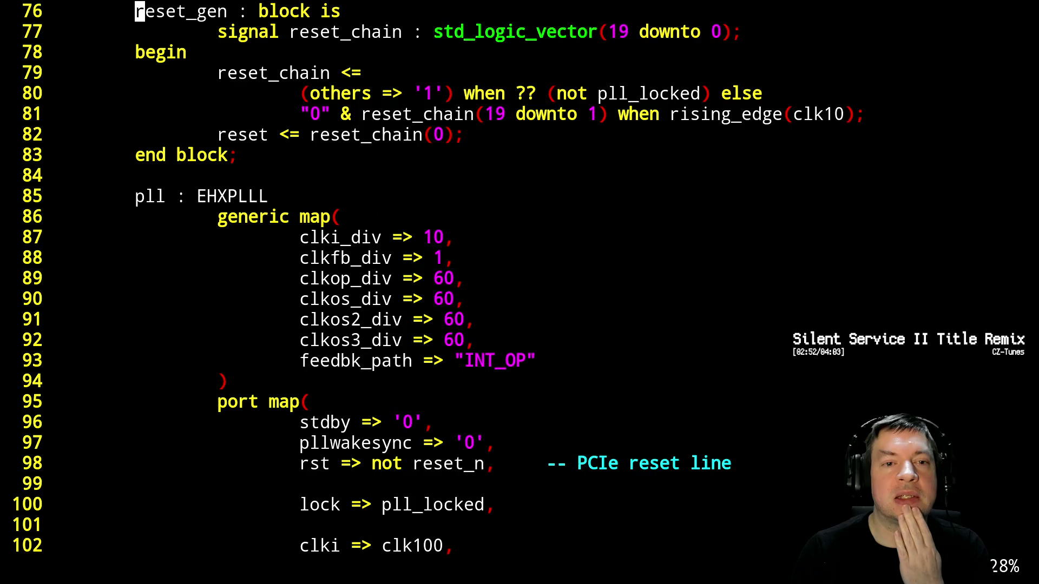
pyautogui.press('j')
pyautogui.press('j')
pyautogui.press('j')
pyautogui.press('j')
pyautogui.press('j')
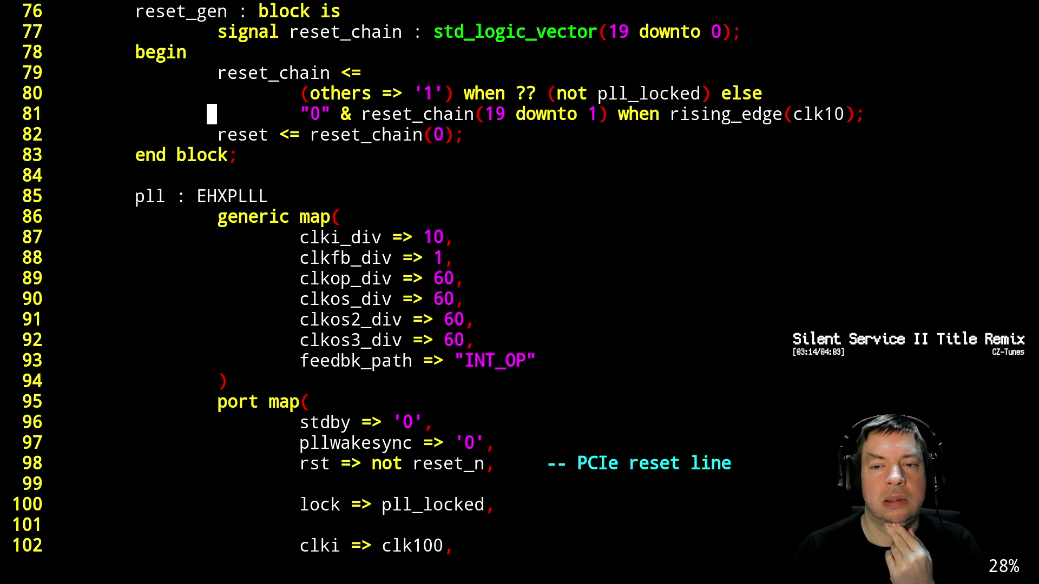
pyautogui.click(294, 113)
pyautogui.press('l')
pyautogui.press('l')
pyautogui.press('l')
pyautogui.press('l')
pyautogui.press('l')
pyautogui.press('l')
pyautogui.press('l')
pyautogui.press('l')
pyautogui.write('cw')
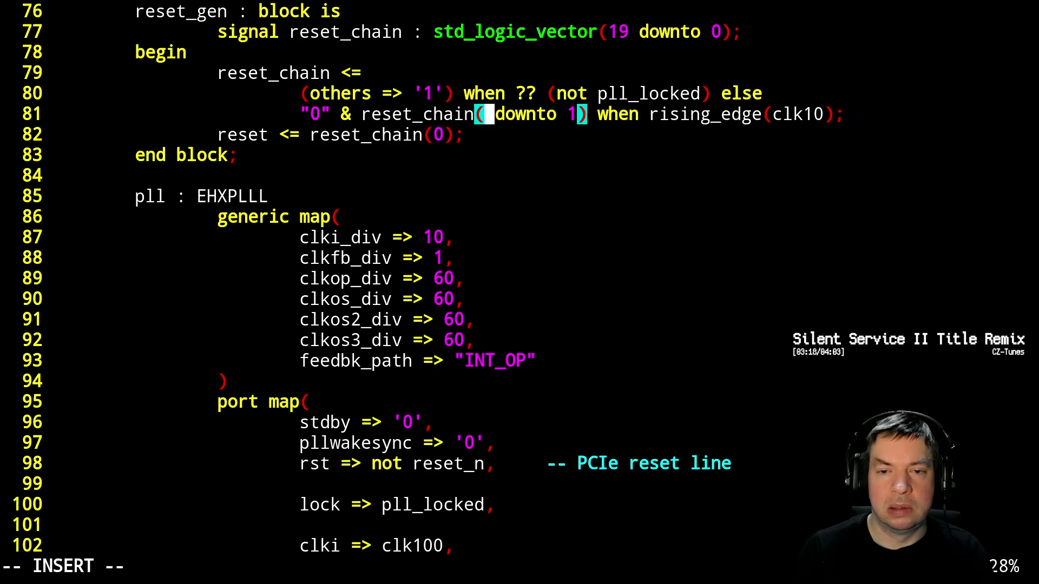
pyautogui.write('reset')
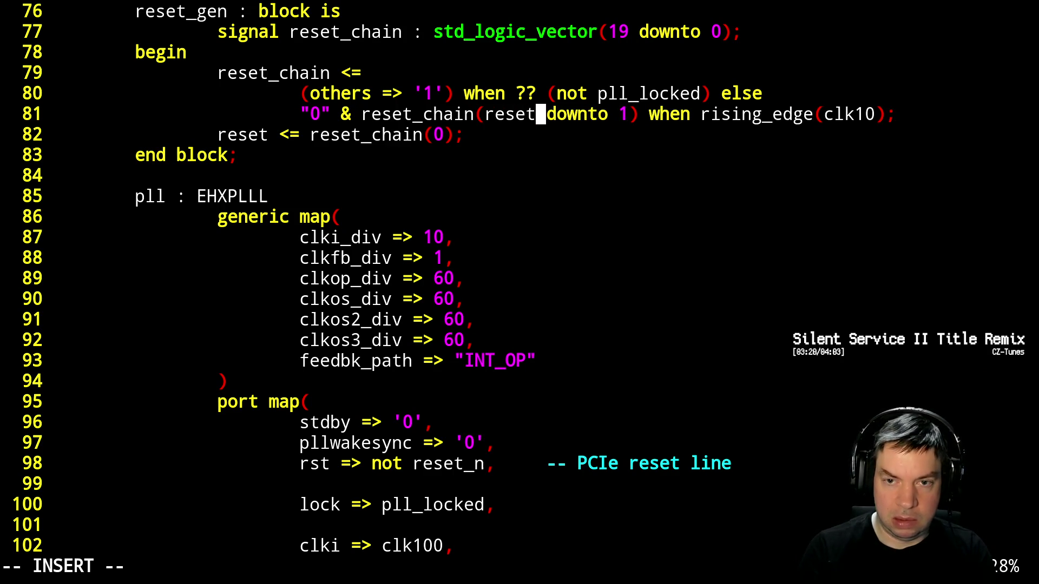
pyautogui.write('_chain')
pyautogui.write('high')
pyautogui.press('Escape')
# Widen the reset_chain declaration on line 77 to 19999 downto 0 and save the file
pyautogui.press('k')
pyautogui.press('k')
pyautogui.press('k')
pyautogui.press('k')
pyautogui.press('h')
pyautogui.press('h')
pyautogui.press('h')
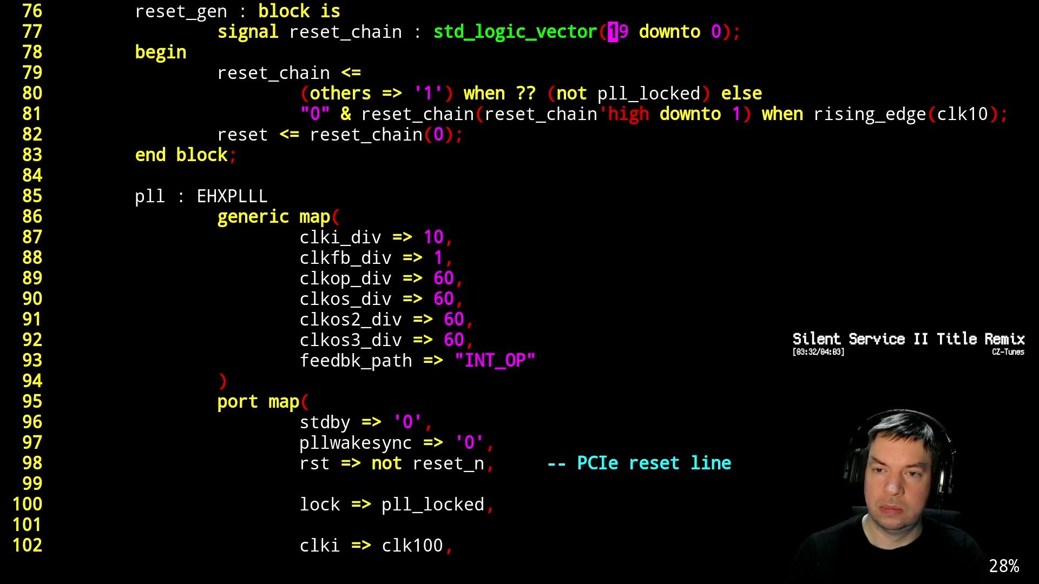
pyautogui.write('a')
pyautogui.write('999')
pyautogui.press('Escape')
pyautogui.write(':w')
pyautogui.press('Return')
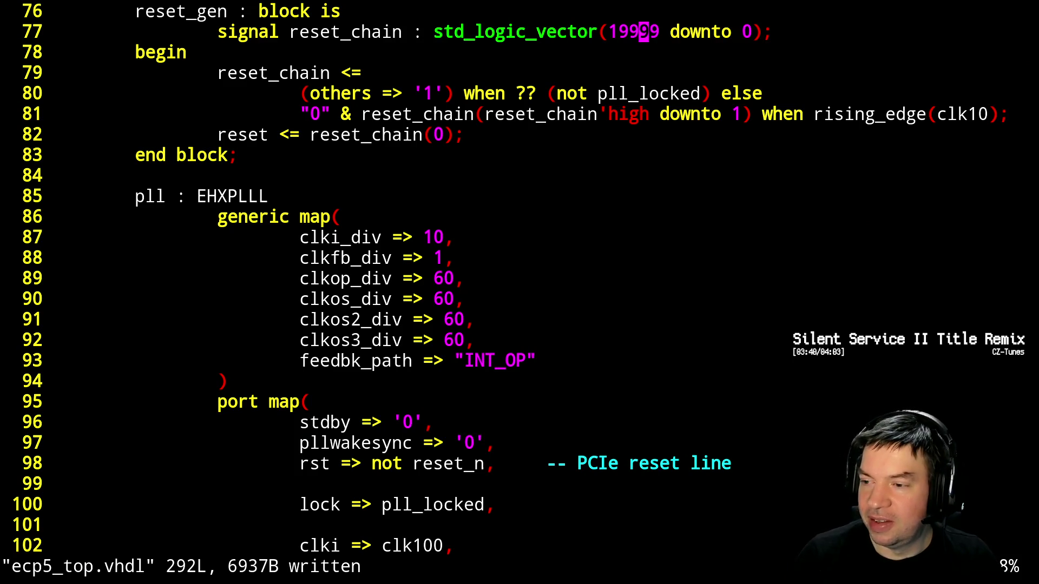
# Suspend Vim and run make to rerun synthesis
pyautogui.hotkey('ctrl', 'z')
pyautogui.write('make')
pyautogui.press('Return')
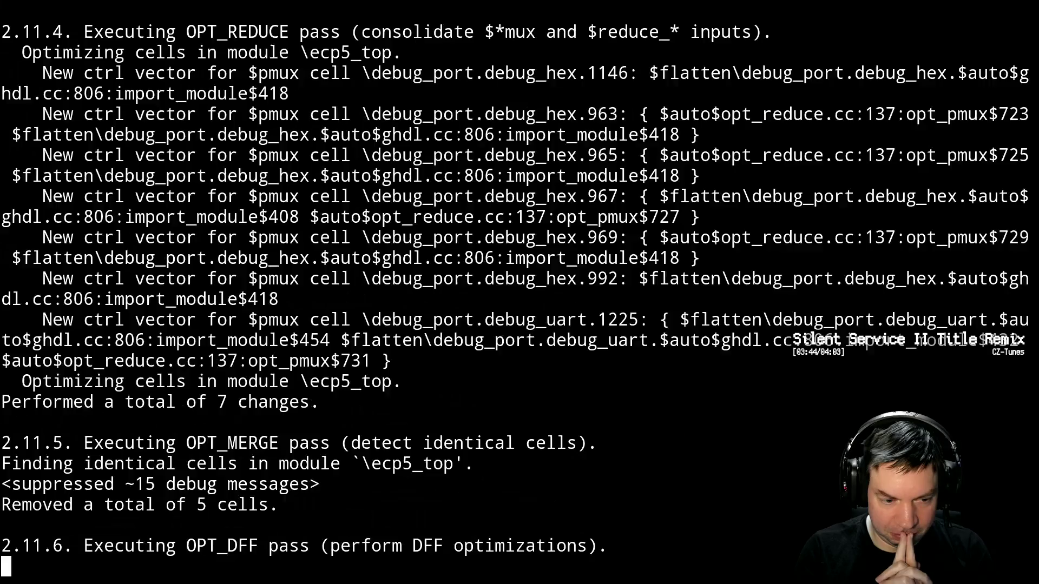